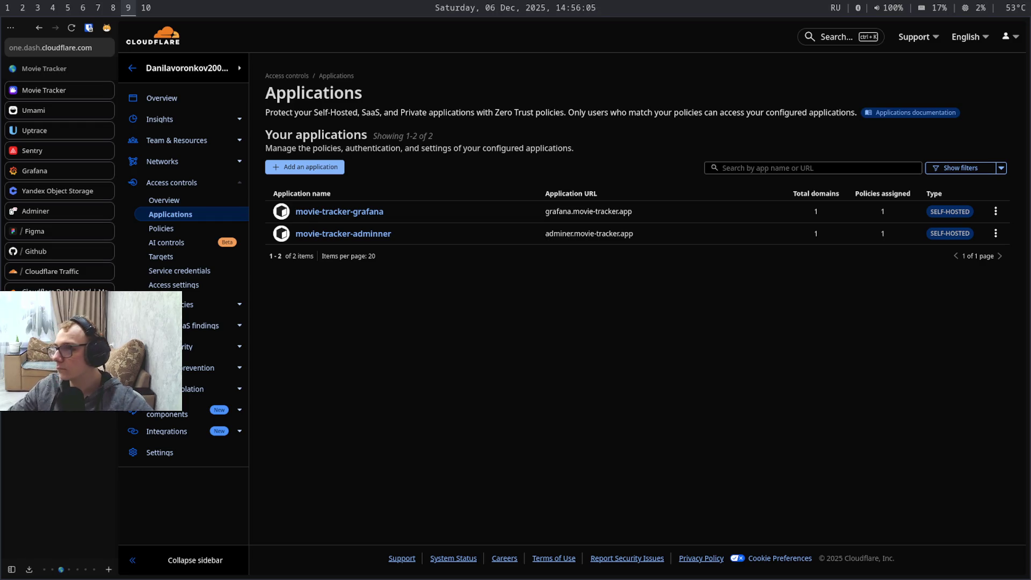
Cycle through workspaces back to Cloudflare, then switch to the Adminer login page
{"action": "key", "text": "super+3"}
{"action": "key", "text": "super+4"}
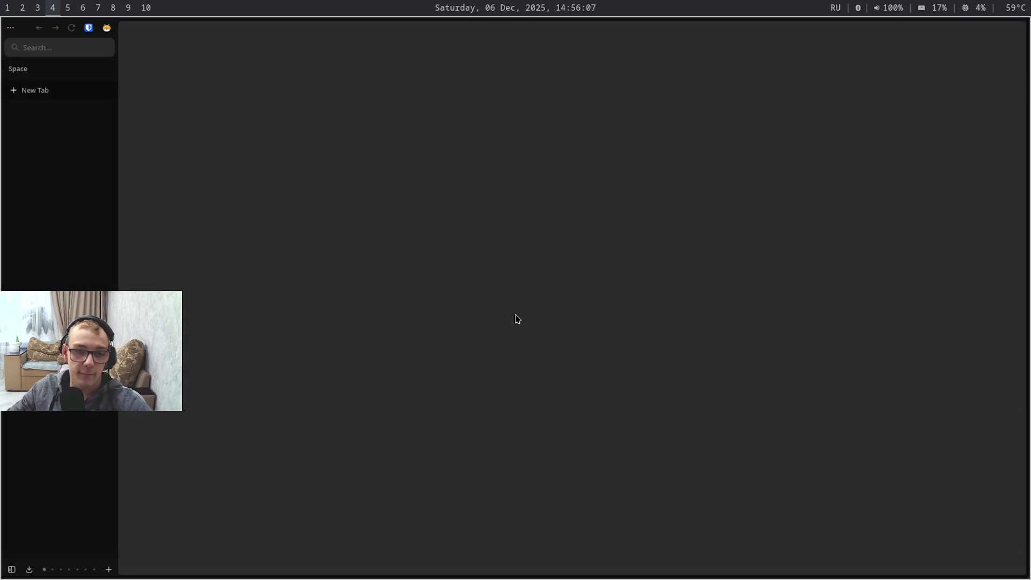
{"action": "key", "text": "super+1"}
{"action": "key", "text": "super+2"}
{"action": "key", "text": "super+3"}
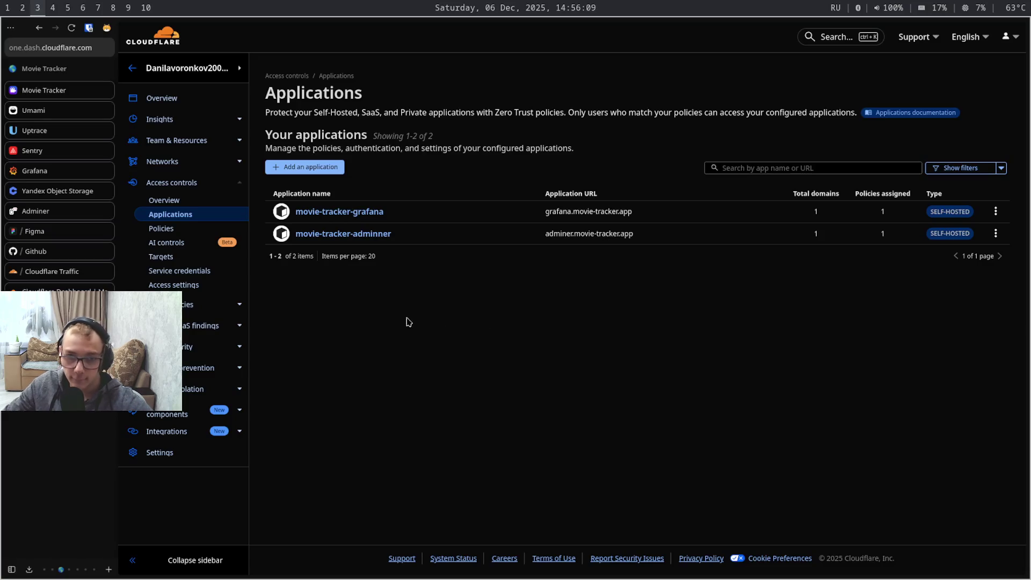
{"action": "left_click", "coordinate": [40, 211]}
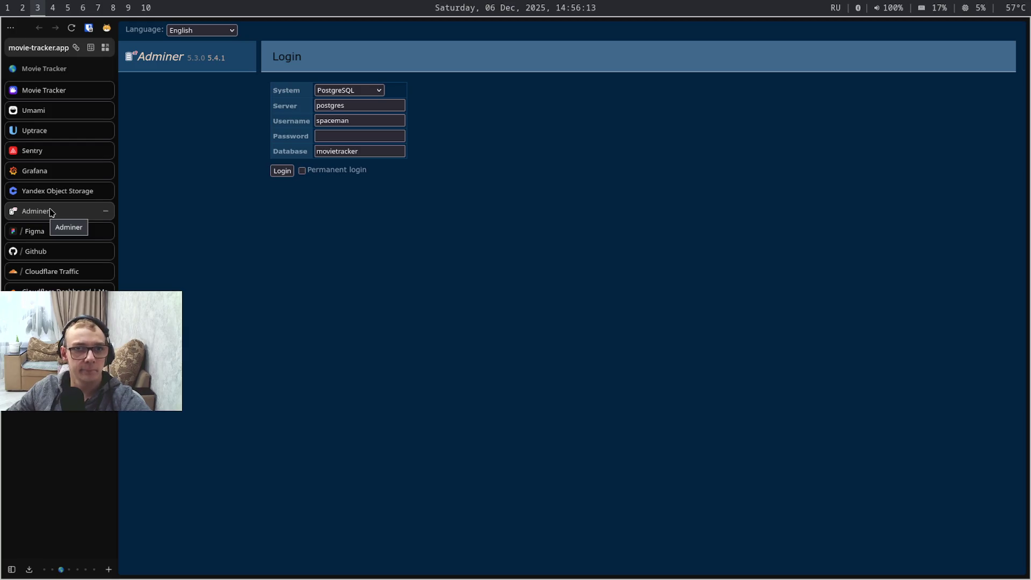
Check the copied Adminer URL in a private window hits Cloudflare Access, then go to Yandex Object Storage
{"action": "left_click", "coordinate": [76, 47]}
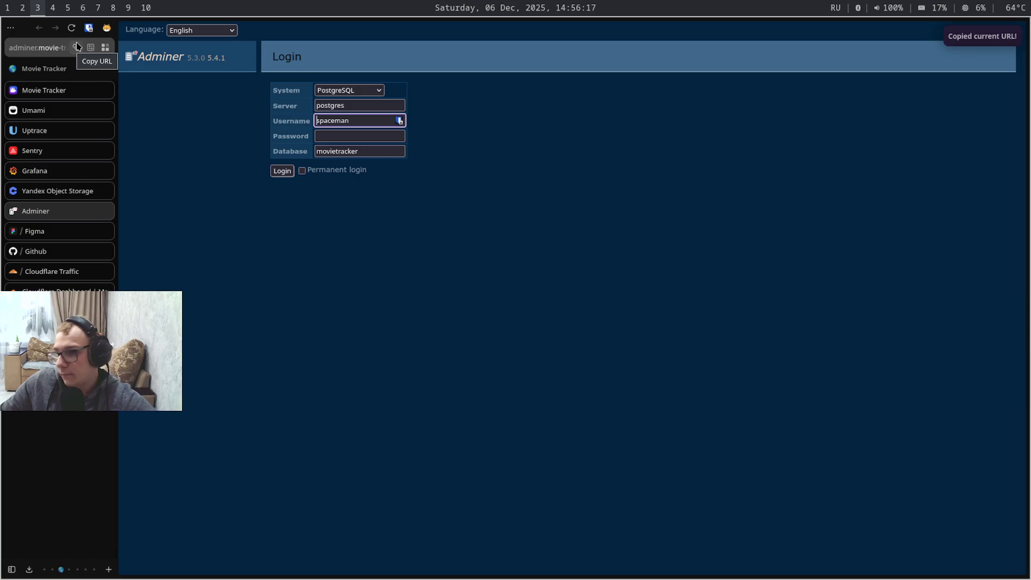
{"action": "key", "text": "ctrl+shift+p"}
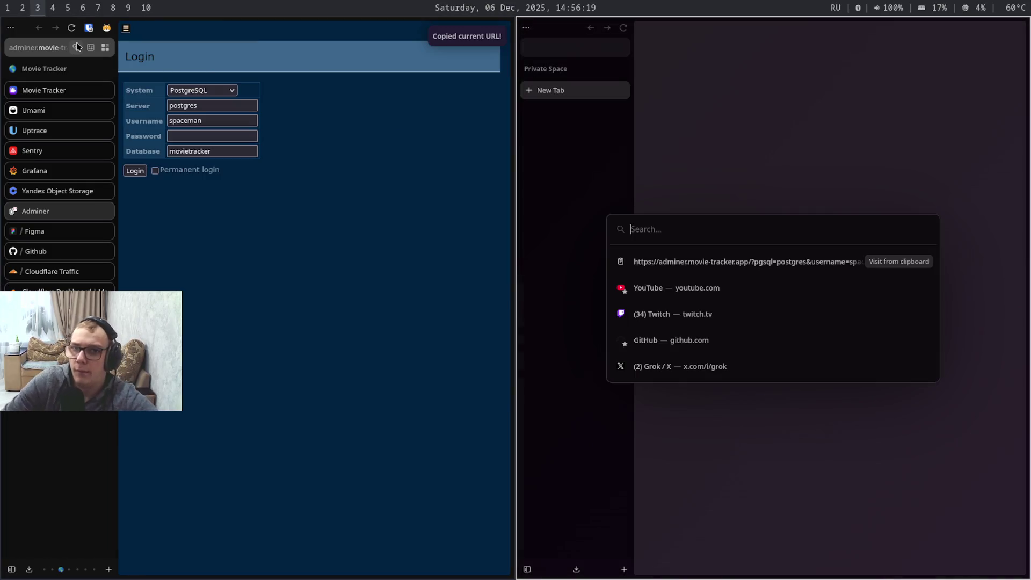
{"action": "type", "text": "https://adminer.movie-tracker.app/?pgsql=postgres&username=spaceman&db=movietracker&ns=public"}
{"action": "key", "text": "Return"}
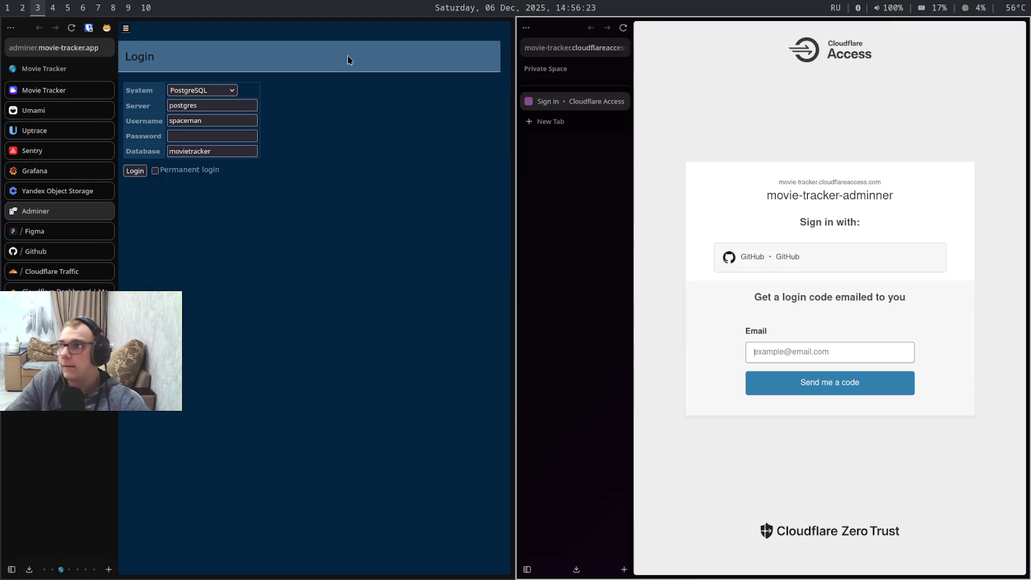
{"action": "key", "text": "ctrl+w"}
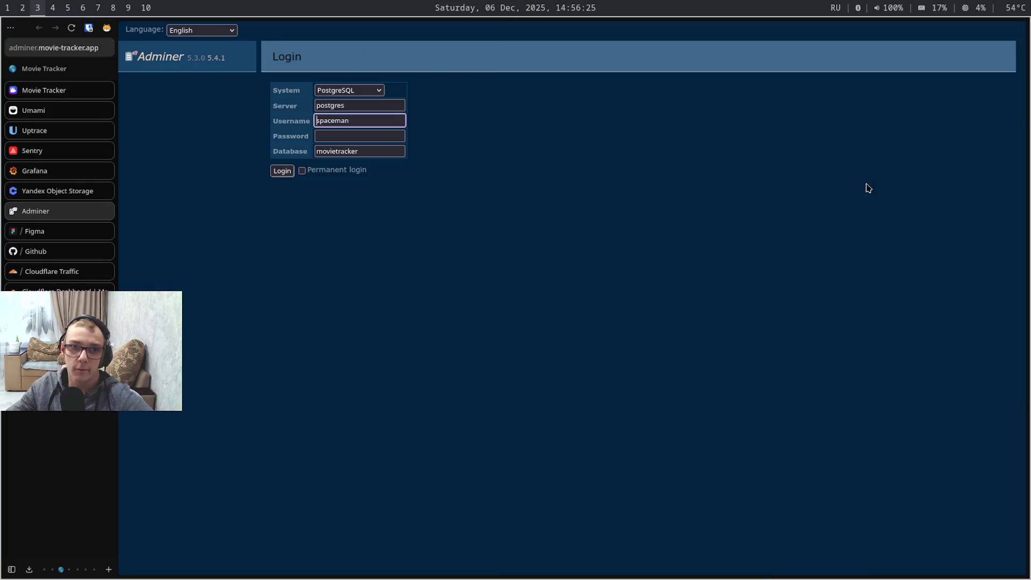
{"action": "key", "text": "ctrl+shift+Tab"}
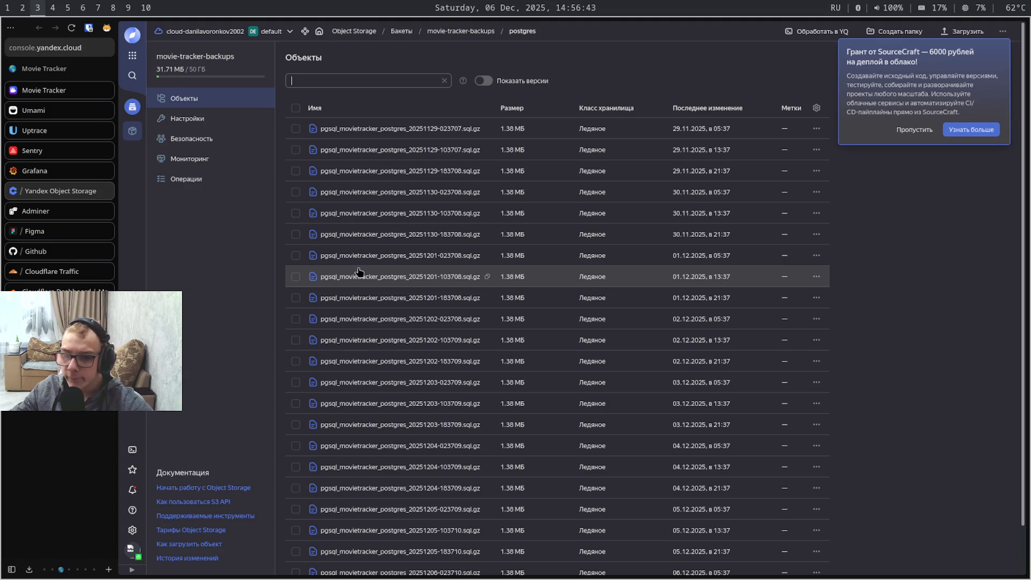
Clear the object search filter so all postgres backups reappear
{"action": "key", "text": "BackSpace"}
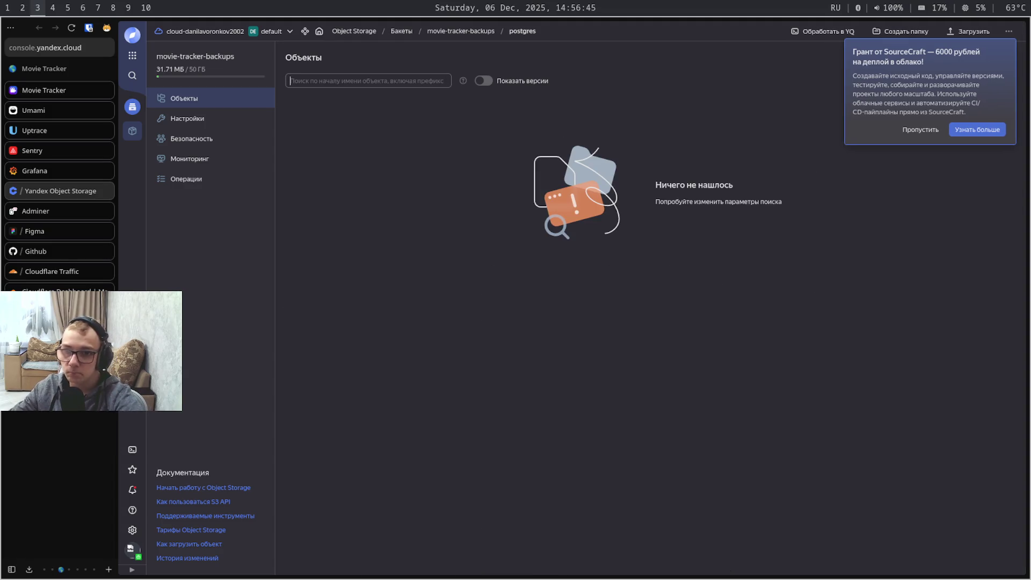
{"action": "scroll", "coordinate": [922, 306], "scroll_direction": "down", "scroll_amount": 2}
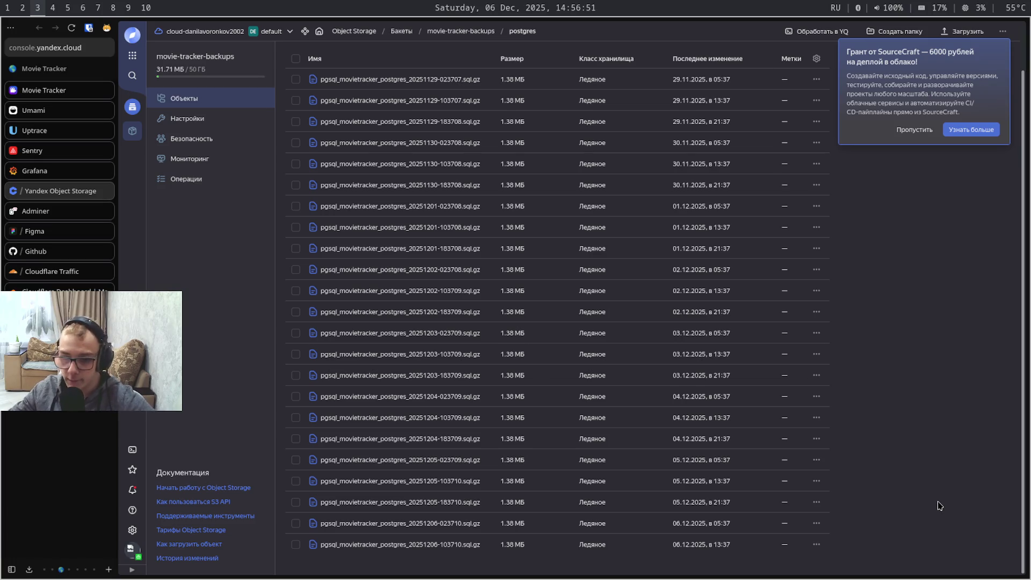
{"action": "scroll", "coordinate": [938, 550], "scroll_direction": "up", "scroll_amount": 2}
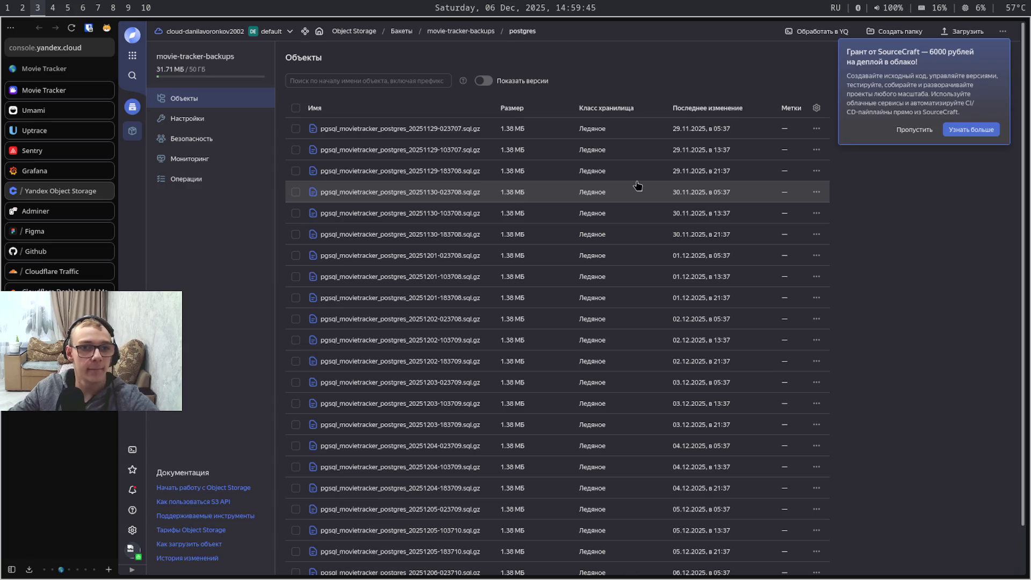
{"action": "key", "text": "ctrl+shift+Tab"}
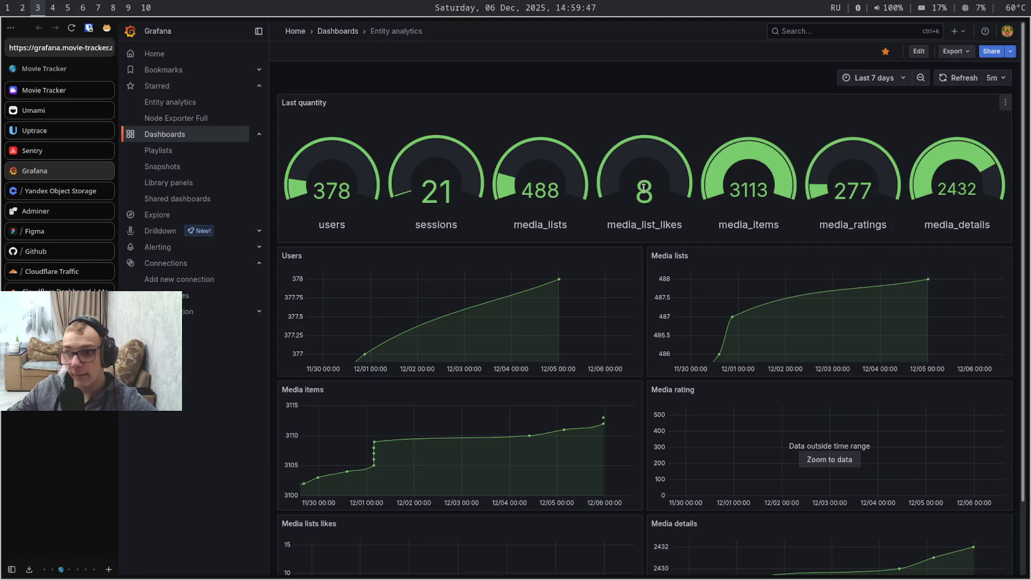
Check the Grafana Entity analytics dashboard address and move on toward the Adminer tab
{"action": "key", "text": "ctrl+l"}
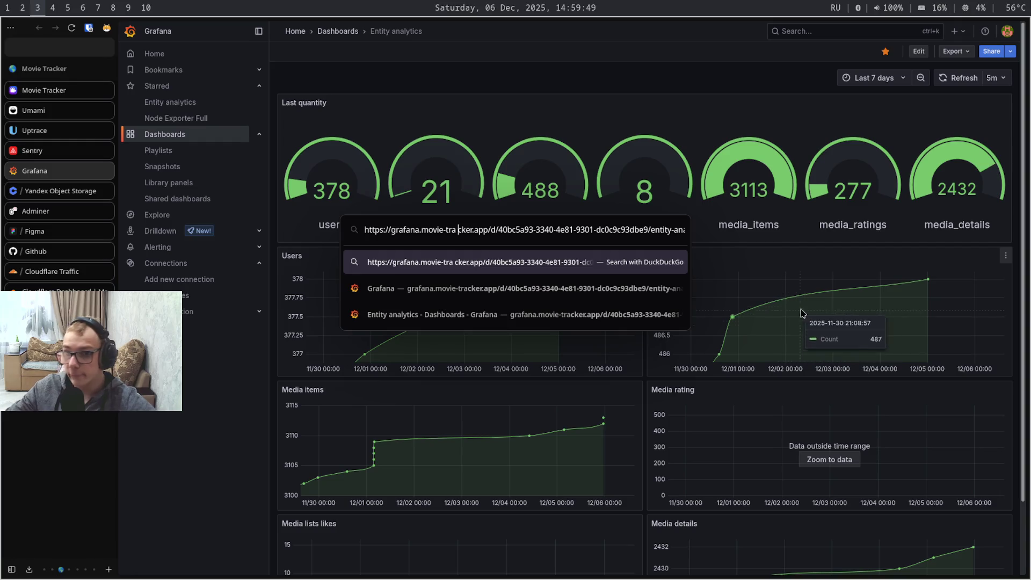
{"action": "key", "text": "Return"}
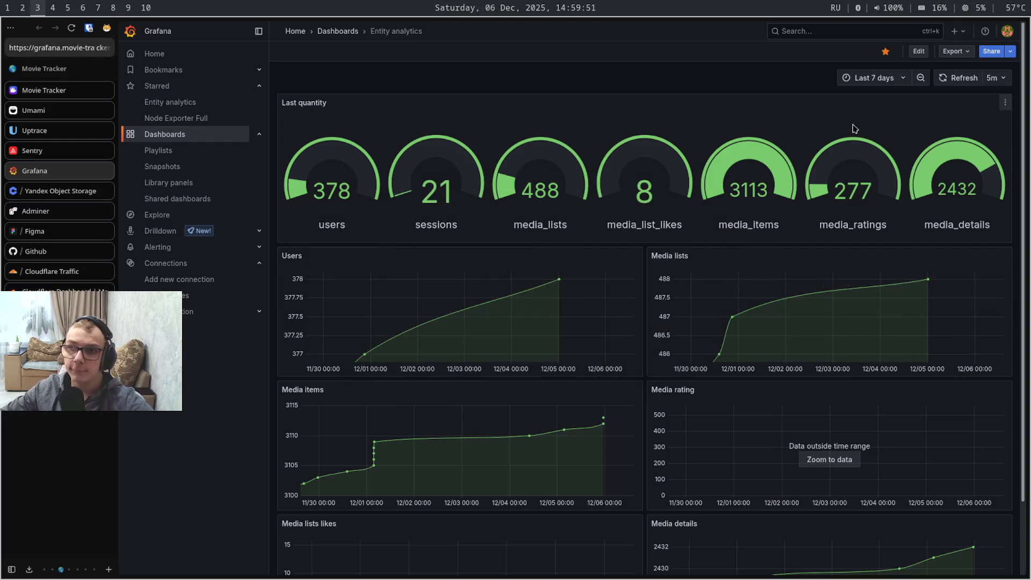
{"action": "scroll", "coordinate": [778, 161], "scroll_direction": "down", "scroll_amount": 2}
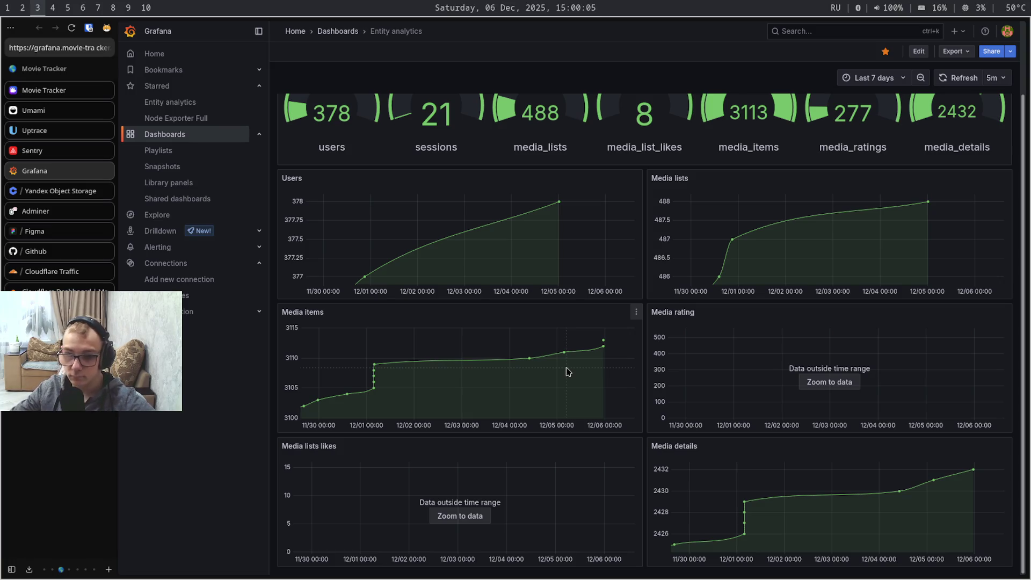
{"action": "scroll", "coordinate": [566, 372], "scroll_direction": "up", "scroll_amount": 2}
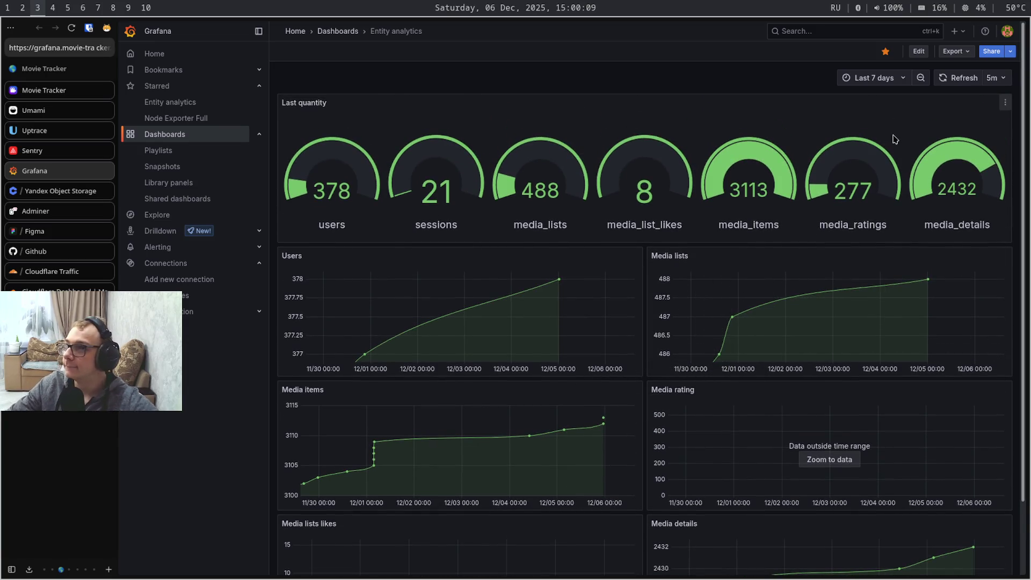
{"action": "key", "text": "ctrl+Tab"}
Return to the Adminer tab and flip between workspaces around it
{"action": "key", "text": "ctrl+Tab"}
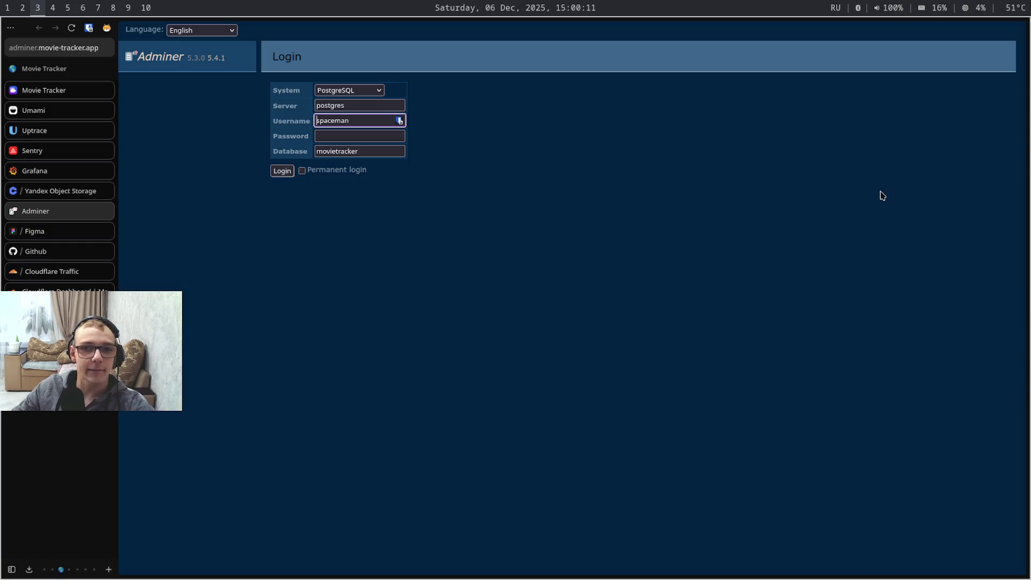
{"action": "key", "text": "ctrl+Tab"}
{"action": "key", "text": "ctrl+shift+Tab"}
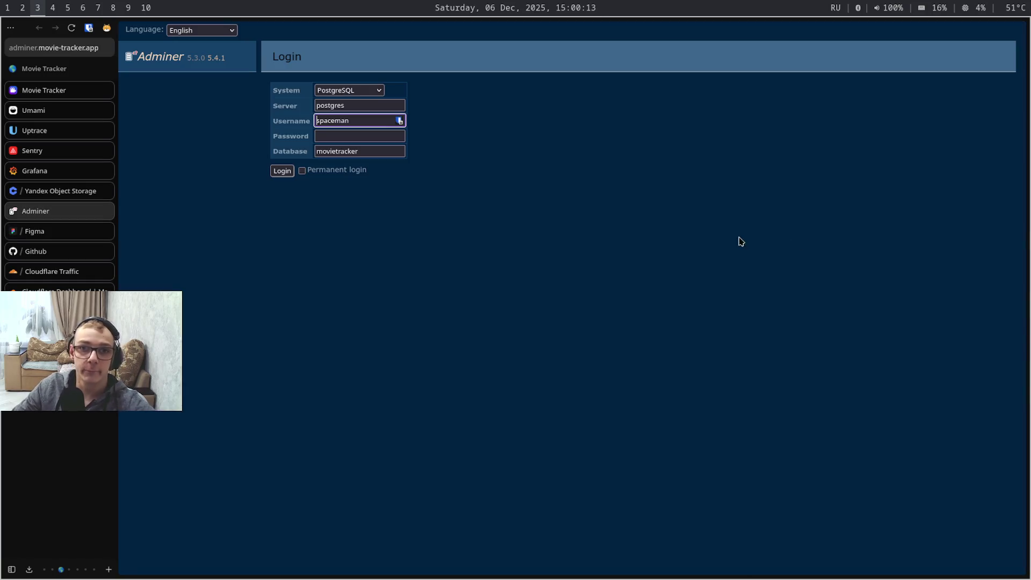
{"action": "key", "text": "super+shift+0"}
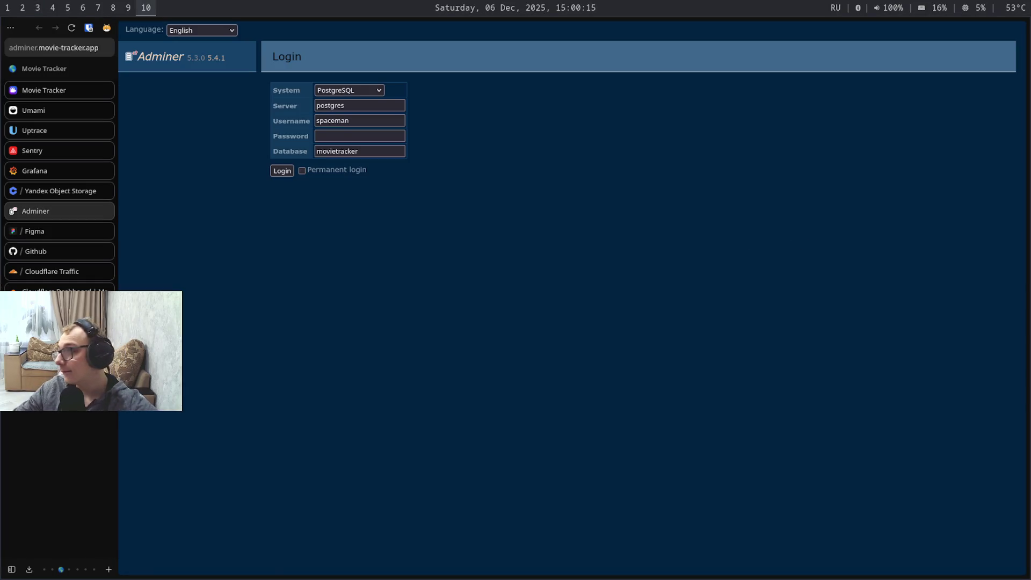
{"action": "key", "text": "super+shift+9"}
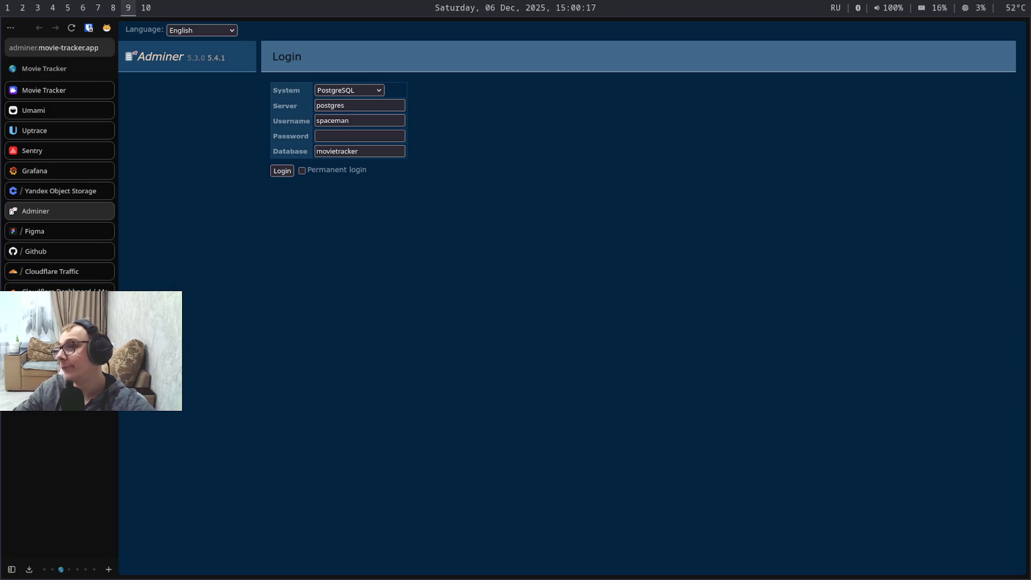
{"action": "key", "text": "super+shift+3"}
{"action": "key", "text": "super+shift+9"}
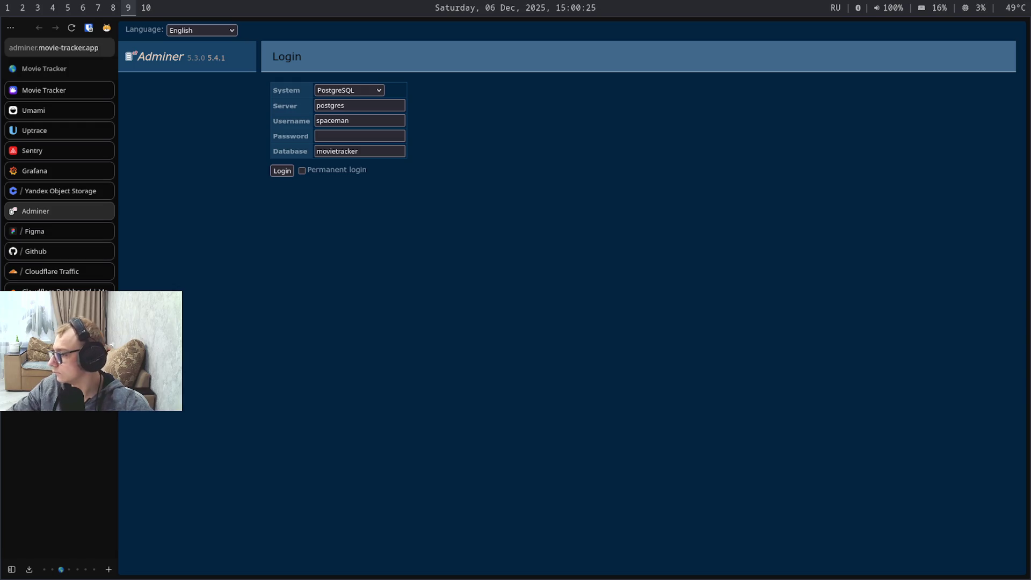
Pass through the terminal workspace to the empty browser and start a new tab
{"action": "key", "text": "super+3"}
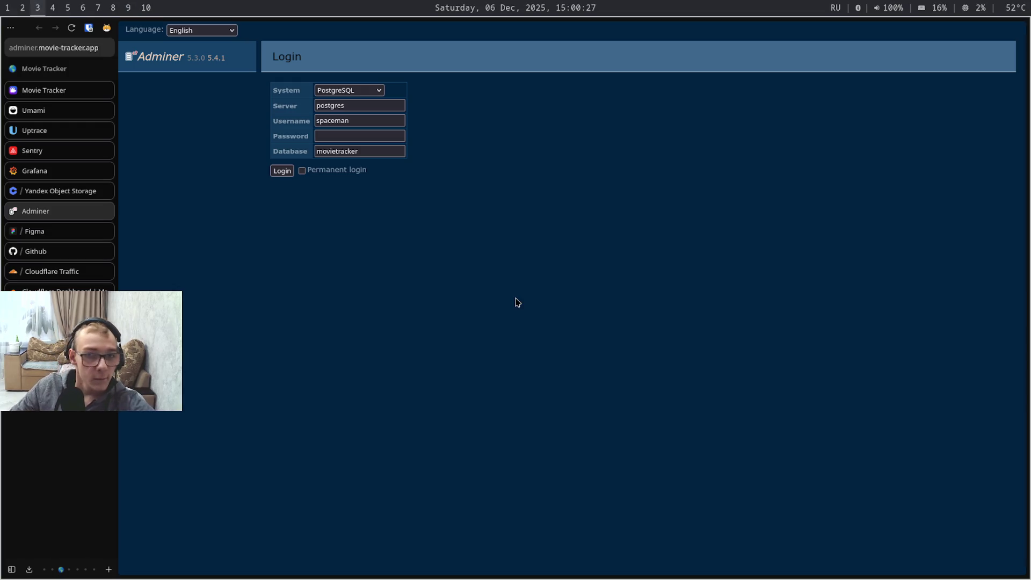
{"action": "key", "text": "super+5"}
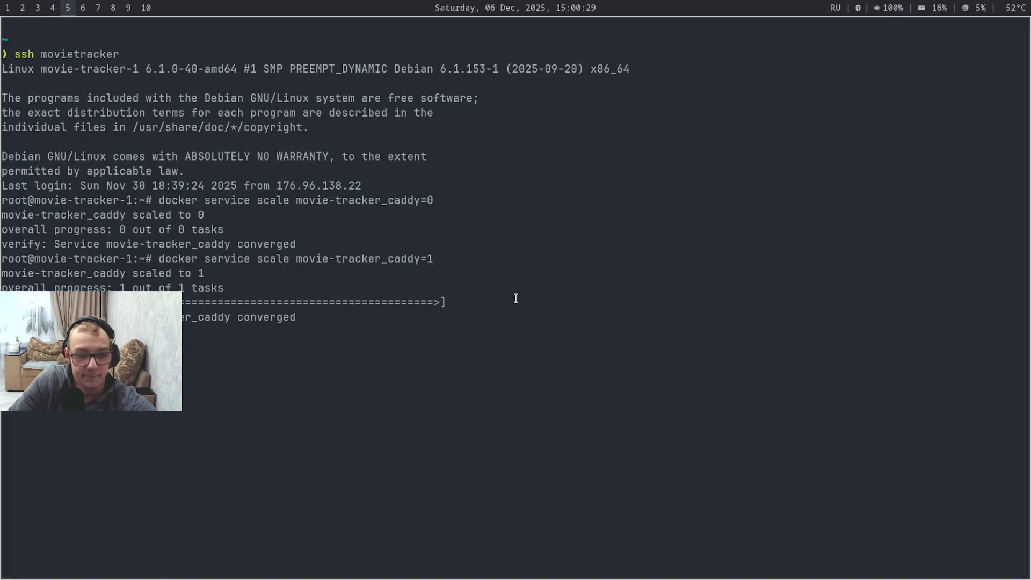
{"action": "key", "text": "super+4"}
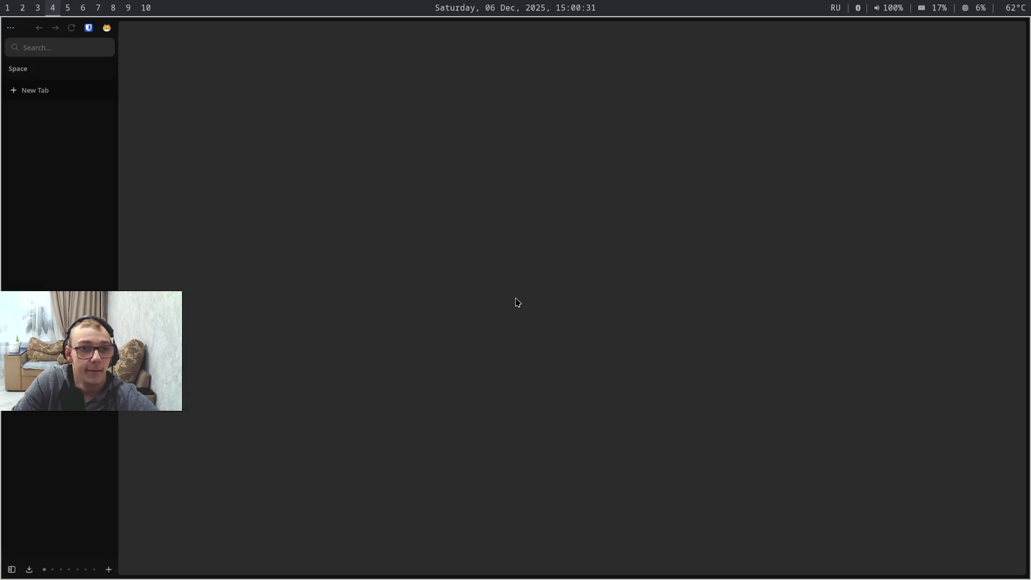
{"action": "key", "text": "ctrl+t"}
{"action": "type", "text": "рщ"}
Search DuckDuckGo for 'notification system architecture' after switching the layout to English
{"action": "key", "text": "BackSpace"}
{"action": "key", "text": "BackSpace"}
{"action": "key", "text": "alt+shift"}
{"action": "type", "text": "notification system ar"}
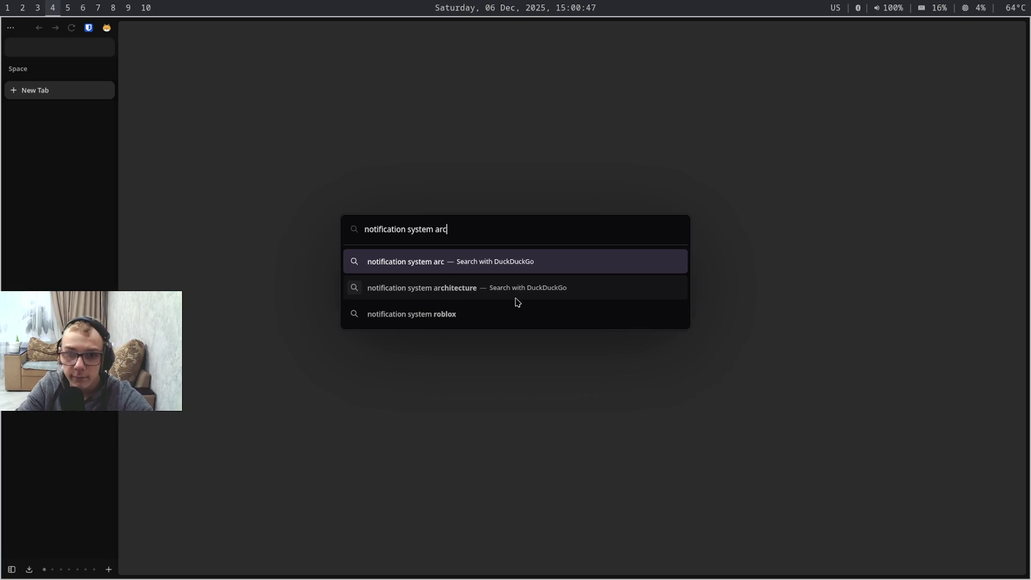
{"action": "type", "text": "ch"}
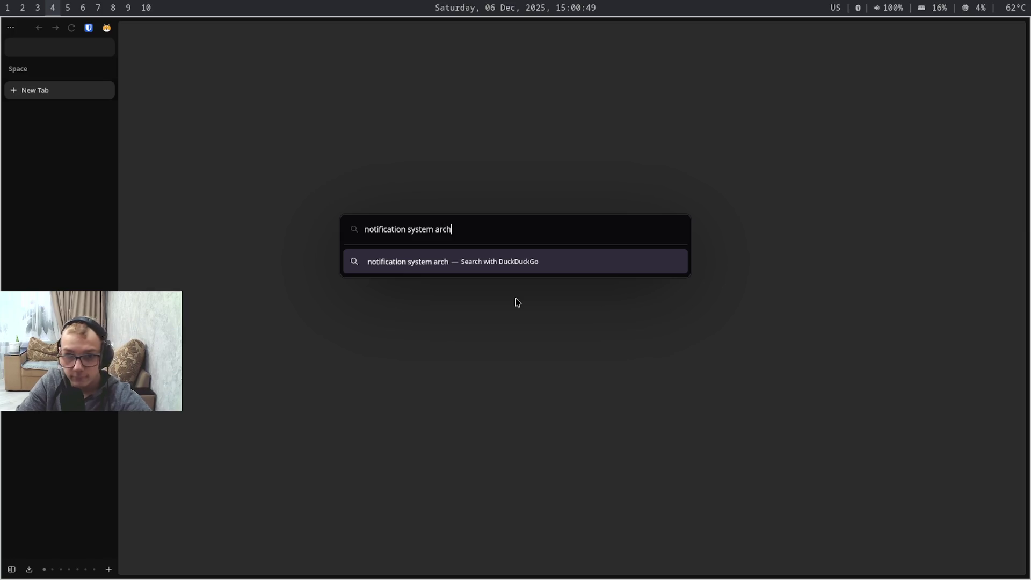
{"action": "key", "text": "BackSpace"}
{"action": "type", "text": "hitecture"}
{"action": "key", "text": "Return"}
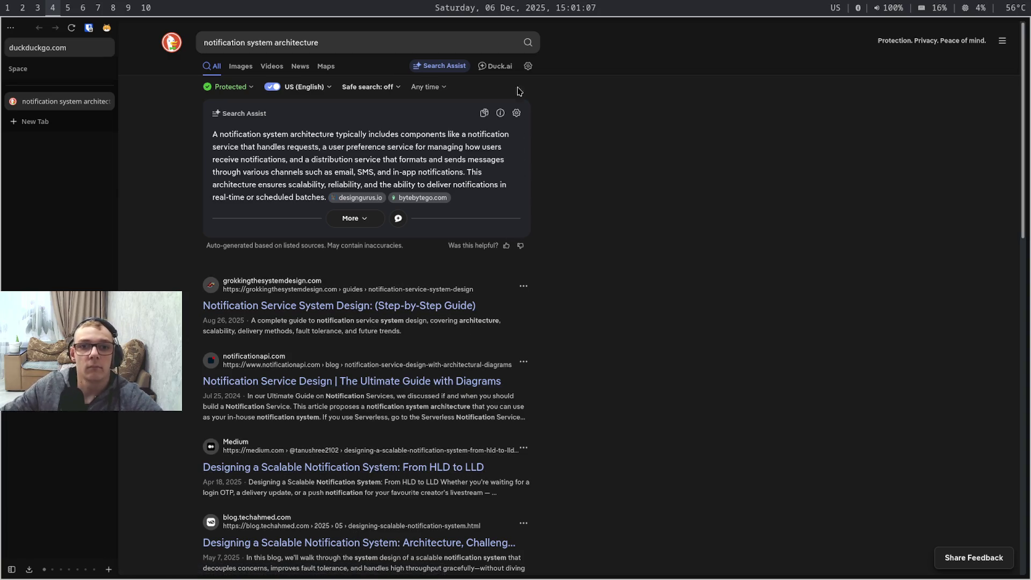
Select the search query text, then move to the Obsidian notes workspace
{"action": "left_click", "coordinate": [394, 49]}
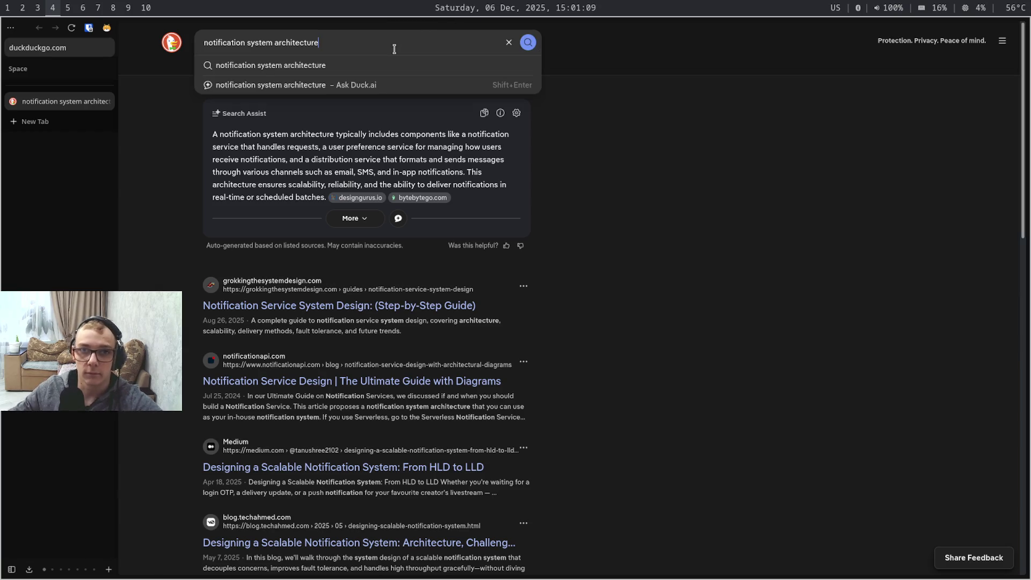
{"action": "key", "text": "ctrl+a"}
{"action": "key", "text": "Escape"}
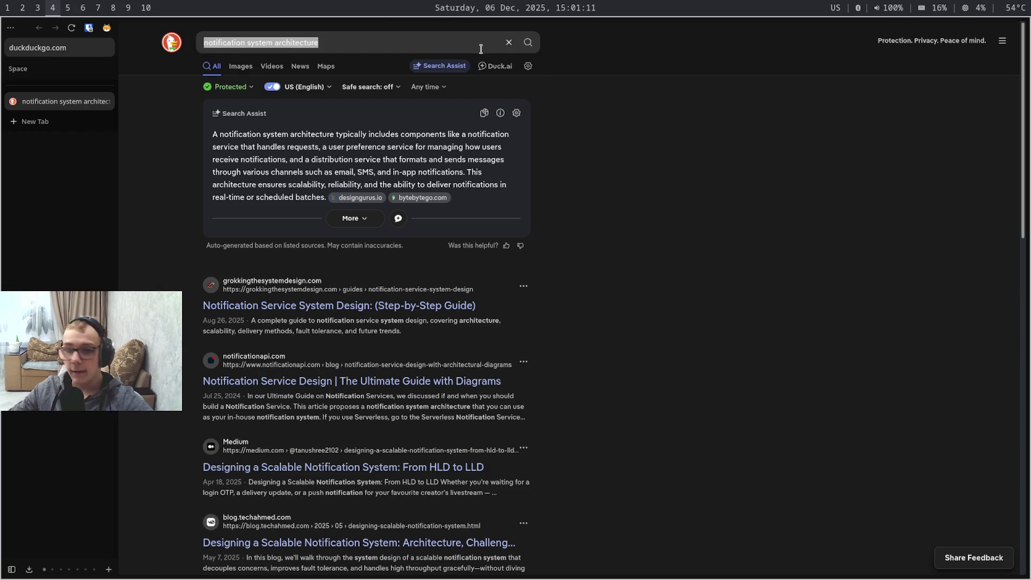
{"action": "key", "text": "super+5"}
{"action": "key", "text": "super+6"}
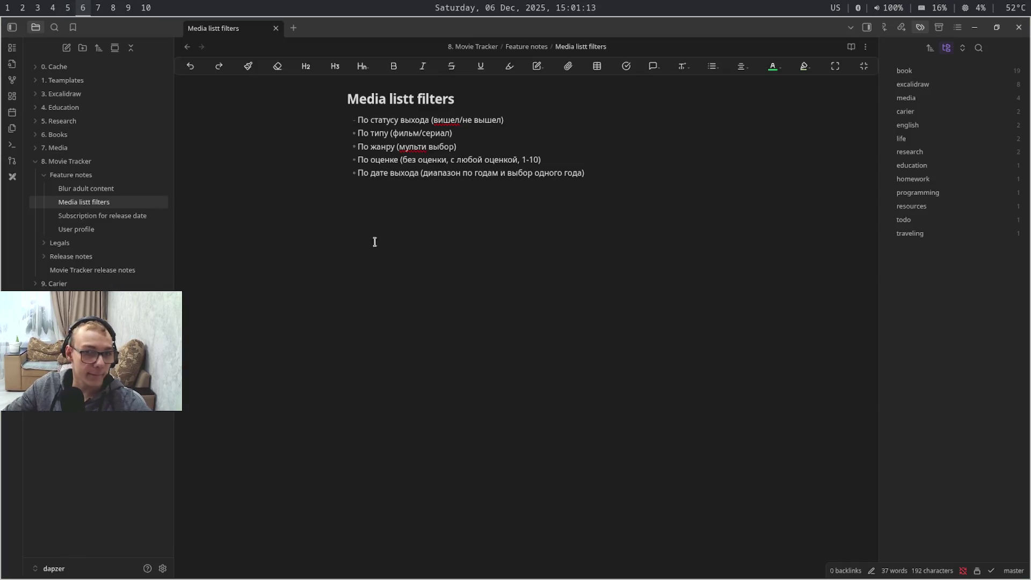
Create an Architecture folder inside Movie Tracker
{"action": "left_click", "coordinate": [104, 175]}
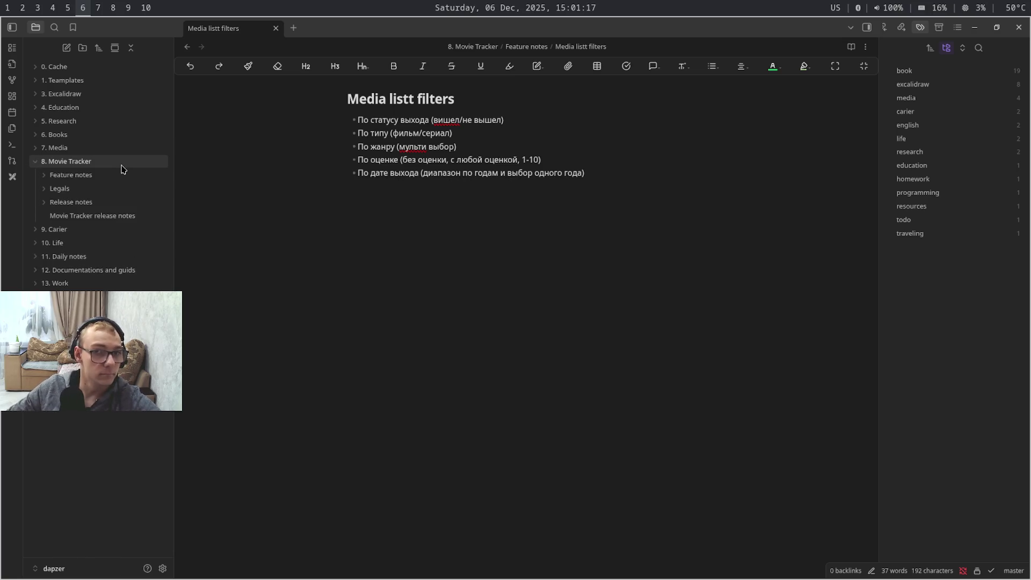
{"action": "right_click", "coordinate": [122, 170]}
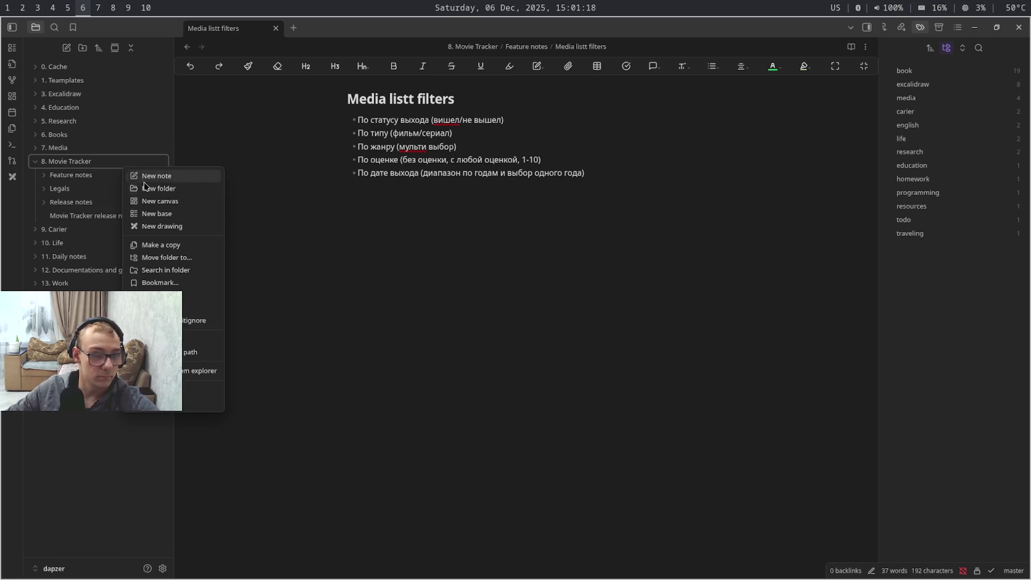
{"action": "left_click", "coordinate": [196, 194]}
{"action": "type", "text": "A"}
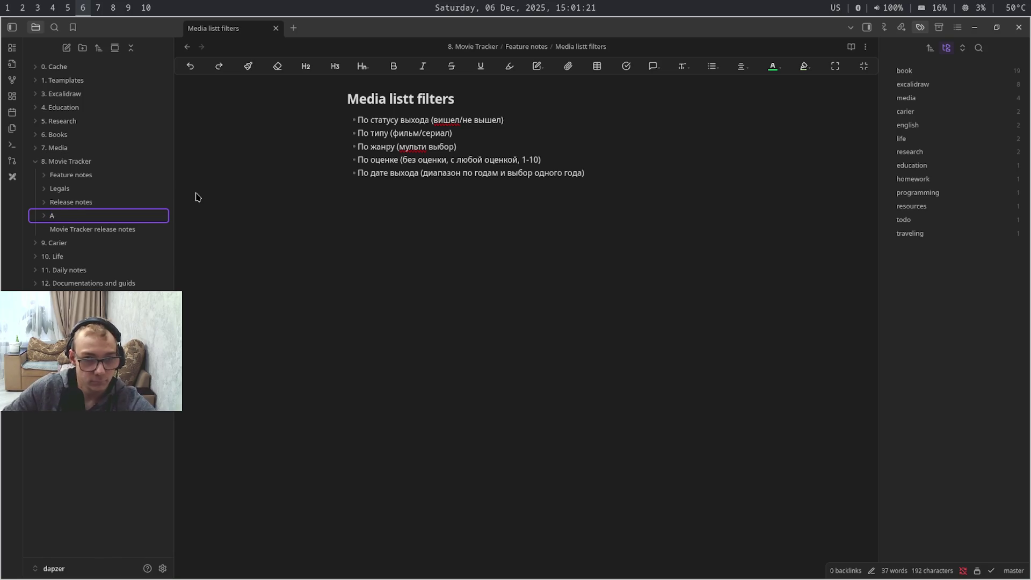
{"action": "type", "text": "rch"}
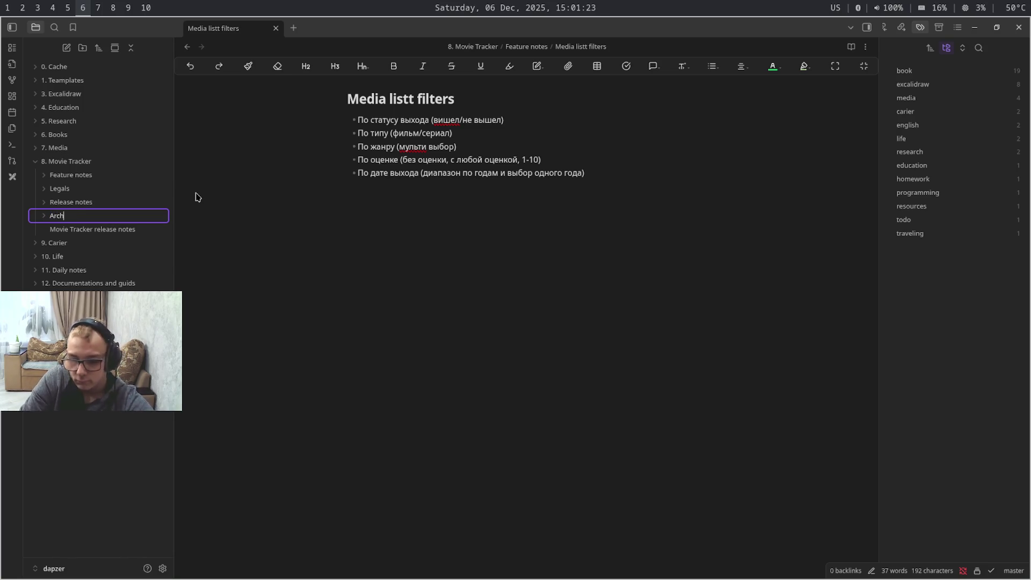
{"action": "type", "text": "itect"}
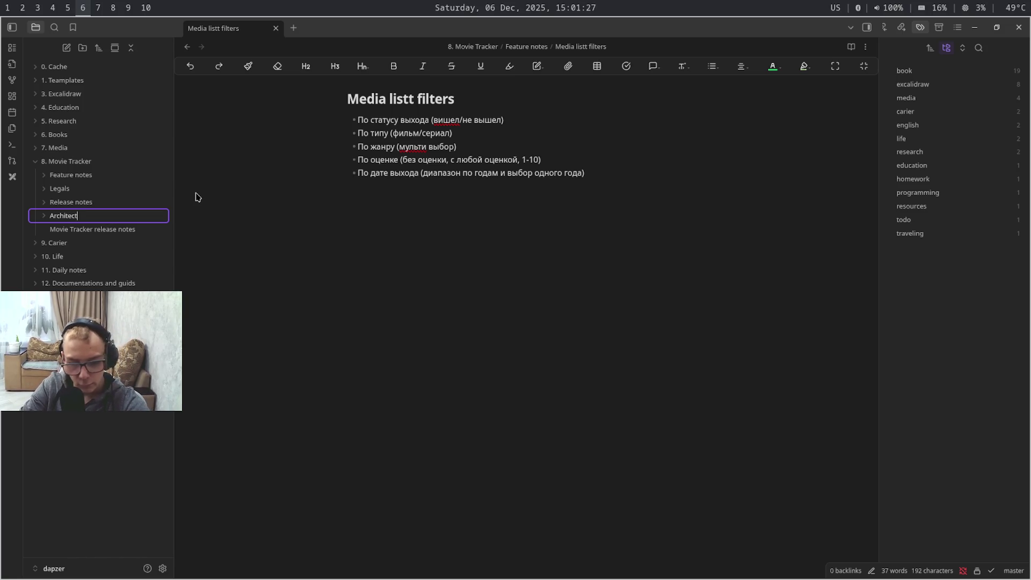
{"action": "type", "text": "ure"}
{"action": "key", "text": "Return"}
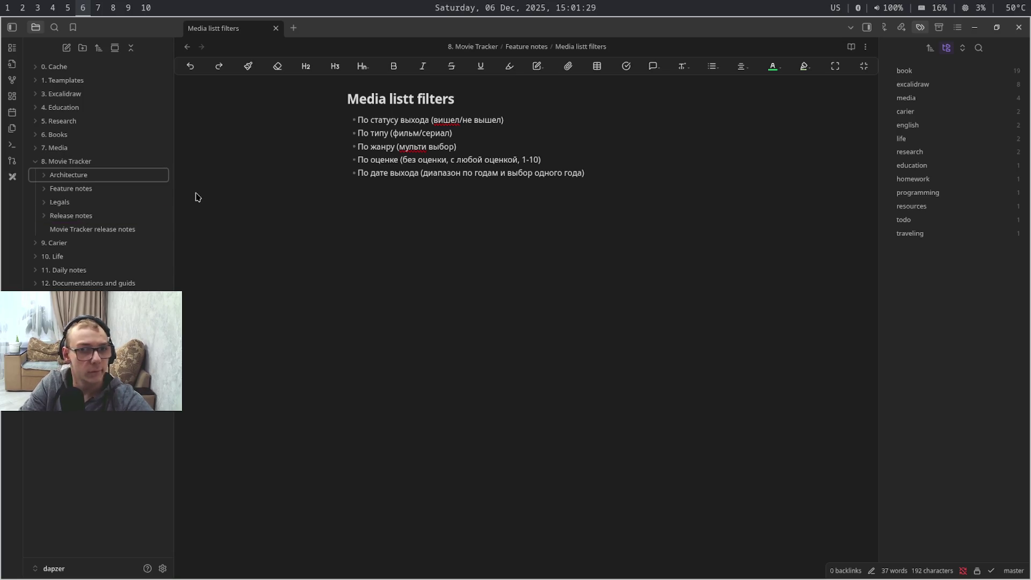
Create a new Excalidraw drawing inside the Architecture folder
{"action": "right_click", "coordinate": [86, 176]}
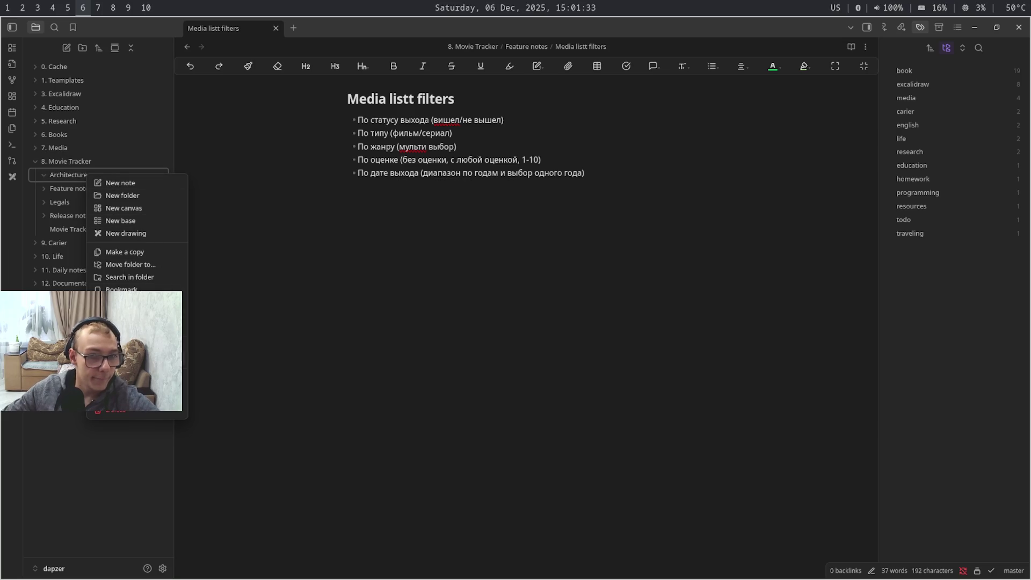
{"action": "left_click", "coordinate": [158, 233]}
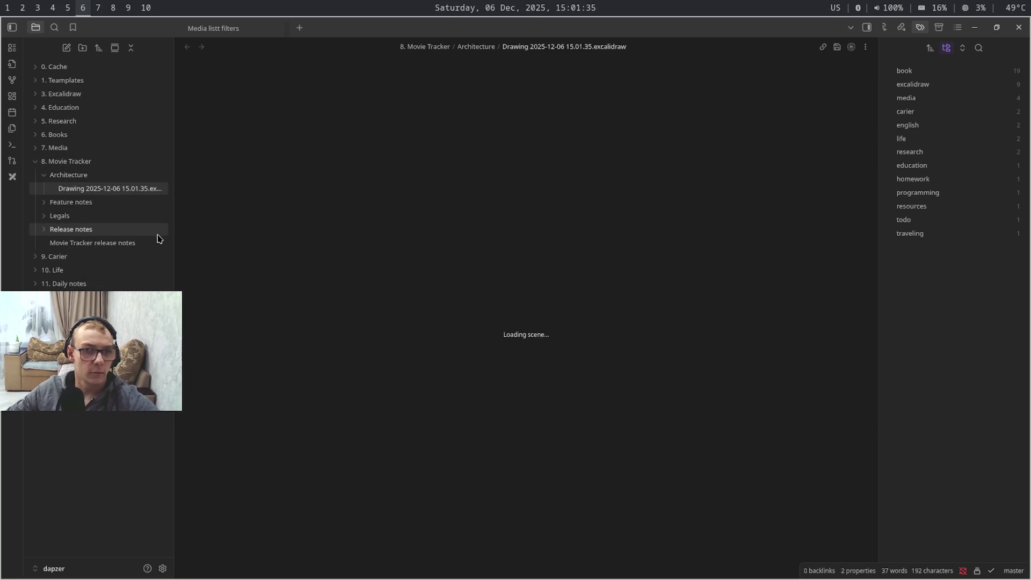
Rename the new drawing to 'Notification system architecture' with a capitalised first letter
{"action": "right_click", "coordinate": [121, 194]}
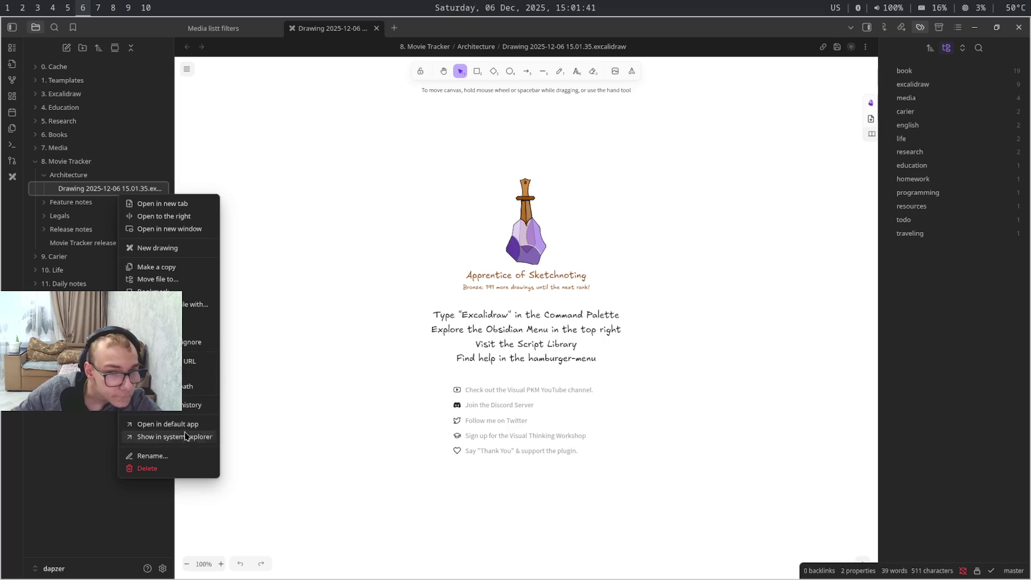
{"action": "left_click", "coordinate": [185, 458]}
{"action": "type", "text": "notification system architecture"}
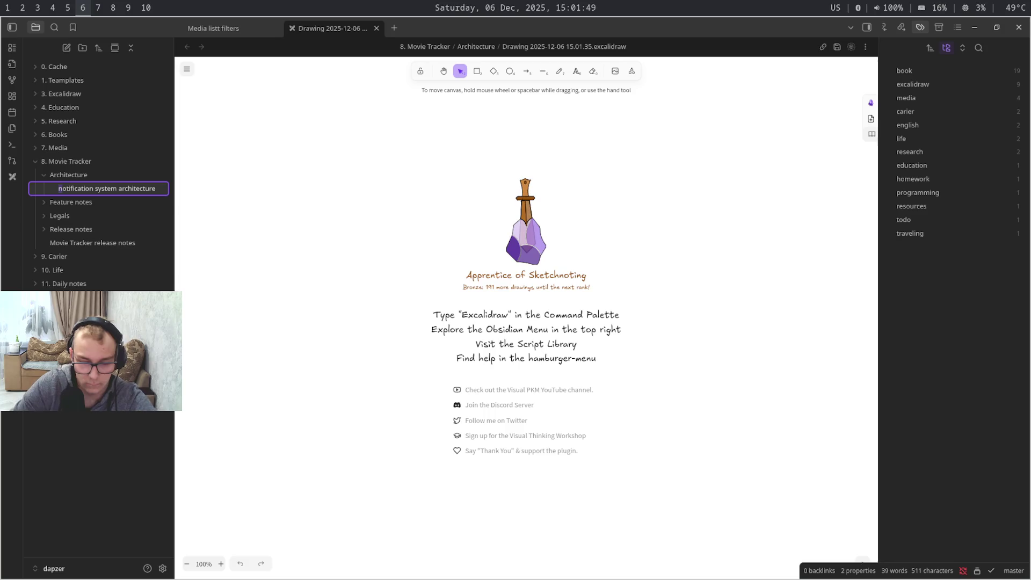
{"action": "key", "text": "Delete"}
{"action": "type", "text": "N"}
{"action": "key", "text": "ctrl+a"}
{"action": "key", "text": "ctrl+c"}
{"action": "key", "text": "BackSpace"}
{"action": "key", "text": "ctrl+v"}
{"action": "key", "text": "Return"}
{"action": "key", "text": "Up"}
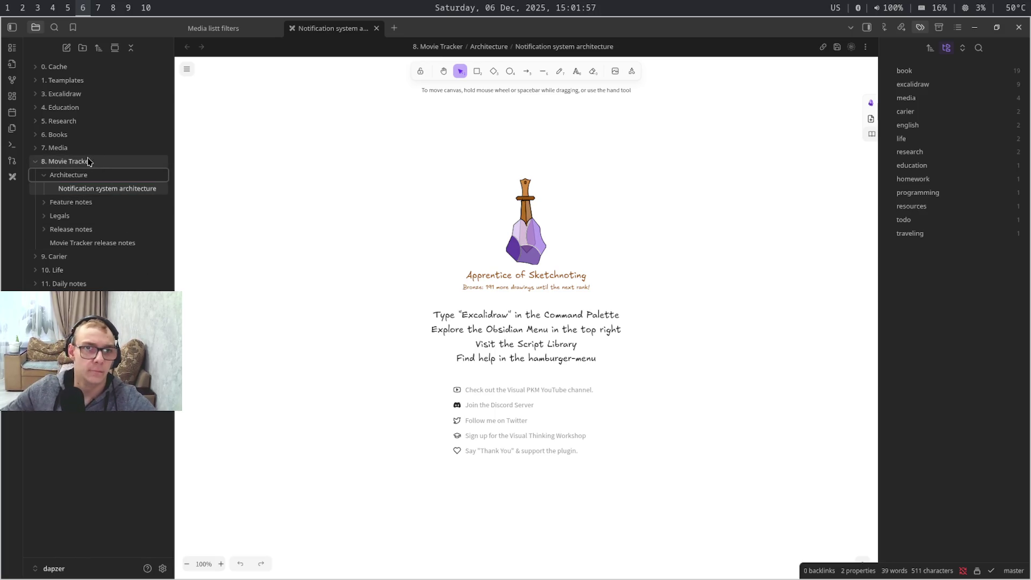
{"action": "right_click", "coordinate": [89, 180]}
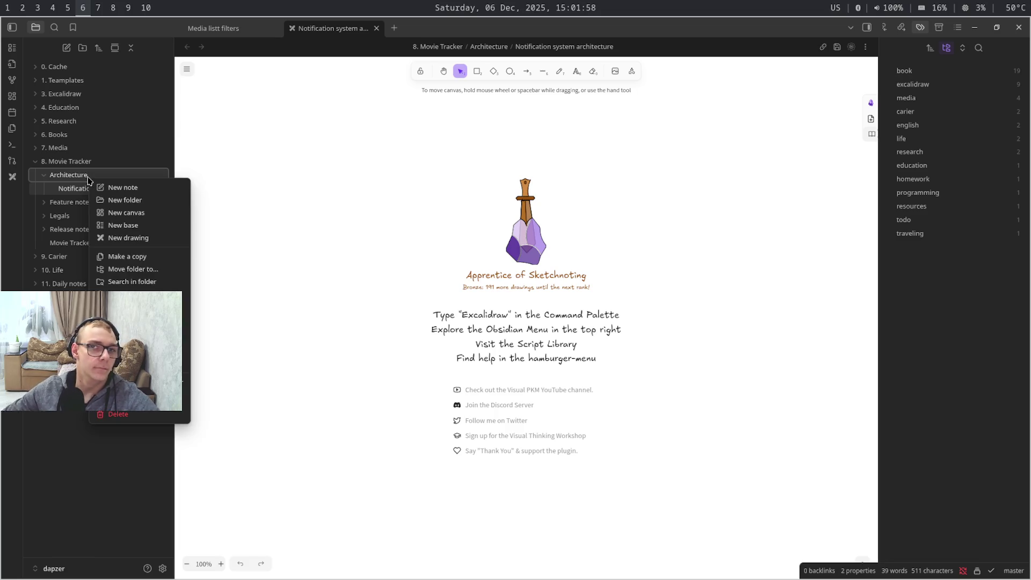
Create a new note in Architecture, whose 'Notification system architecture' title clashes with the drawing
{"action": "left_click", "coordinate": [176, 192]}
{"action": "key", "text": "ctrl+v"}
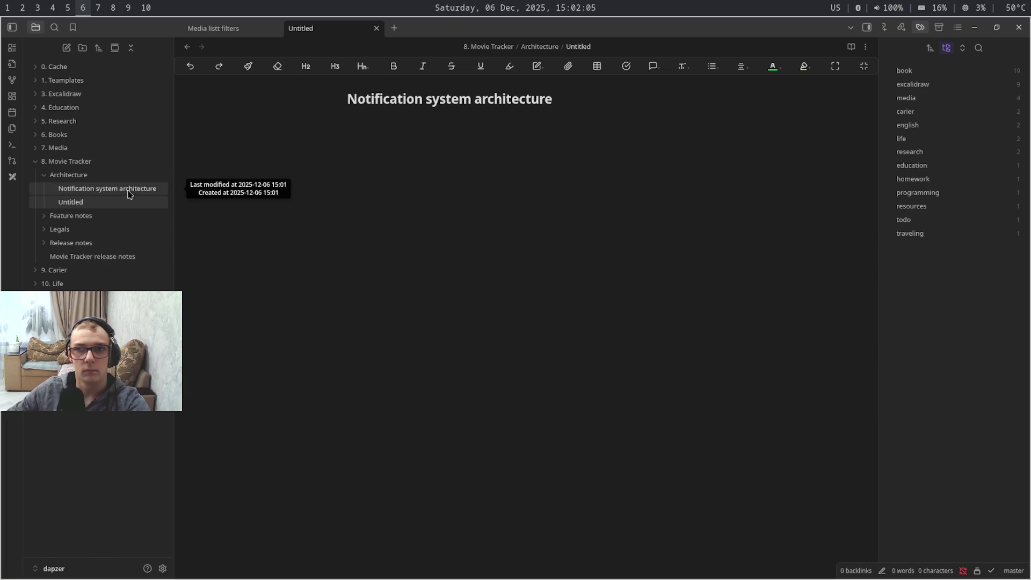
{"action": "key", "text": "Return"}
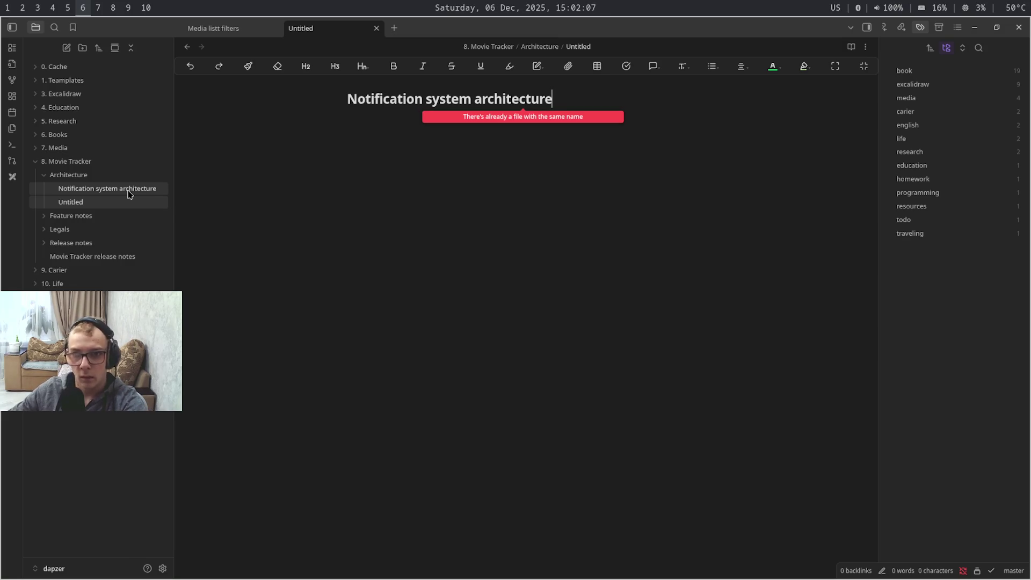
{"action": "left_click", "coordinate": [127, 194]}
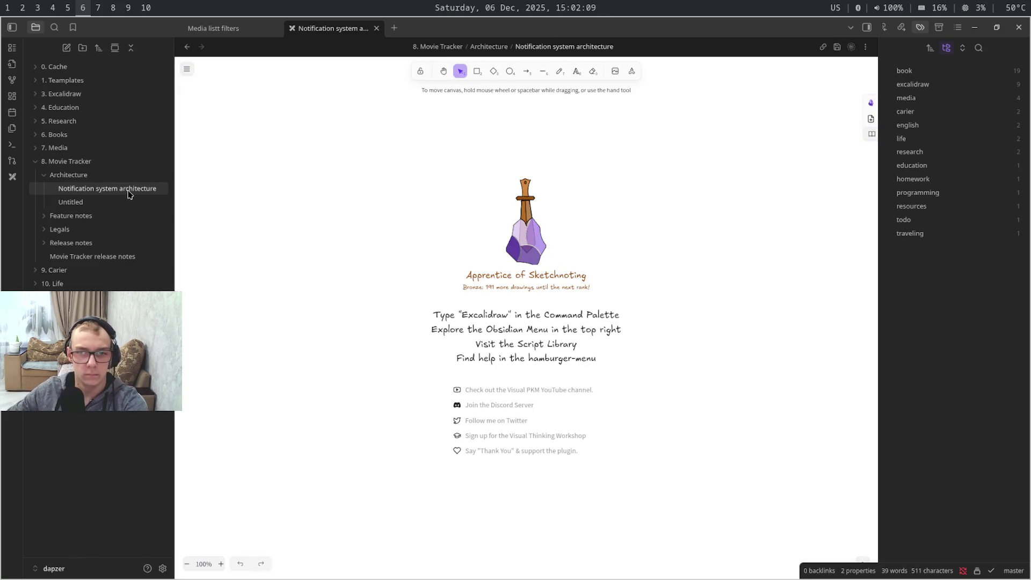
Rename the drawing to 'Notification system architecture drawing' and return to the Untitled note
{"action": "right_click", "coordinate": [127, 195]}
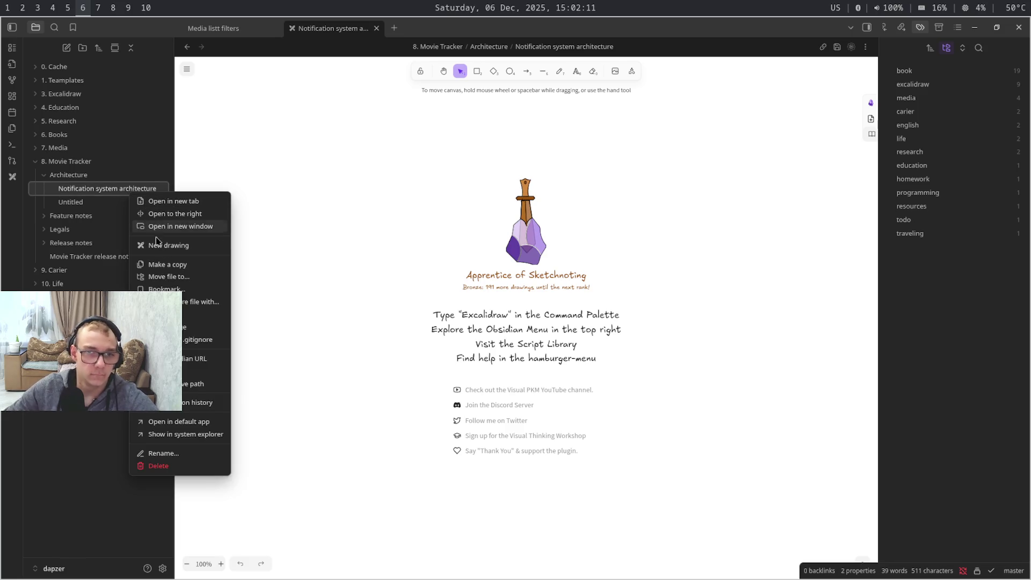
{"action": "left_click", "coordinate": [198, 456]}
{"action": "key", "text": "Caps_Lock"}
{"action": "key", "text": "End"}
{"action": "key", "text": "Caps_Lock"}
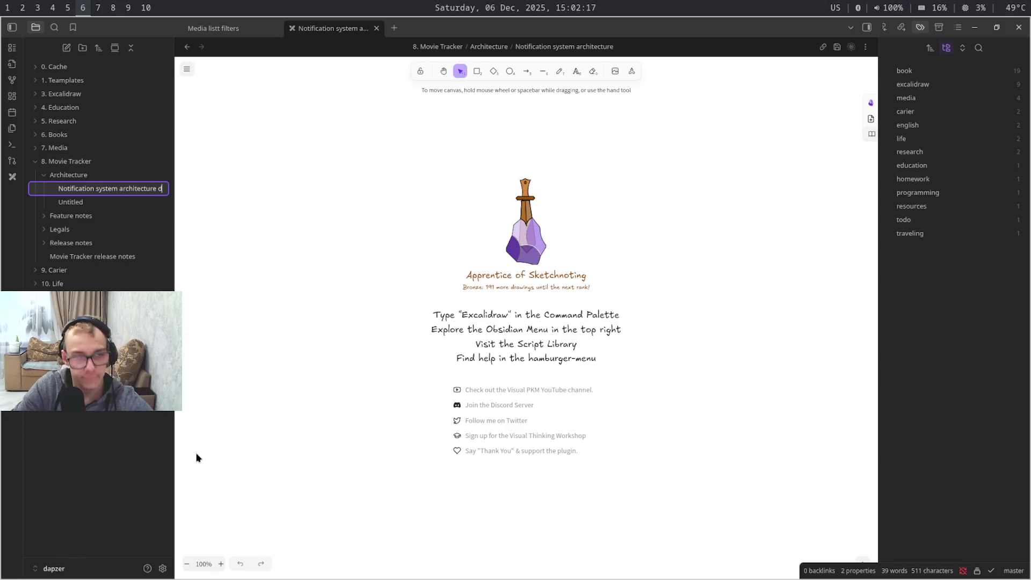
{"action": "type", "text": "raw"}
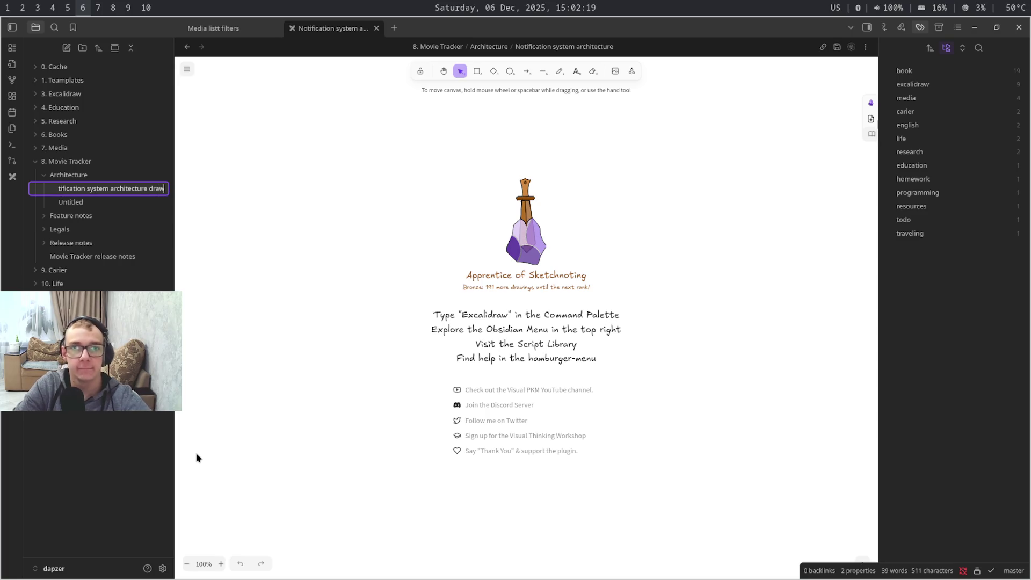
{"action": "type", "text": " ing"}
{"action": "key", "text": "Return"}
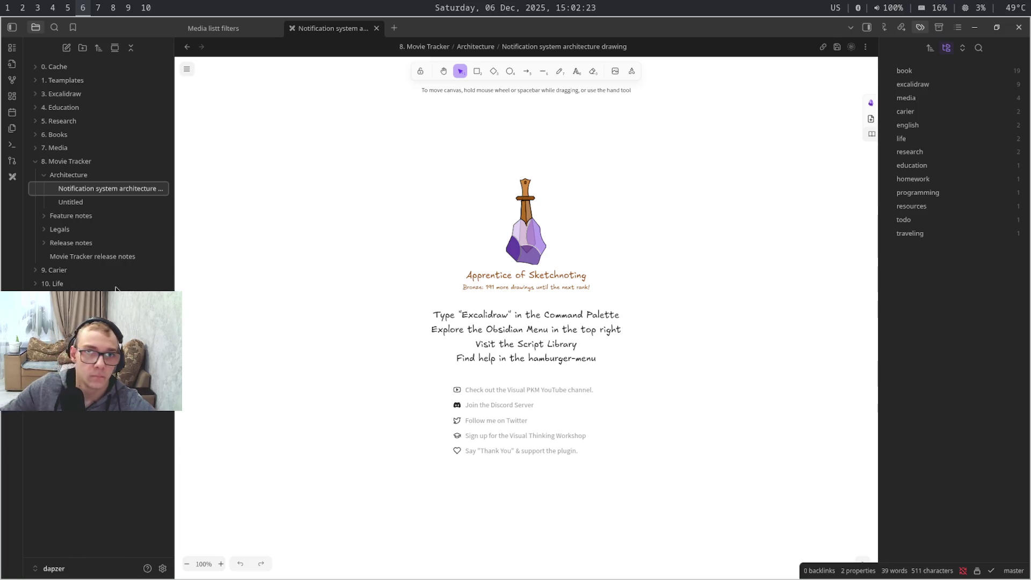
{"action": "left_click", "coordinate": [112, 204]}
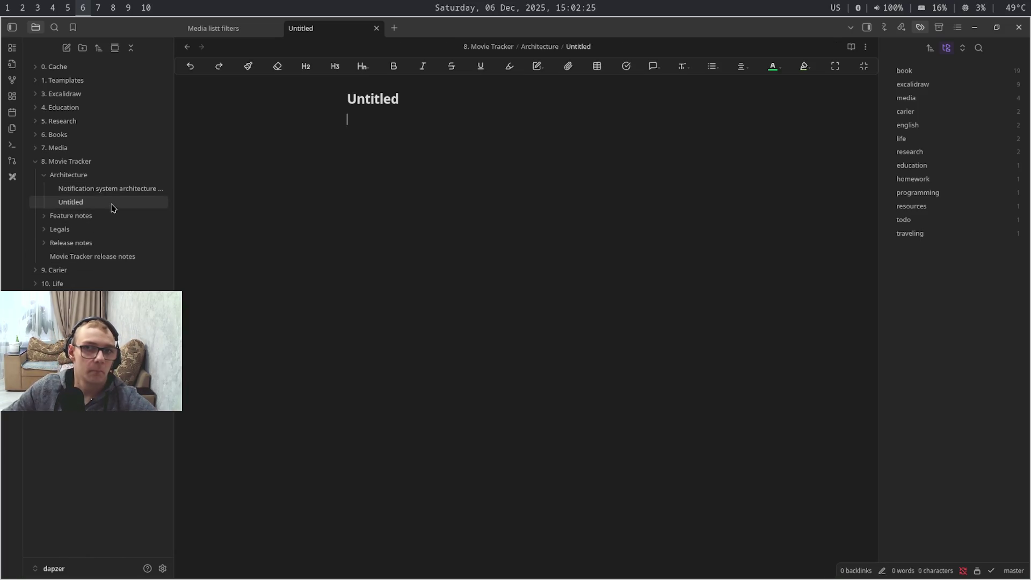
Title the Untitled note 'Notification system architecture', adding tags and created-at properties
{"action": "key", "text": "ctrl+a"}
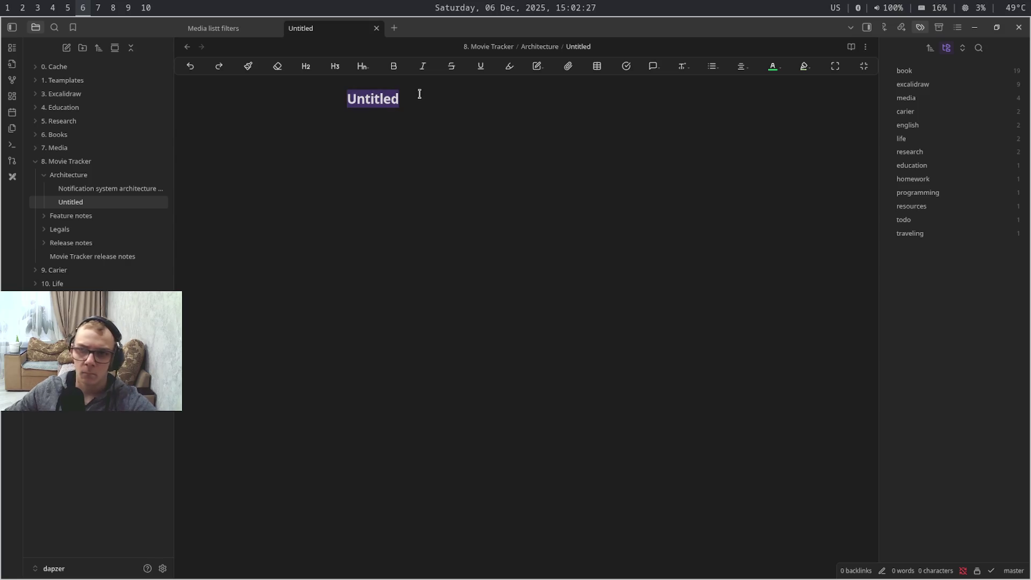
{"action": "key", "text": "ctrl+v"}
{"action": "key", "text": "Return"}
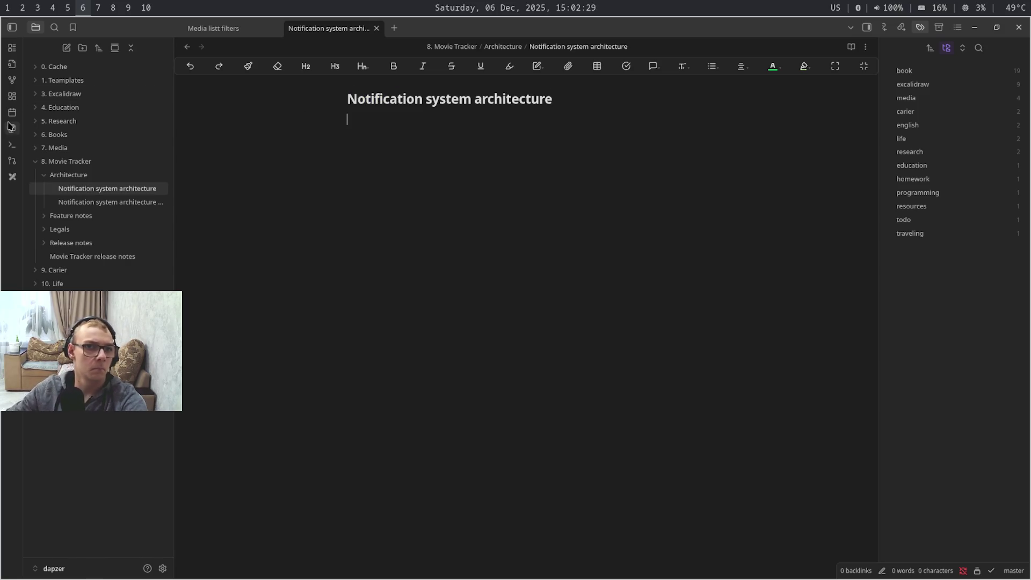
{"action": "left_click", "coordinate": [12, 128]}
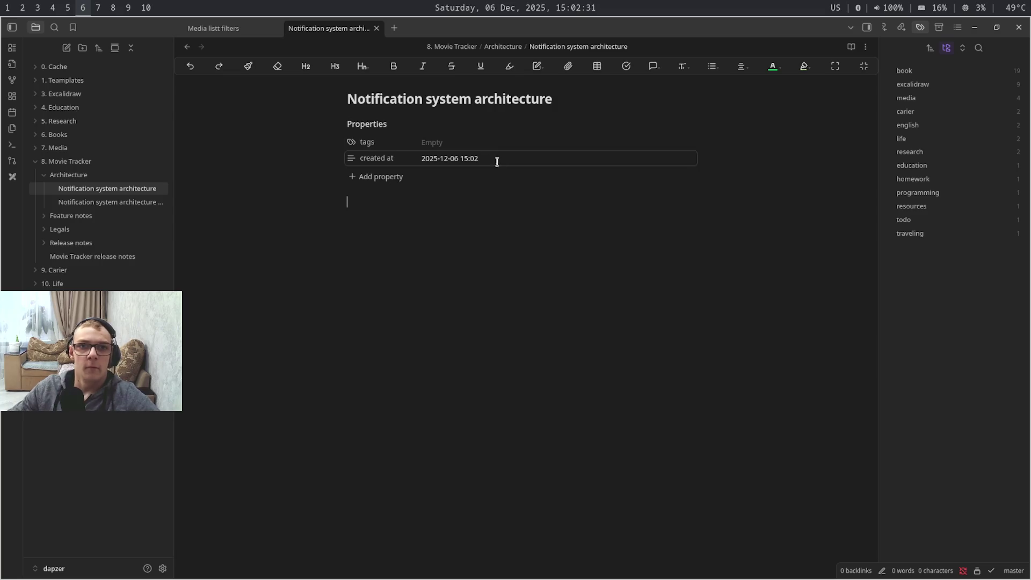
Reopen the architecture drawing and bring up its main options menu
{"action": "key", "text": "ctrl+Tab"}
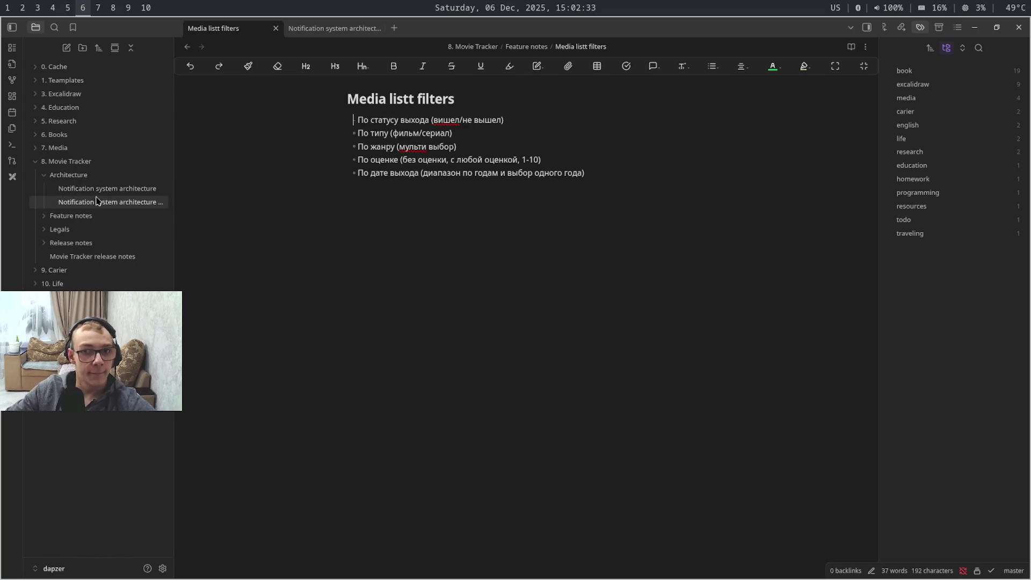
{"action": "left_click", "coordinate": [108, 188]}
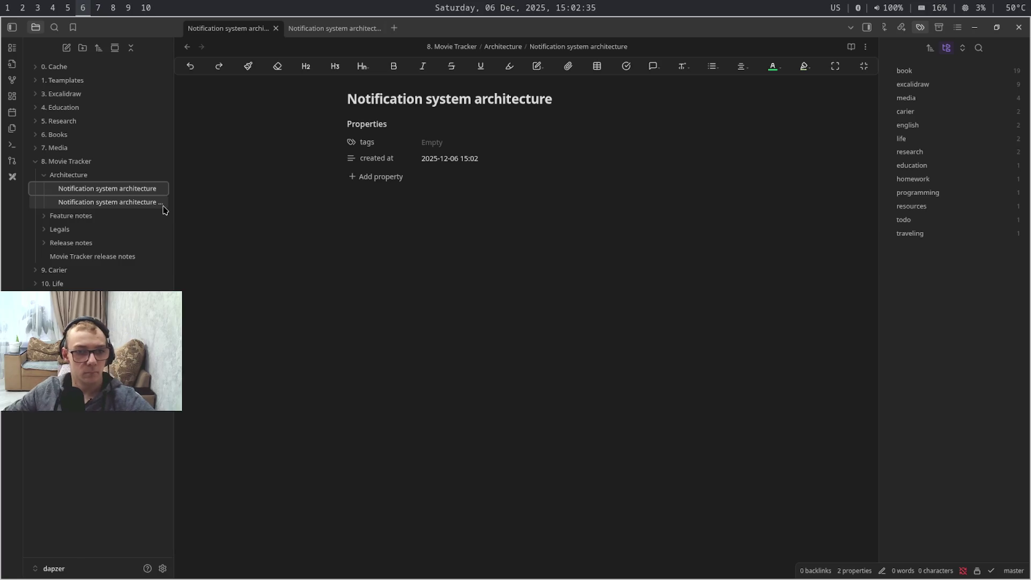
{"action": "left_click", "coordinate": [160, 203]}
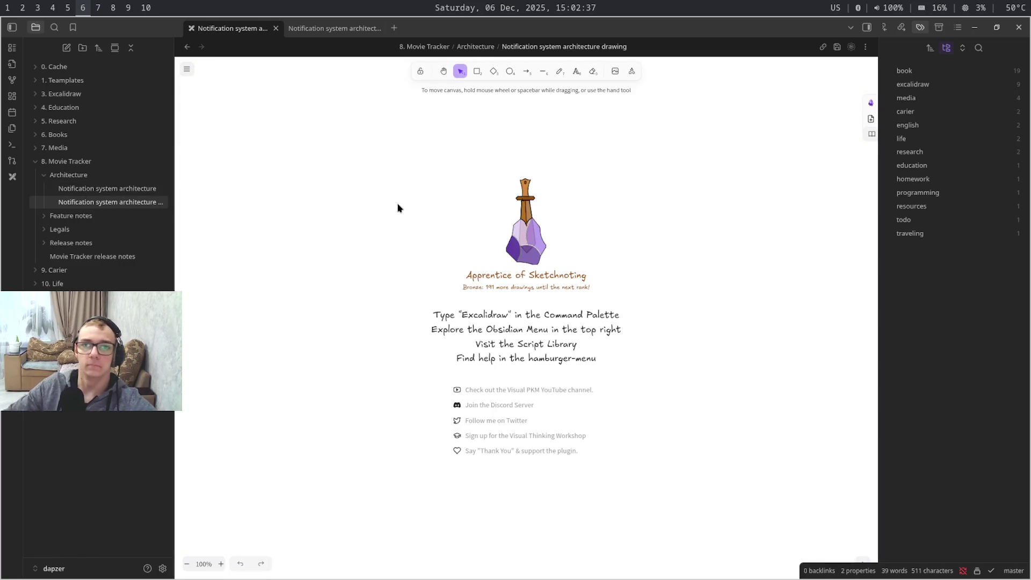
{"action": "key", "text": "Caps_Lock"}
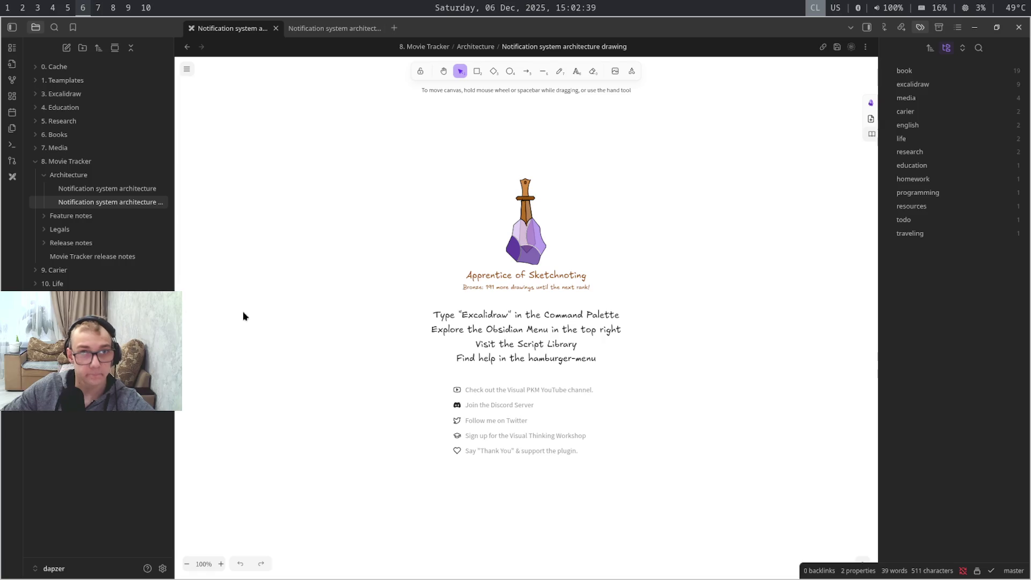
{"action": "left_click", "coordinate": [187, 71]}
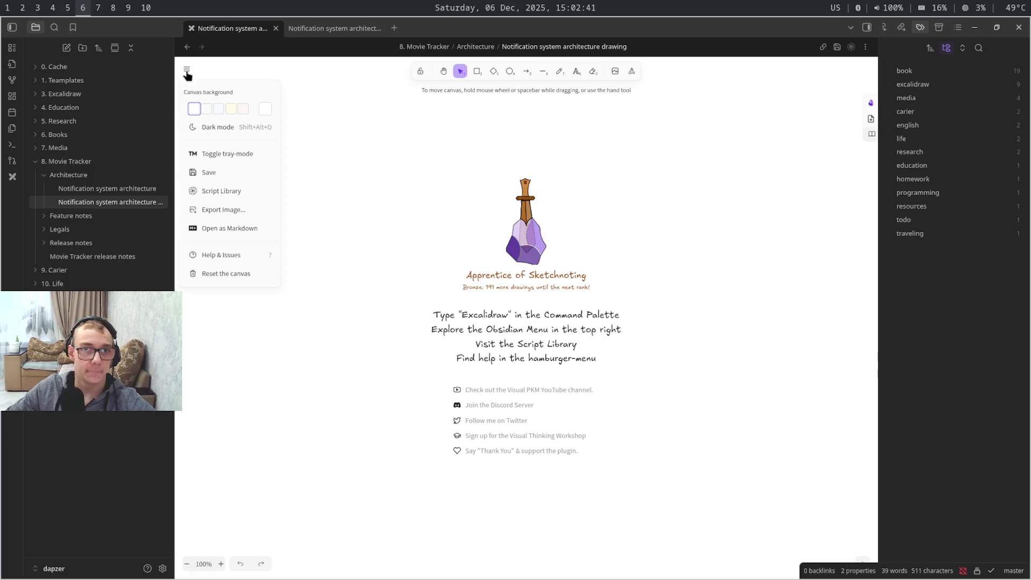
Dismiss the Excalidraw main menu via the canvas and bring up WebStorm's Plugins page on workspace 1
{"action": "left_click", "coordinate": [214, 128]}
{"action": "key", "text": "super+8"}
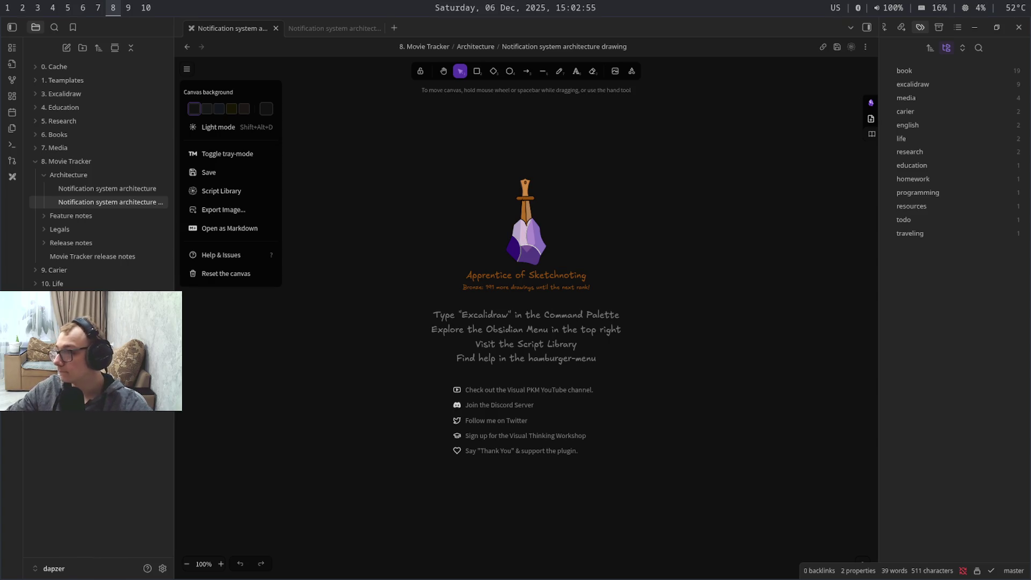
{"action": "key", "text": "Caps_Lock"}
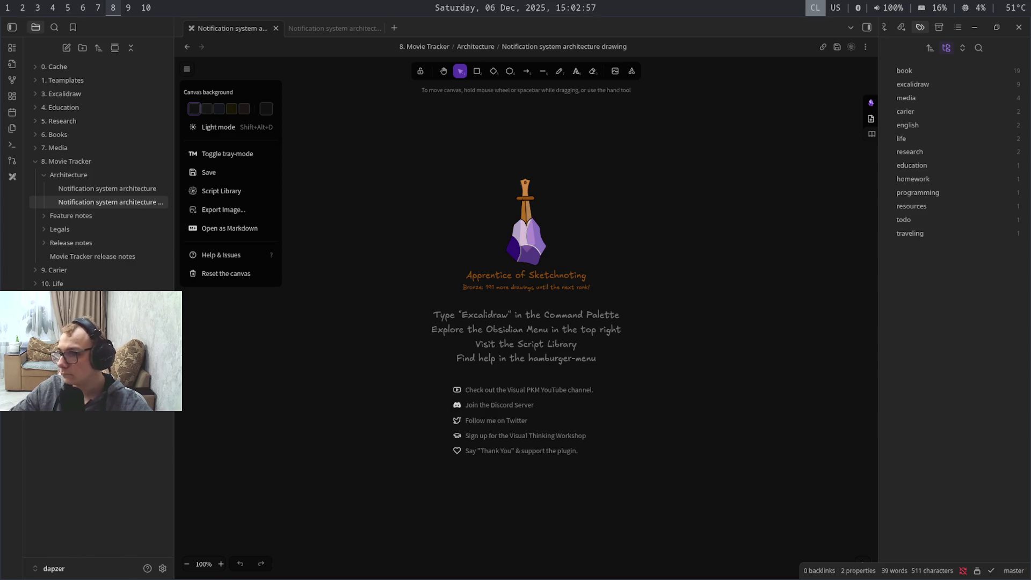
{"action": "key", "text": "Caps_Lock"}
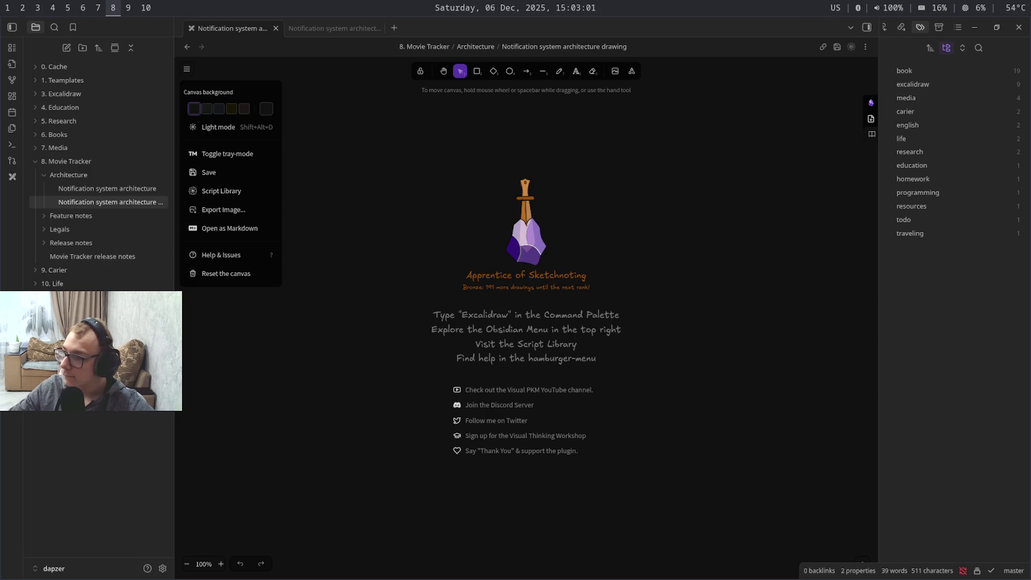
{"action": "key", "text": "super+shift+9"}
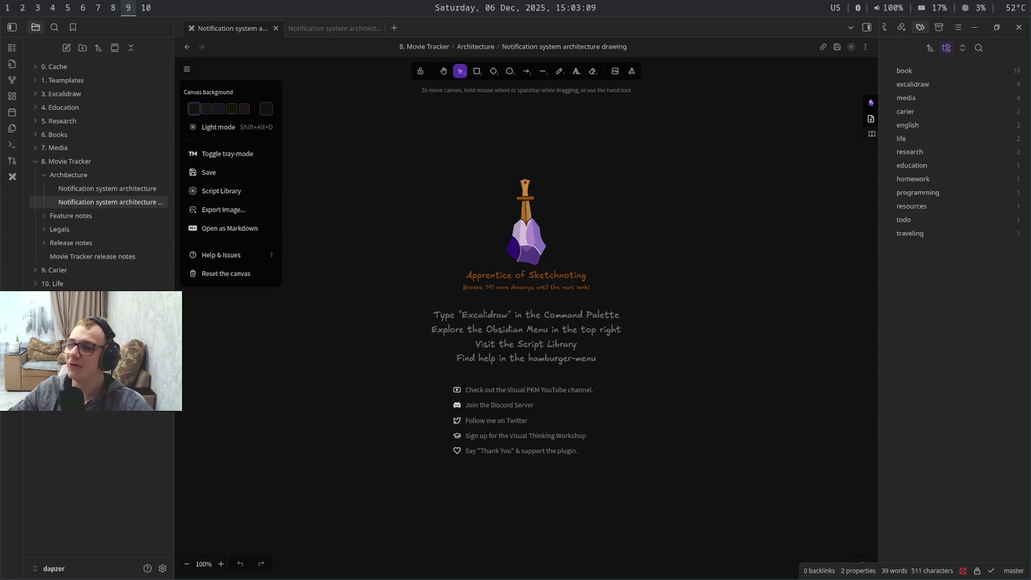
{"action": "key", "text": "super+shift+6"}
{"action": "left_click", "coordinate": [532, 309]}
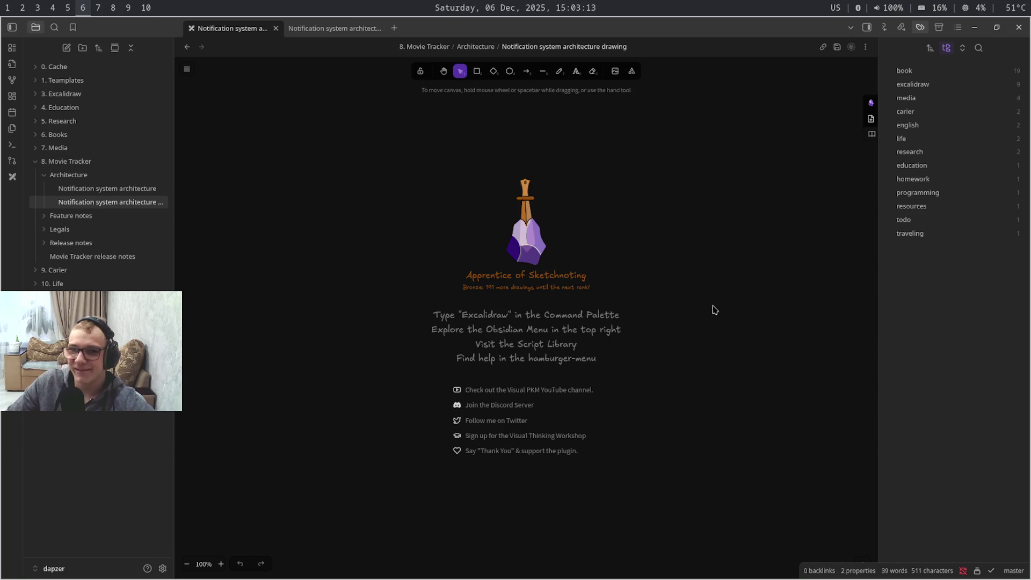
{"action": "key", "text": "super+1"}
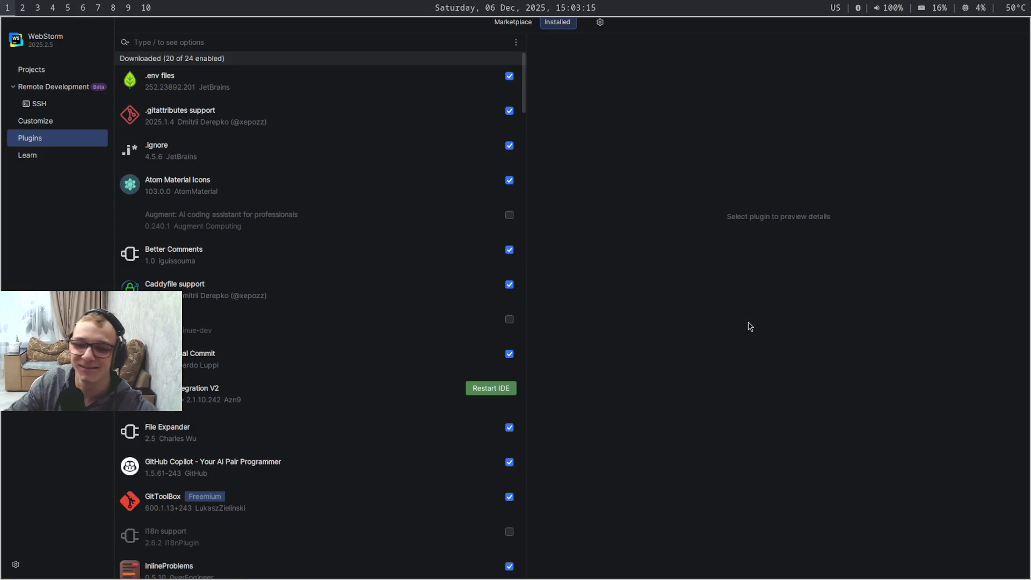
Restart the IDE to apply the plugin change and reopen the movie-tracker project
{"action": "left_click", "coordinate": [488, 391]}
{"action": "key", "text": "Return"}
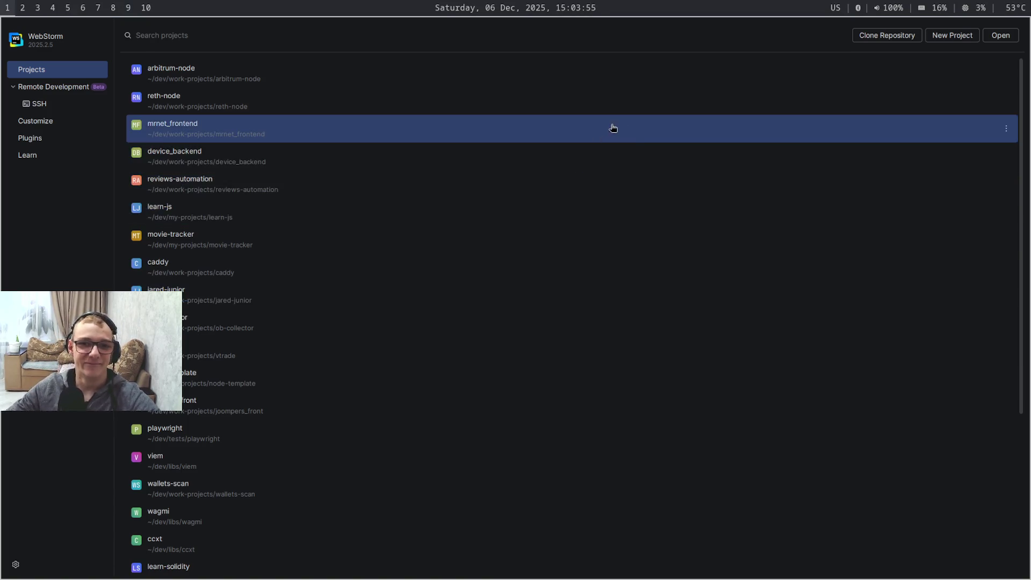
{"action": "left_click", "coordinate": [647, 253]}
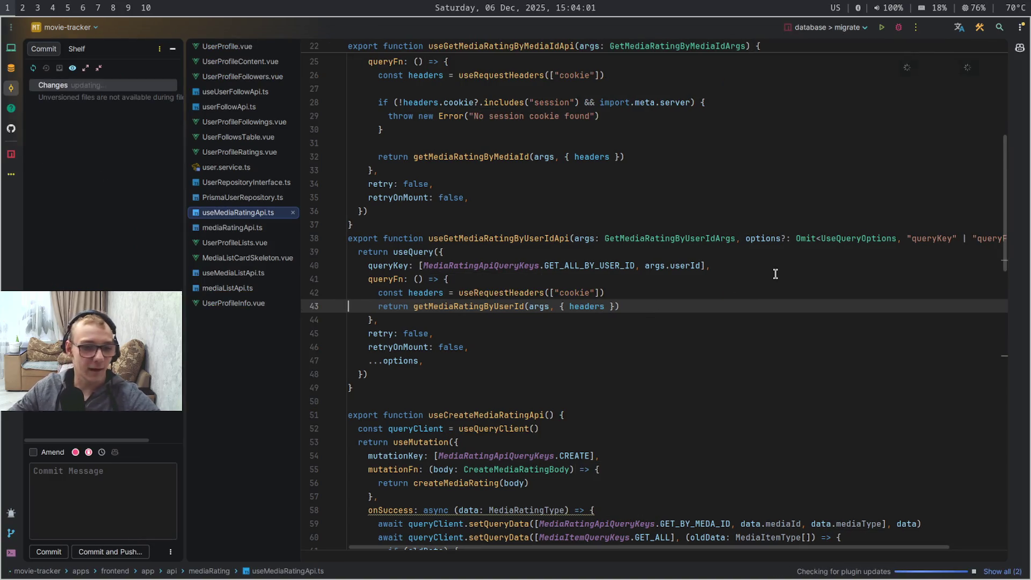
Return to the search results workspace and open the grokkingthesystemdesign guide in a new tab
{"action": "key", "text": "super+4"}
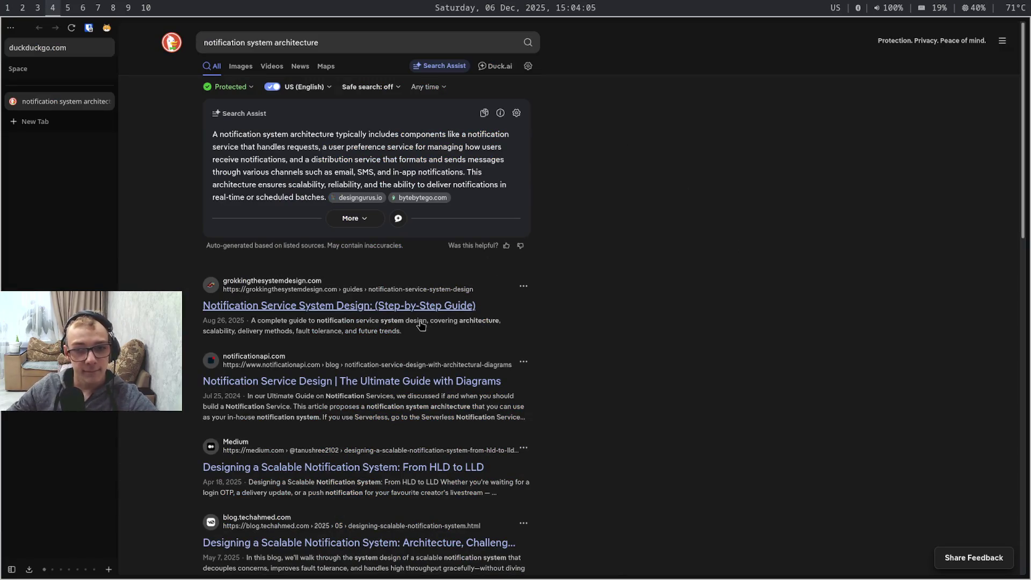
{"action": "left_click", "coordinate": [458, 306]}
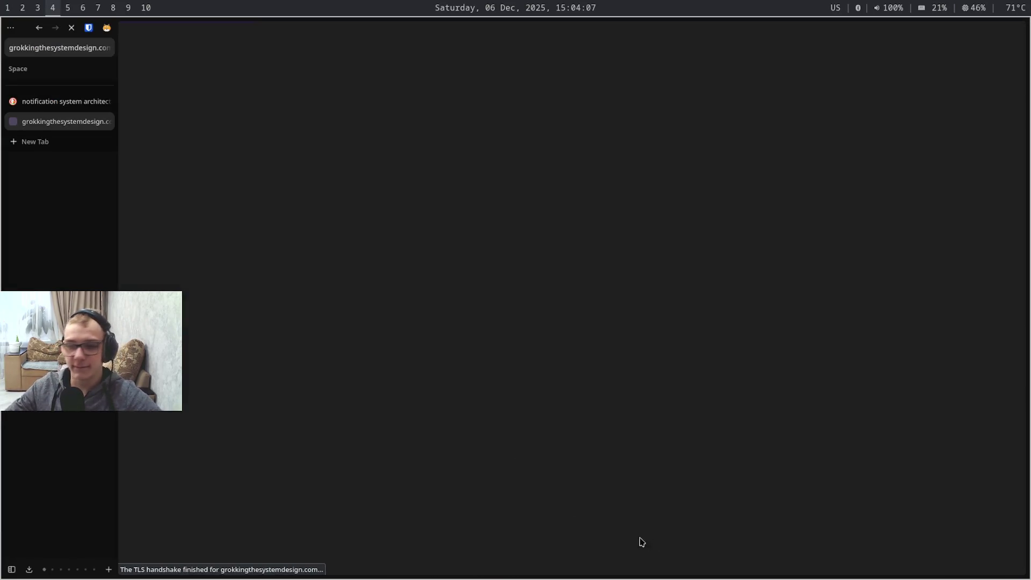
Open the notificationapi guide in a new tab and switch to the Grokking System Design article
{"action": "key", "text": "ctrl+Tab"}
{"action": "left_click", "coordinate": [441, 384]}
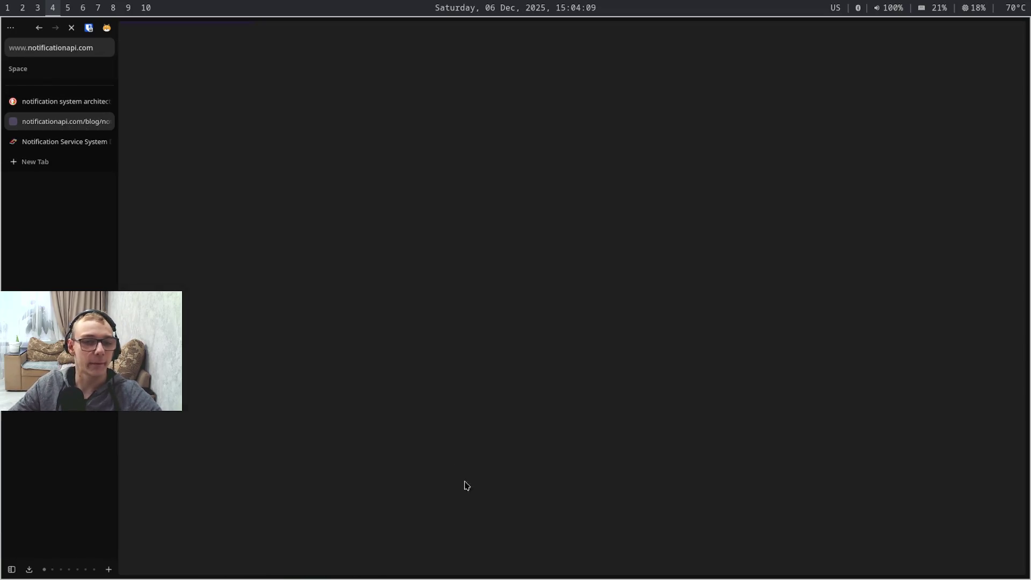
{"action": "key", "text": "ctrl+Tab"}
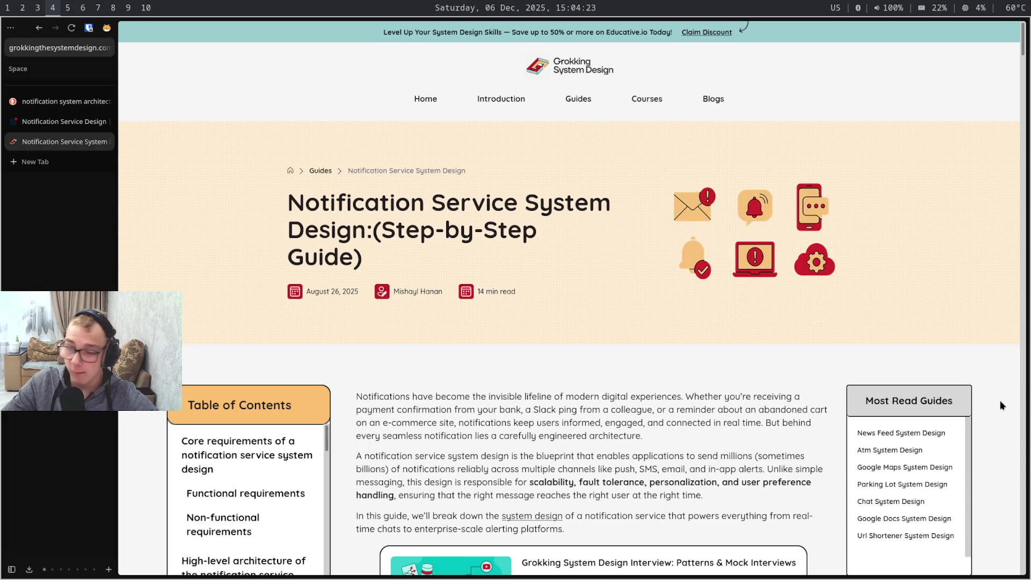
{"action": "key", "text": "super+shift+7"}
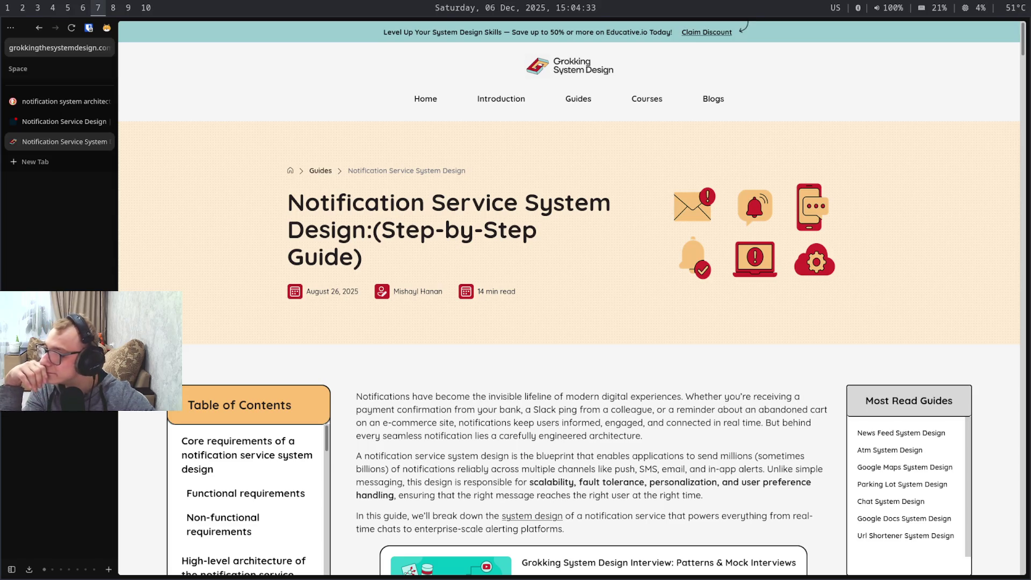
{"action": "key", "text": "super+9"}
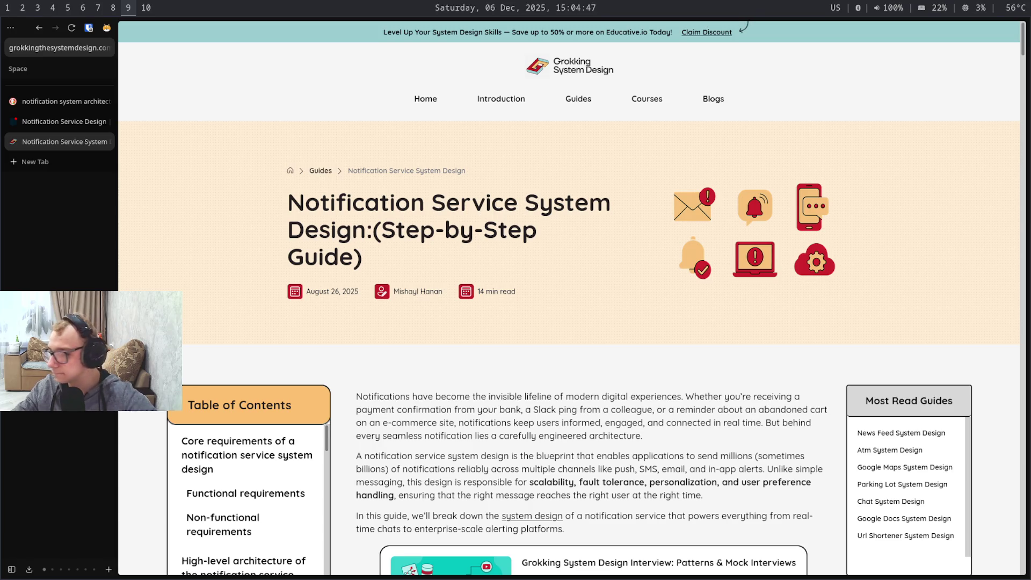
{"action": "key", "text": "super+shift+4"}
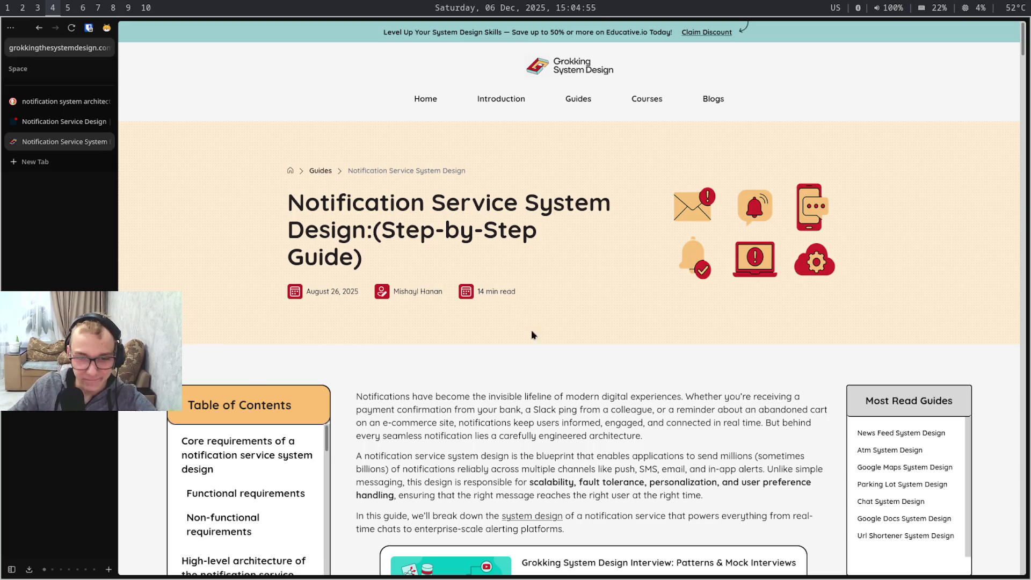
{"action": "scroll", "coordinate": [532, 330], "scroll_direction": "down", "scroll_amount": 5}
{"action": "scroll", "coordinate": [612, 288], "scroll_direction": "up", "scroll_amount": 5}
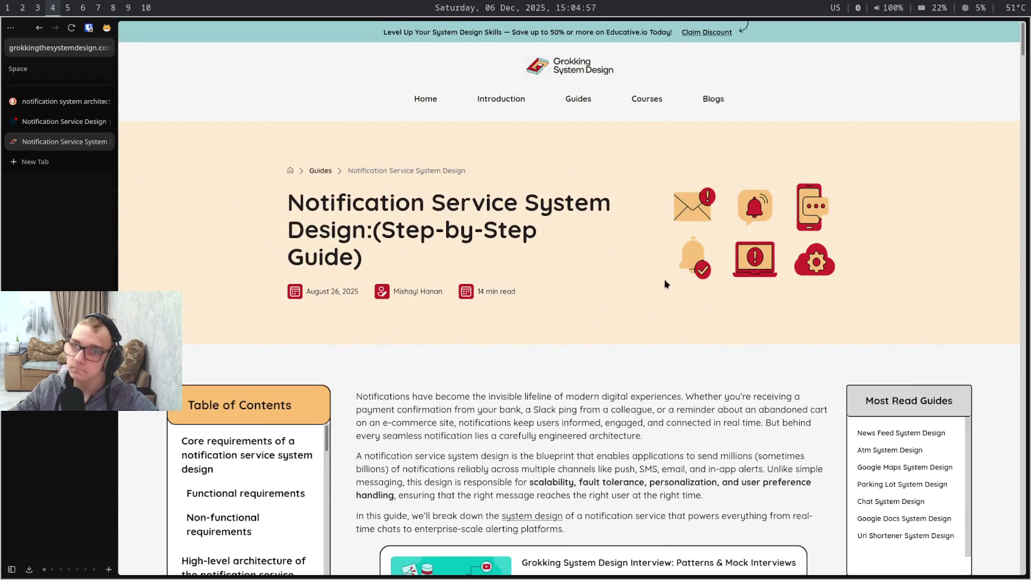
{"action": "scroll", "coordinate": [689, 284], "scroll_direction": "down", "scroll_amount": 3}
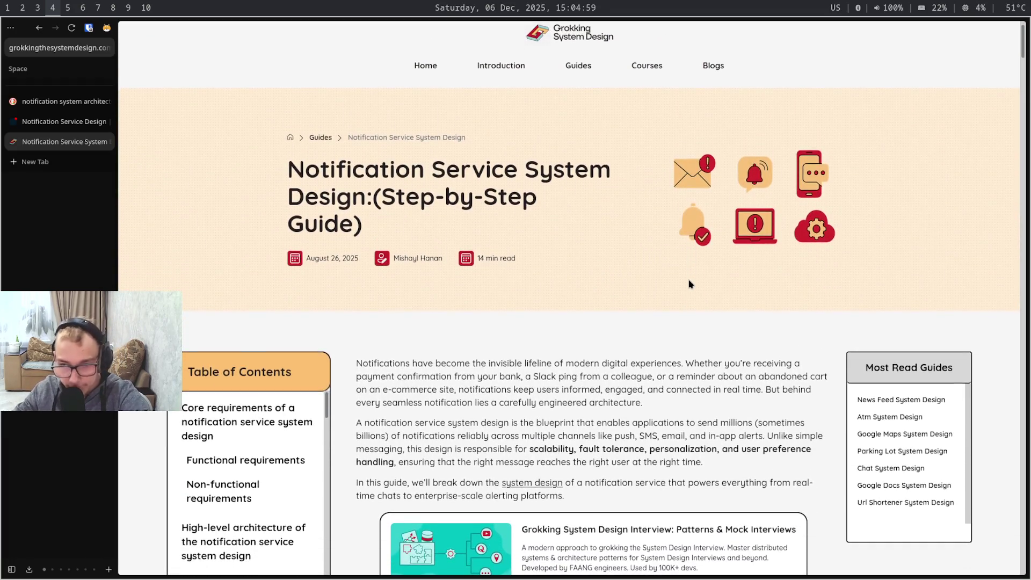
{"action": "scroll", "coordinate": [689, 280], "scroll_direction": "down", "scroll_amount": 1}
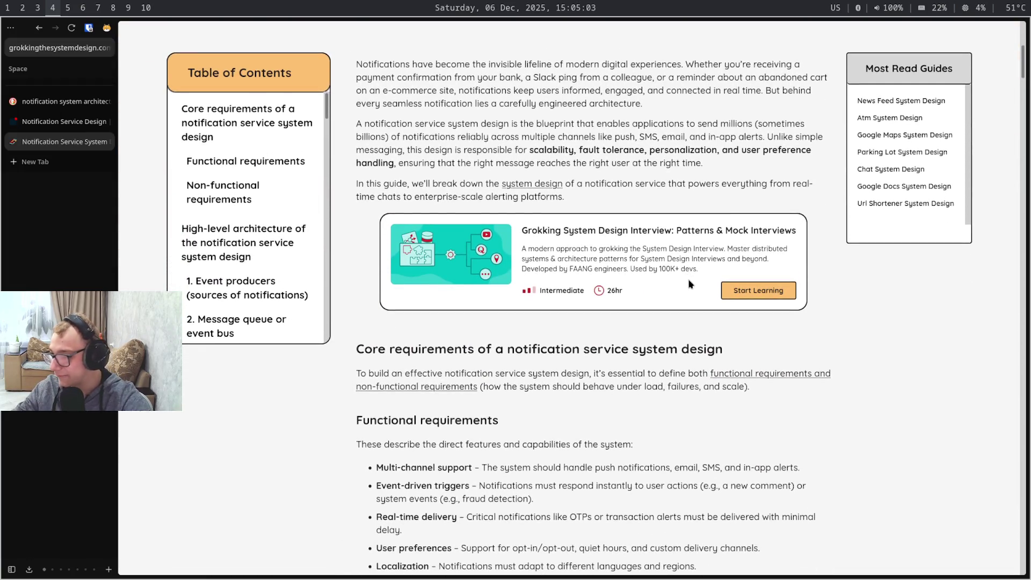
{"action": "scroll", "coordinate": [689, 284], "scroll_direction": "up", "scroll_amount": 1}
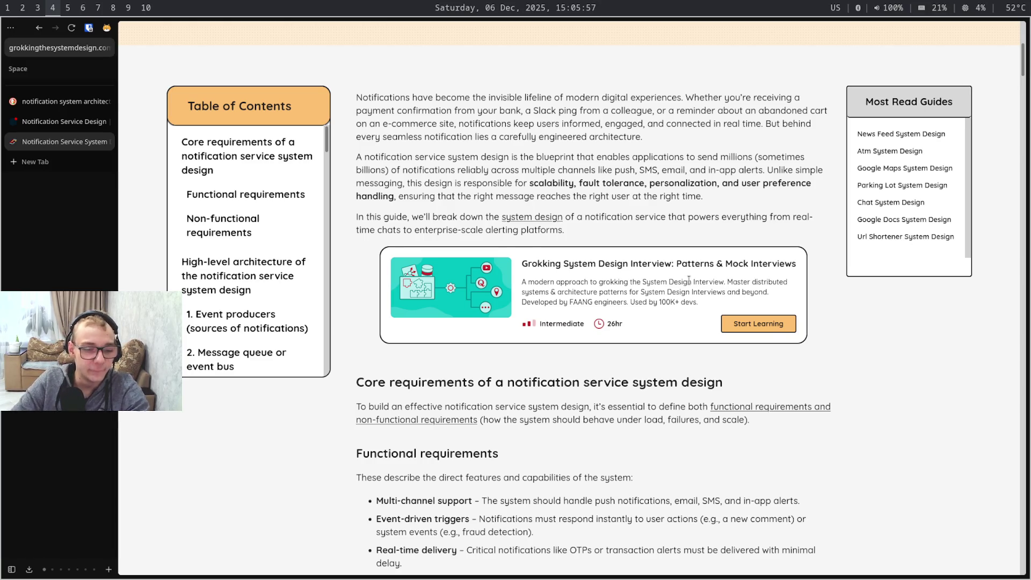
Cycle workspaces back to the browser and load steamcommunity.com in a new tab
{"action": "key", "text": "super+7"}
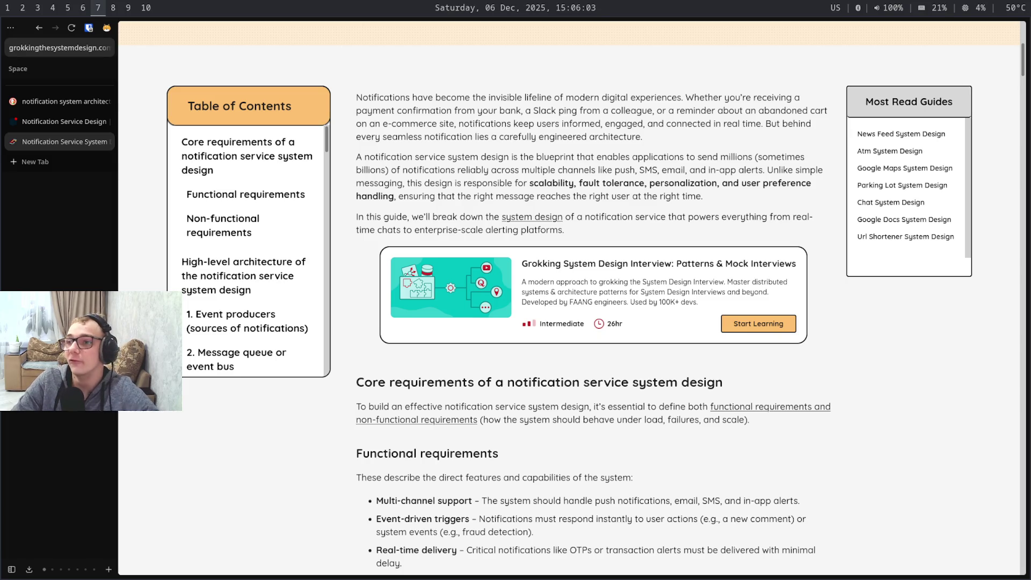
{"action": "key", "text": "super+shift+9"}
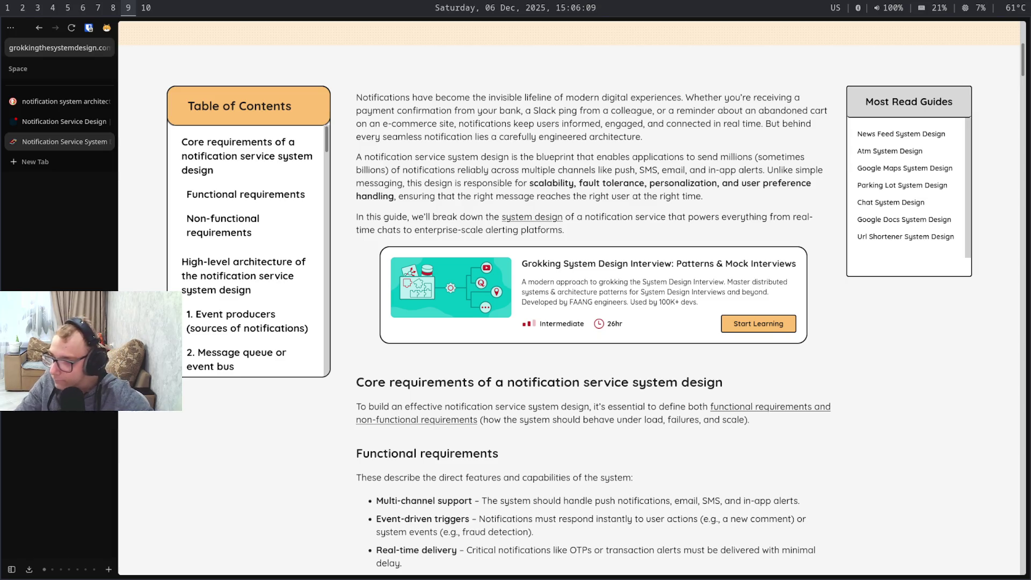
{"action": "key", "text": "super+shift+4"}
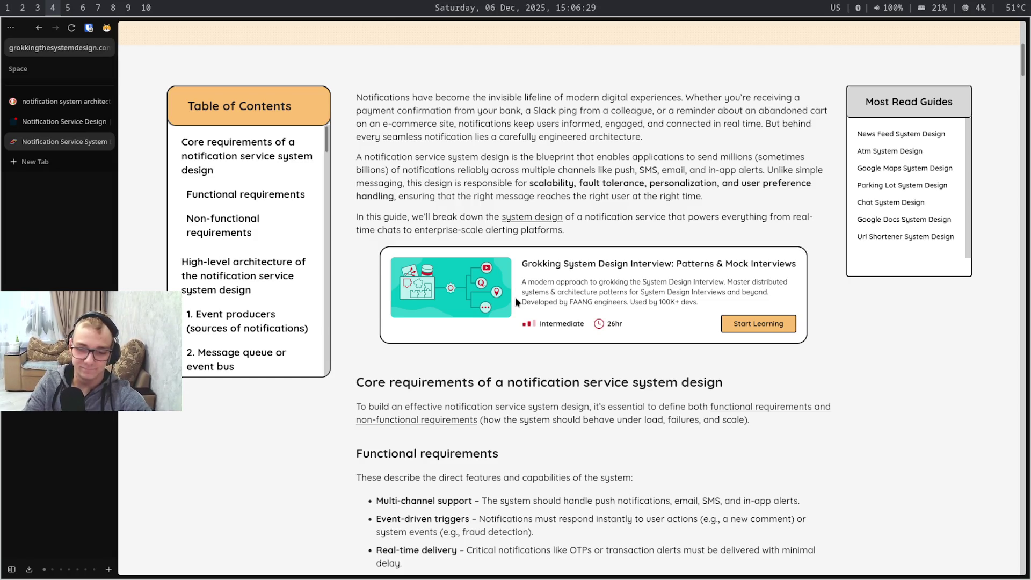
{"action": "key", "text": "ctrl+t"}
{"action": "type", "text": "s"}
{"action": "key", "text": "Return"}
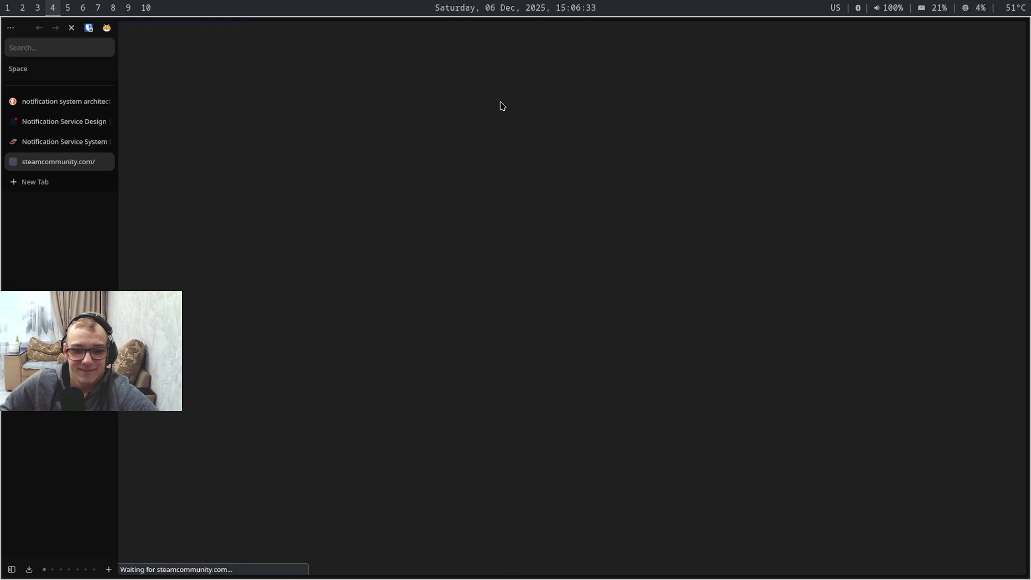
Select and clear the ARC Raiders playtime text on the Steam profile, then return to the Notification Service System guide tab
{"action": "key", "text": "Caps_Lock"}
{"action": "key", "text": "Caps_Lock"}
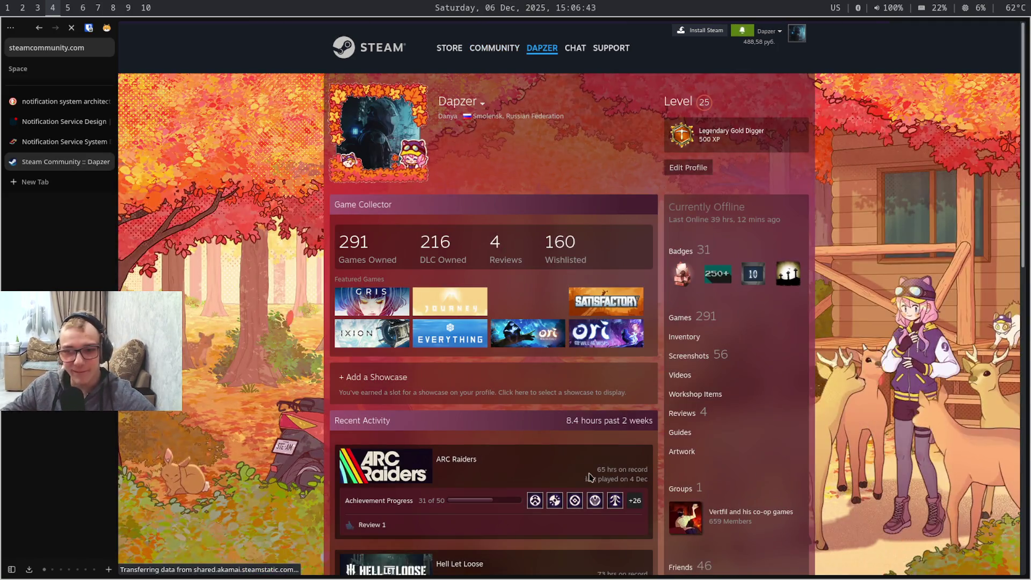
{"action": "left_click_drag", "start_coordinate": [597, 469], "coordinate": [654, 470]}
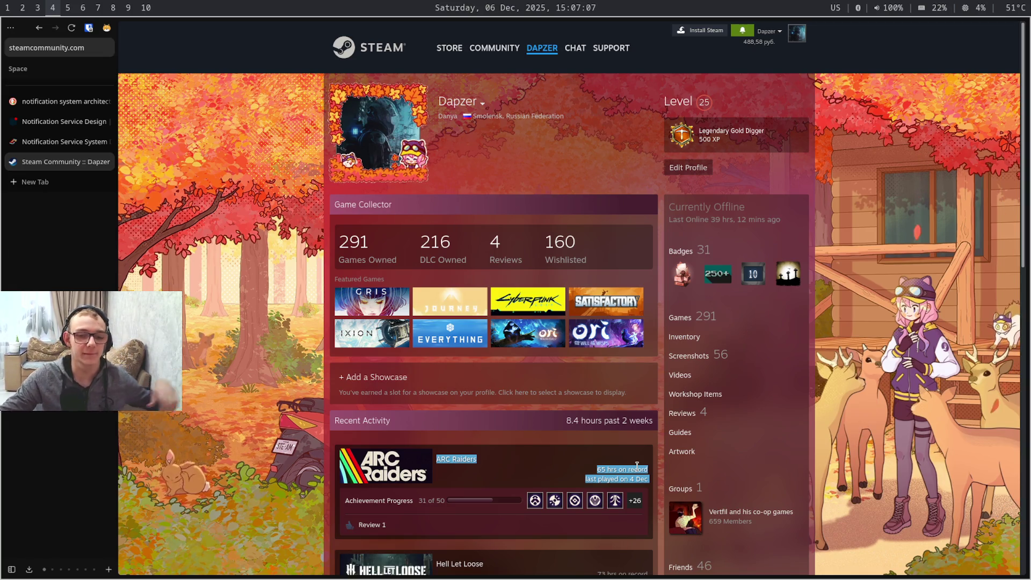
{"action": "left_click", "coordinate": [636, 466]}
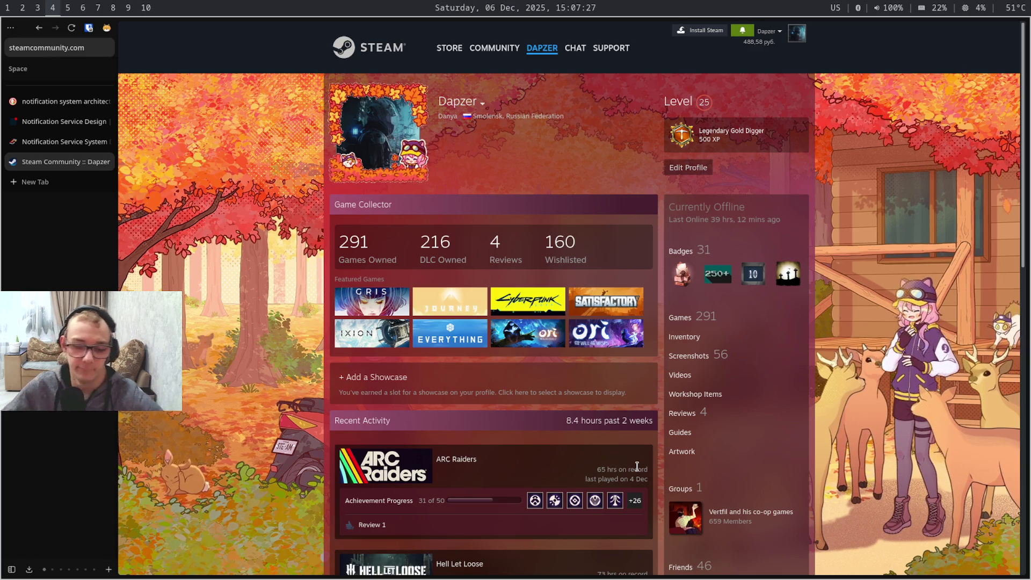
{"action": "key", "text": "super+shift+7"}
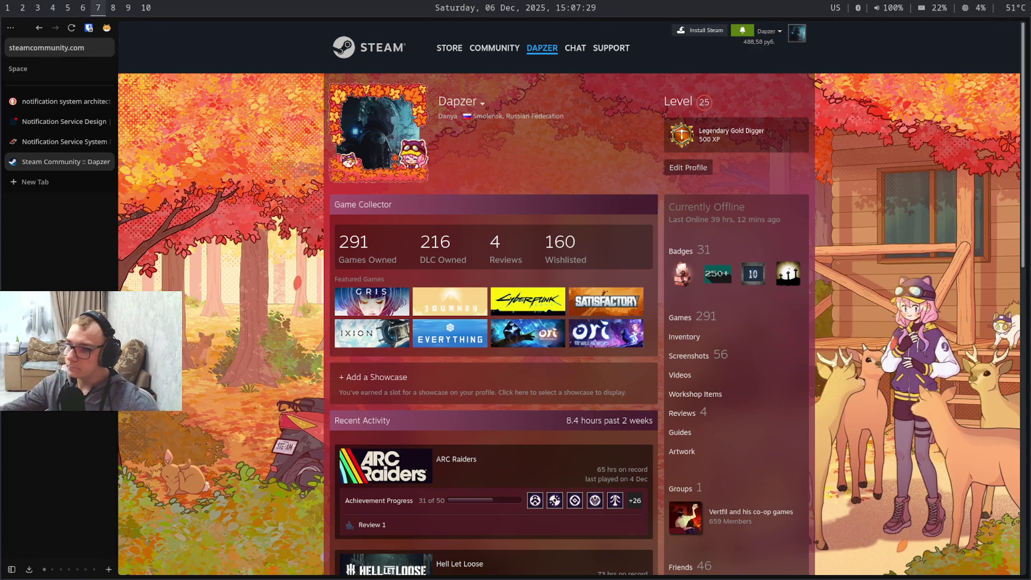
{"action": "key", "text": "super+shift+9"}
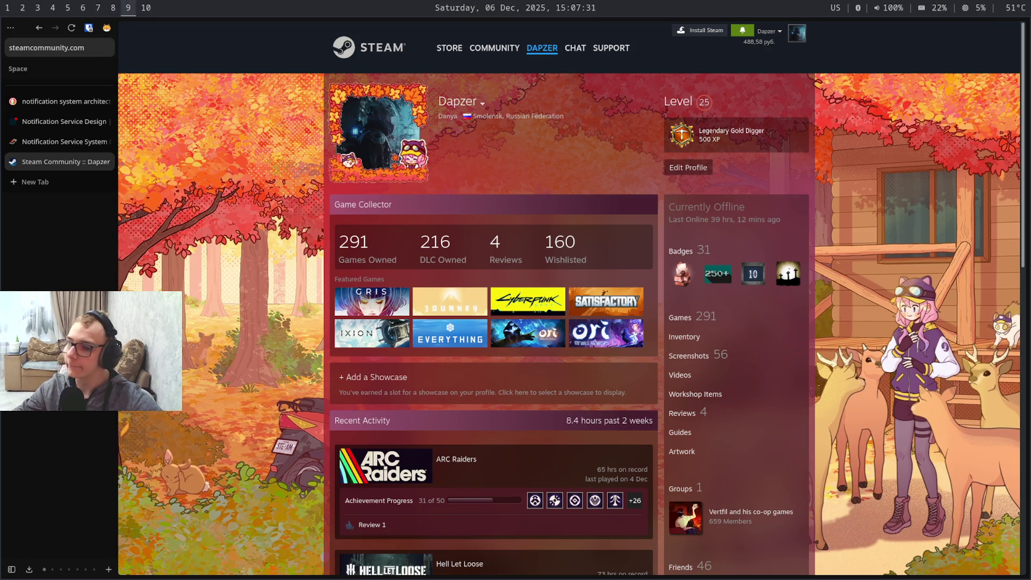
{"action": "key", "text": "super+shift+4"}
{"action": "key", "text": "ctrl+shift+Tab"}
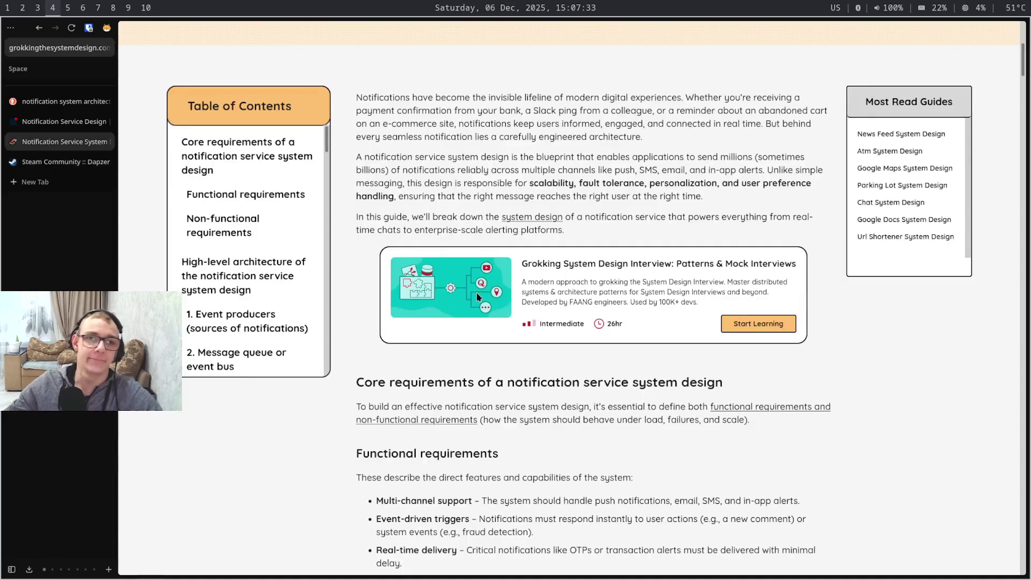
{"action": "scroll", "coordinate": [477, 298], "scroll_direction": "down", "scroll_amount": 5}
{"action": "scroll", "coordinate": [477, 297], "scroll_direction": "down", "scroll_amount": 5}
{"action": "scroll", "coordinate": [478, 297], "scroll_direction": "down", "scroll_amount": 1}
{"action": "scroll", "coordinate": [477, 297], "scroll_direction": "down", "scroll_amount": 5}
{"action": "scroll", "coordinate": [478, 298], "scroll_direction": "down", "scroll_amount": 5}
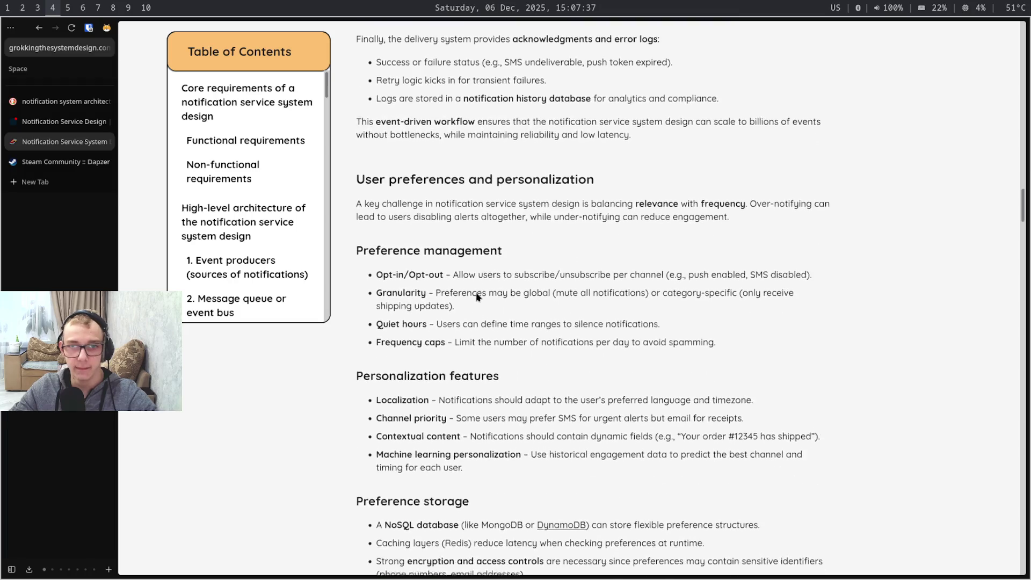
{"action": "scroll", "coordinate": [477, 298], "scroll_direction": "down", "scroll_amount": 5}
{"action": "scroll", "coordinate": [477, 296], "scroll_direction": "down", "scroll_amount": 5}
{"action": "scroll", "coordinate": [477, 296], "scroll_direction": "down", "scroll_amount": 5}
{"action": "scroll", "coordinate": [477, 296], "scroll_direction": "down", "scroll_amount": 5}
{"action": "scroll", "coordinate": [477, 295], "scroll_direction": "down", "scroll_amount": 3}
{"action": "scroll", "coordinate": [477, 293], "scroll_direction": "down", "scroll_amount": 2}
{"action": "scroll", "coordinate": [477, 293], "scroll_direction": "down", "scroll_amount": 5}
{"action": "scroll", "coordinate": [478, 293], "scroll_direction": "down", "scroll_amount": 5}
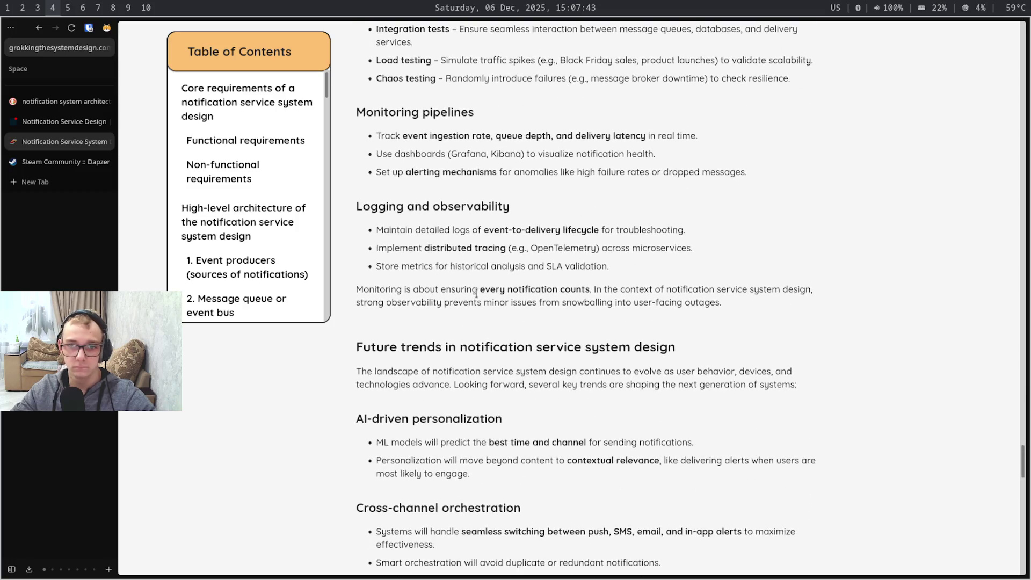
{"action": "scroll", "coordinate": [476, 296], "scroll_direction": "down", "scroll_amount": 2}
{"action": "scroll", "coordinate": [476, 296], "scroll_direction": "down", "scroll_amount": 5}
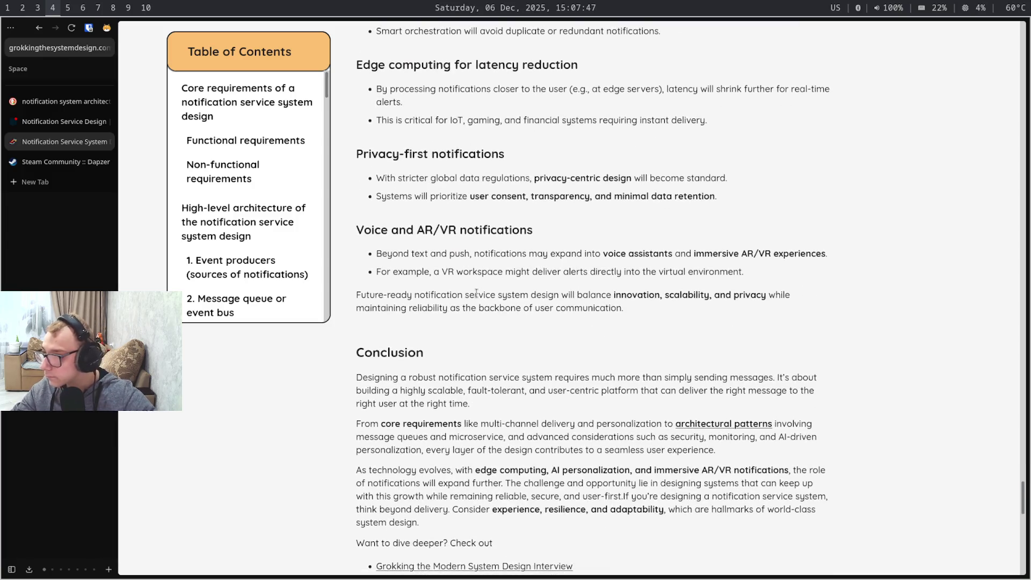
{"action": "key", "text": "super+9"}
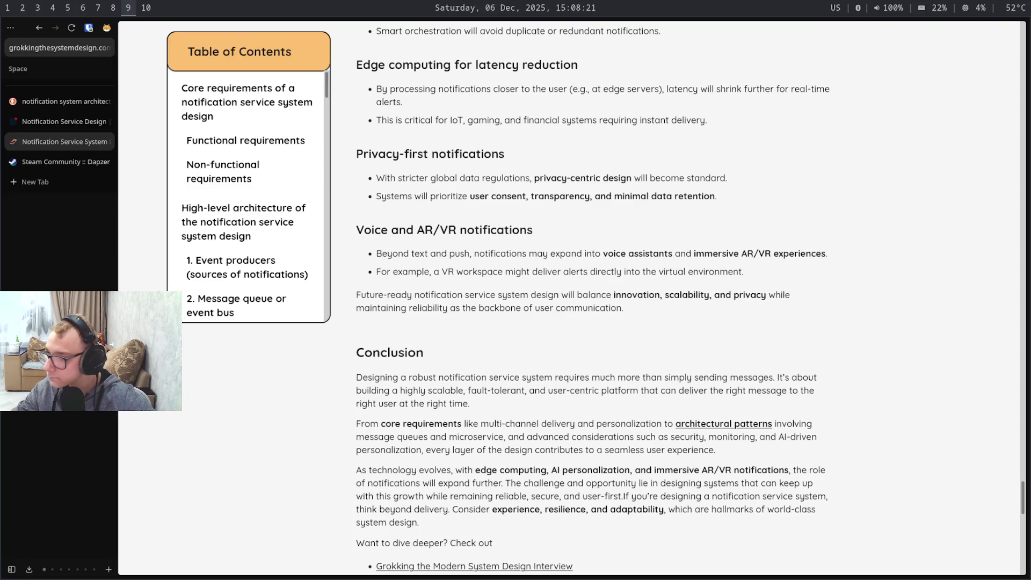
Cycle workspaces back to the browser and switch to the Steam Community profile tab
{"action": "key", "text": "super+7"}
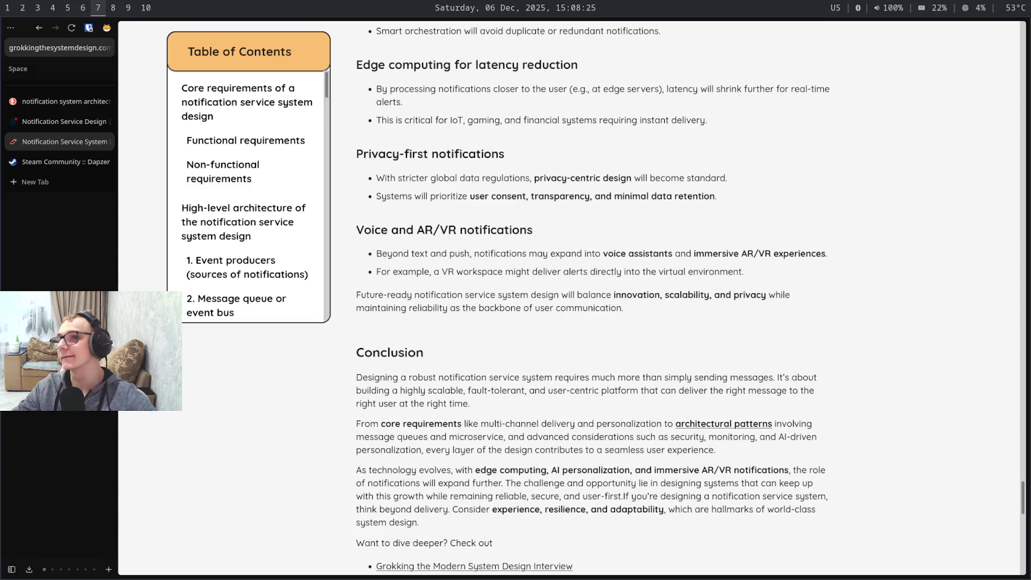
{"action": "key", "text": "super+9"}
{"action": "key", "text": "super+4"}
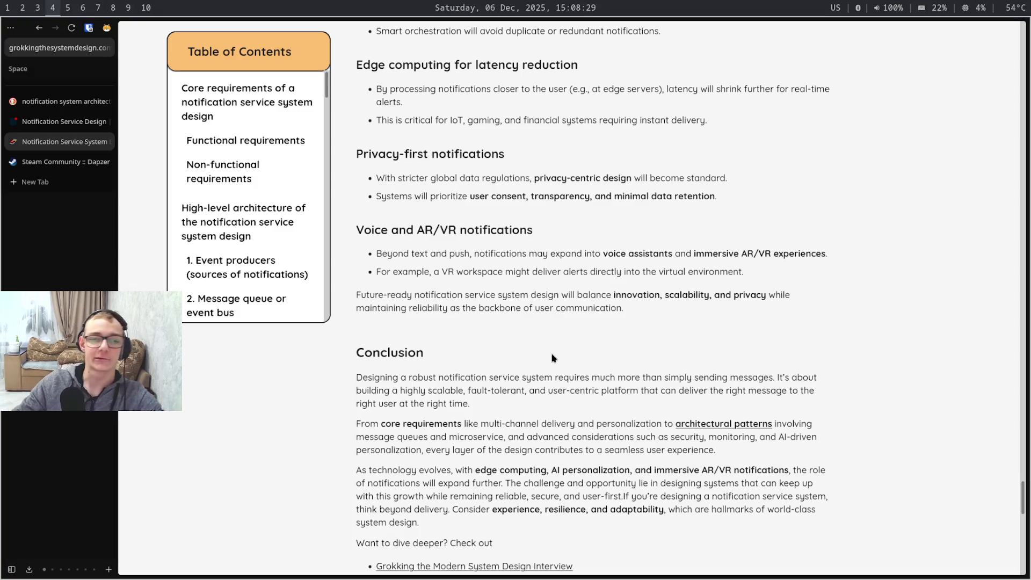
{"action": "key", "text": "ctrl+Tab"}
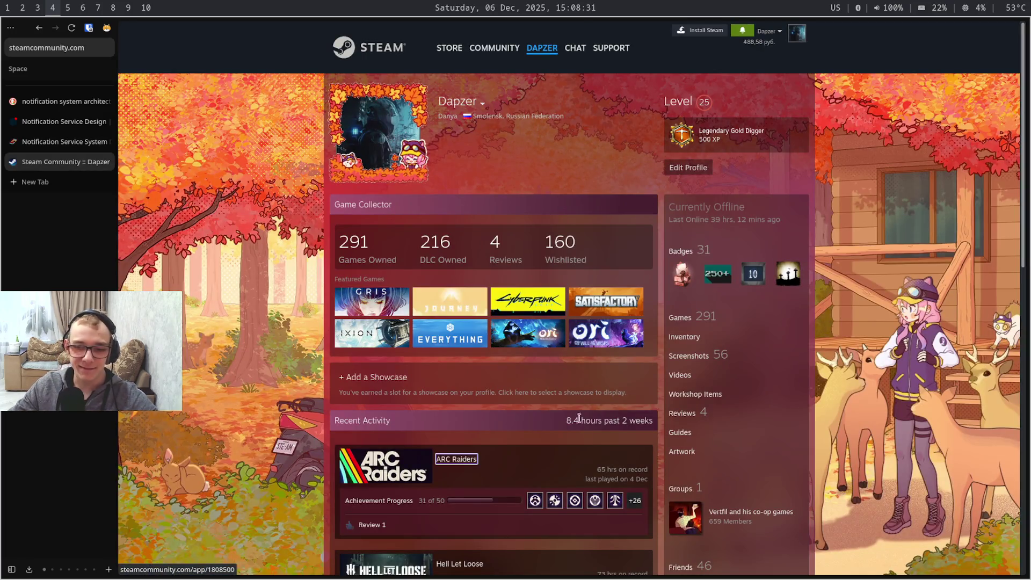
Select and clear the ARC Raiders and Hell Let Loose activity text, jump to the profile top, and return to the notification article tab
{"action": "left_click_drag", "start_coordinate": [437, 459], "coordinate": [653, 482]}
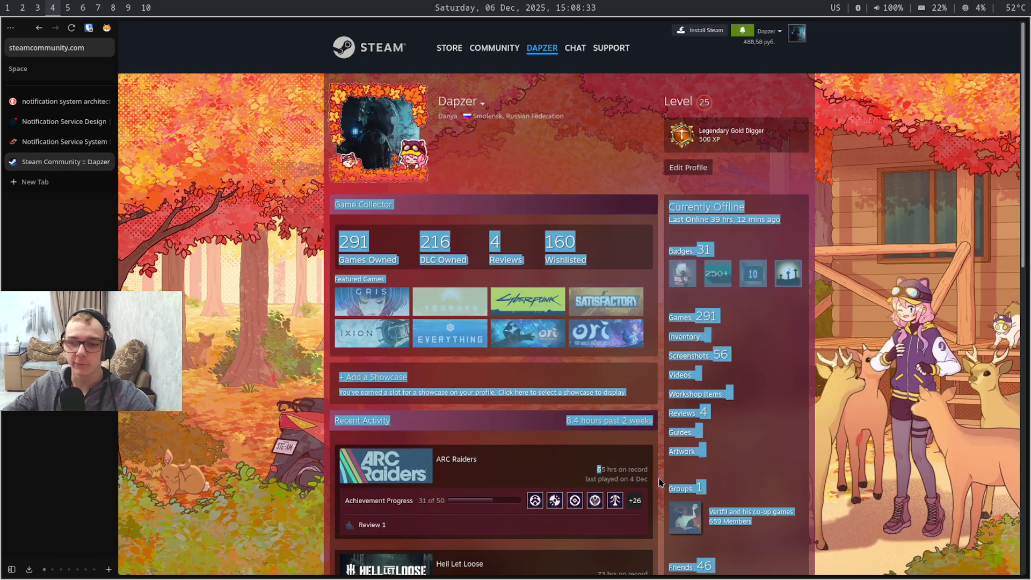
{"action": "left_click", "coordinate": [588, 468]}
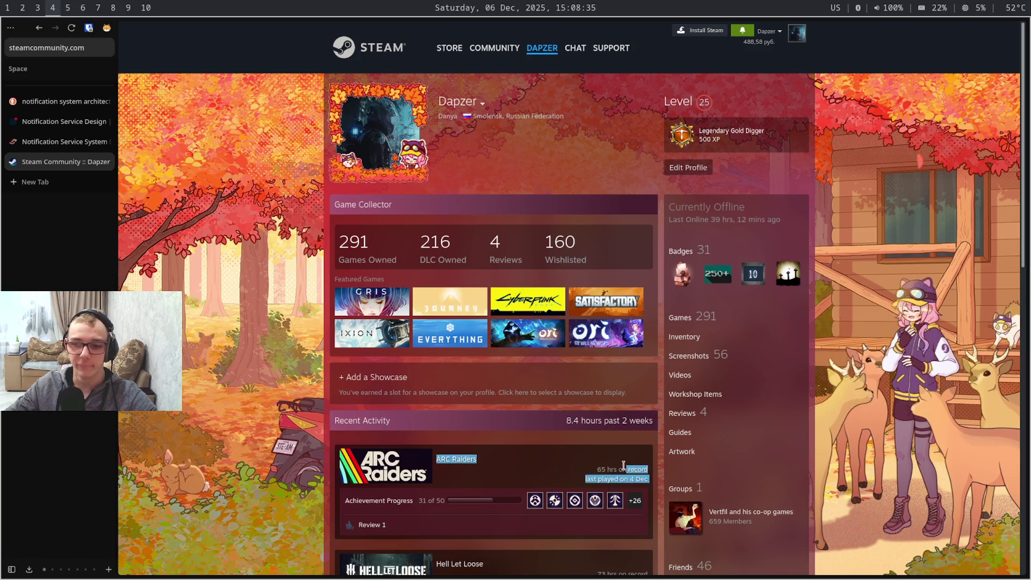
{"action": "scroll", "coordinate": [592, 466], "scroll_direction": "down", "scroll_amount": 3}
{"action": "scroll", "coordinate": [609, 457], "scroll_direction": "down", "scroll_amount": 2}
{"action": "scroll", "coordinate": [611, 455], "scroll_direction": "up", "scroll_amount": 5}
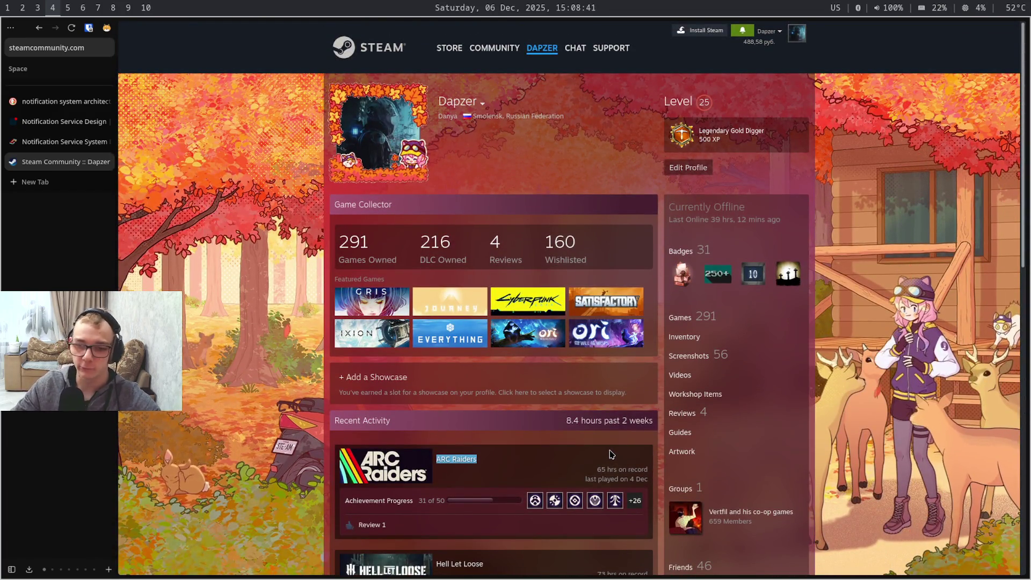
{"action": "left_click", "coordinate": [611, 455]}
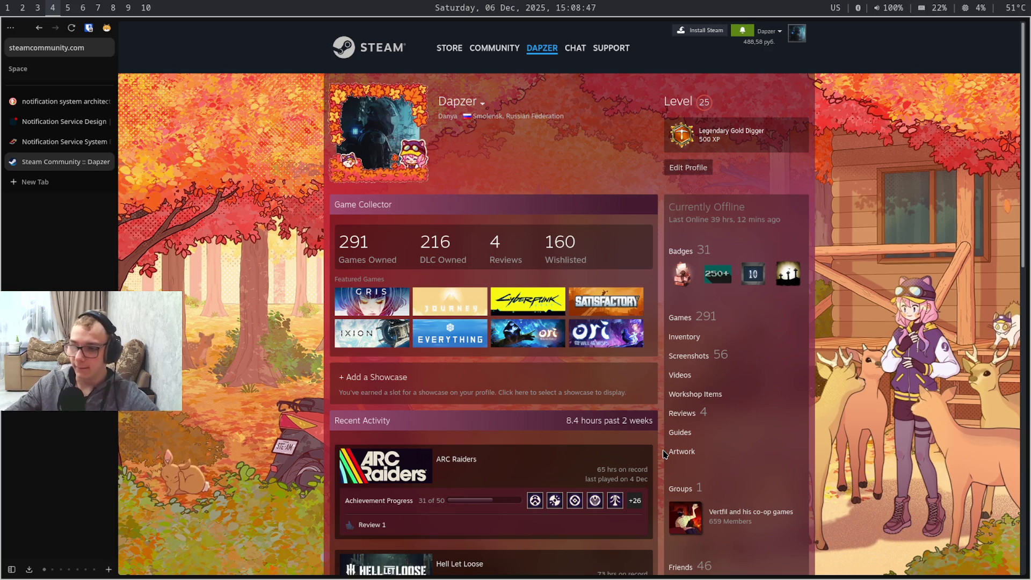
{"action": "scroll", "coordinate": [664, 455], "scroll_direction": "down", "scroll_amount": 5}
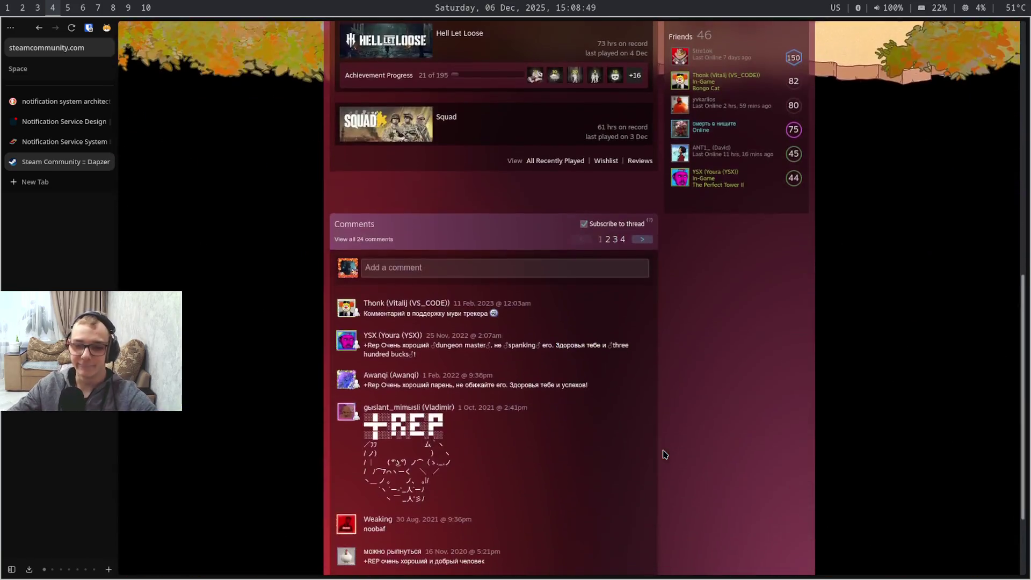
{"action": "scroll", "coordinate": [664, 455], "scroll_direction": "up", "scroll_amount": 5}
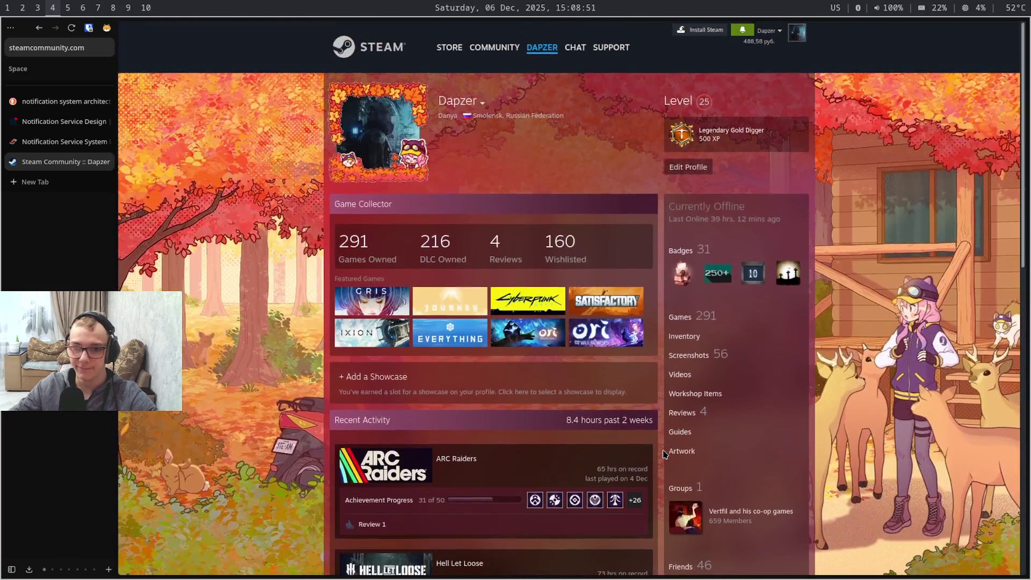
{"action": "scroll", "coordinate": [664, 452], "scroll_direction": "down", "scroll_amount": 5}
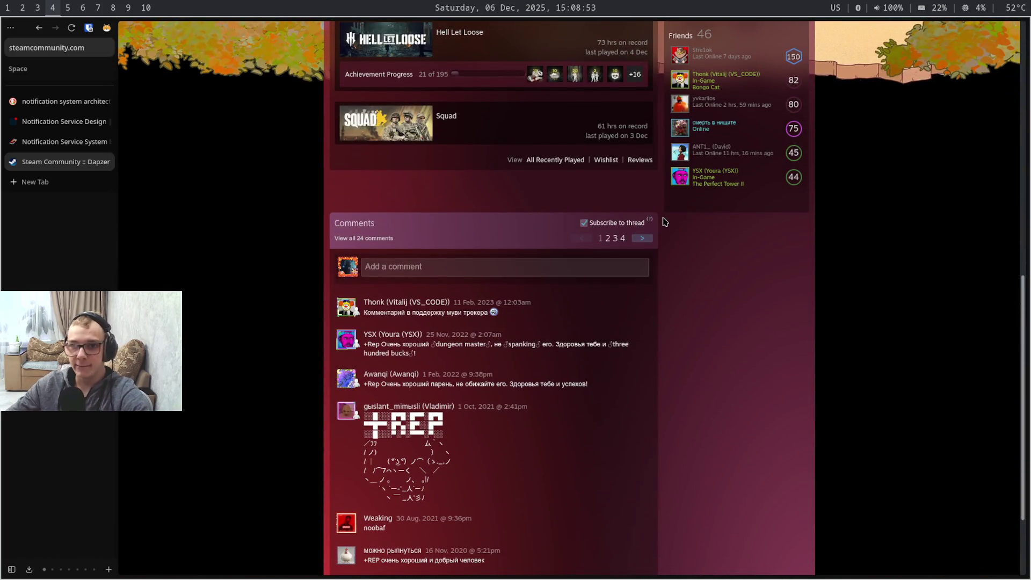
{"action": "scroll", "coordinate": [664, 218], "scroll_direction": "up", "scroll_amount": 1}
{"action": "scroll", "coordinate": [664, 218], "scroll_direction": "up", "scroll_amount": 2}
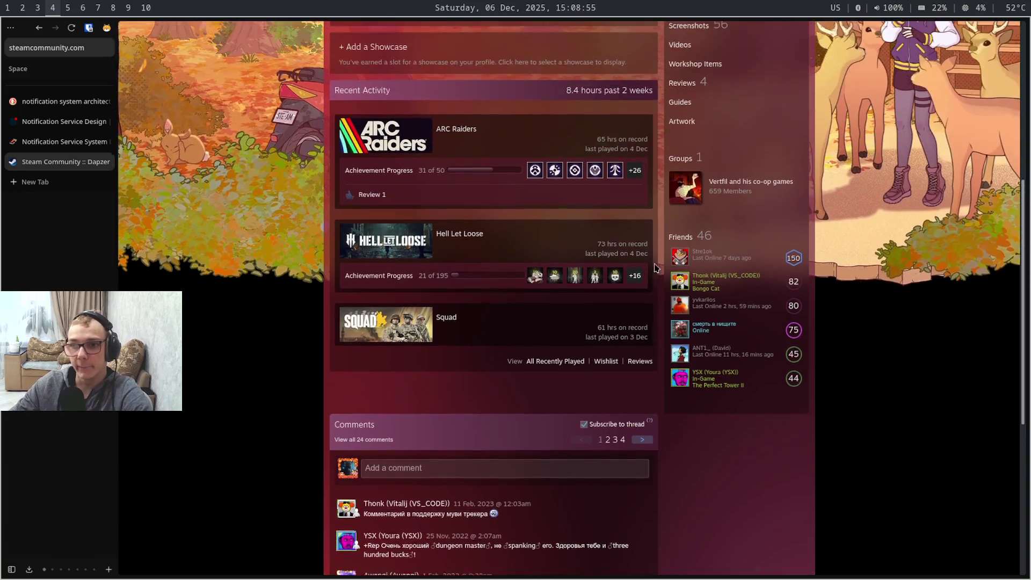
{"action": "mouse_move", "coordinate": [650, 403]}
{"action": "left_mouse_down"}
{"action": "mouse_move", "coordinate": [633, 392]}
{"action": "mouse_move", "coordinate": [604, 297]}
{"action": "left_mouse_up"}
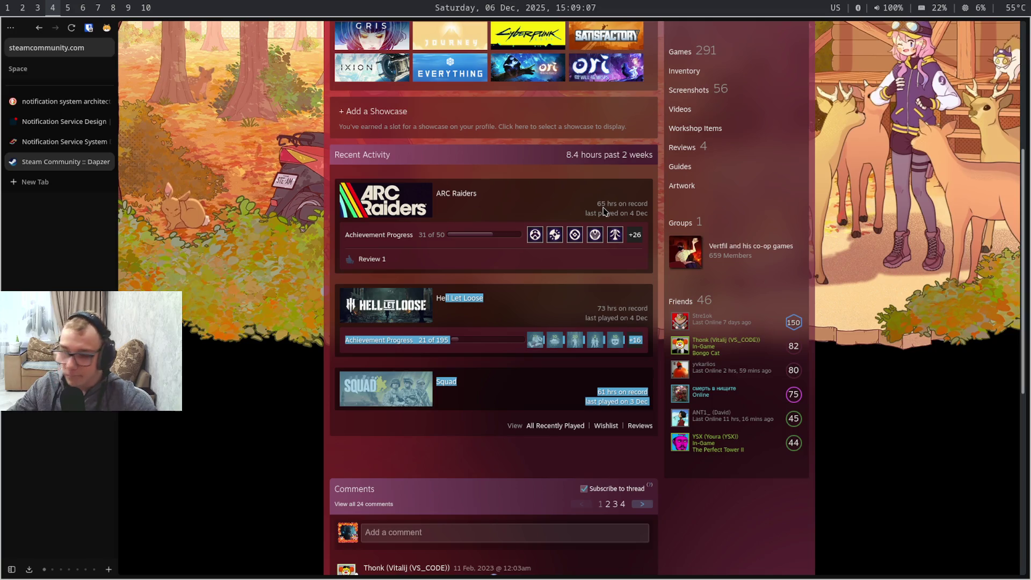
{"action": "scroll", "coordinate": [603, 212], "scroll_direction": "down", "scroll_amount": 4}
{"action": "scroll", "coordinate": [604, 212], "scroll_direction": "up", "scroll_amount": 5}
{"action": "scroll", "coordinate": [604, 211], "scroll_direction": "up", "scroll_amount": 3}
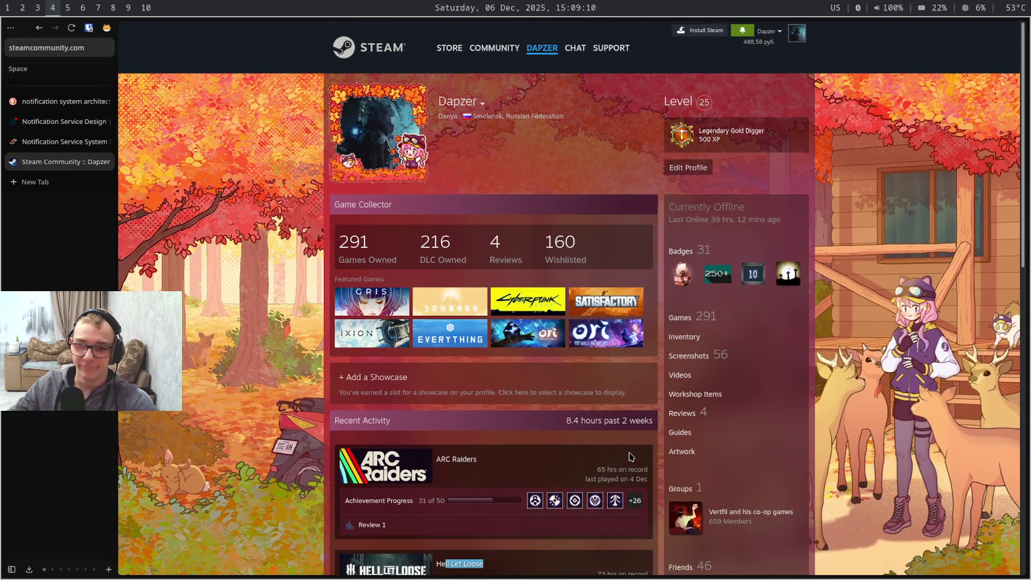
{"action": "left_click", "coordinate": [630, 457]}
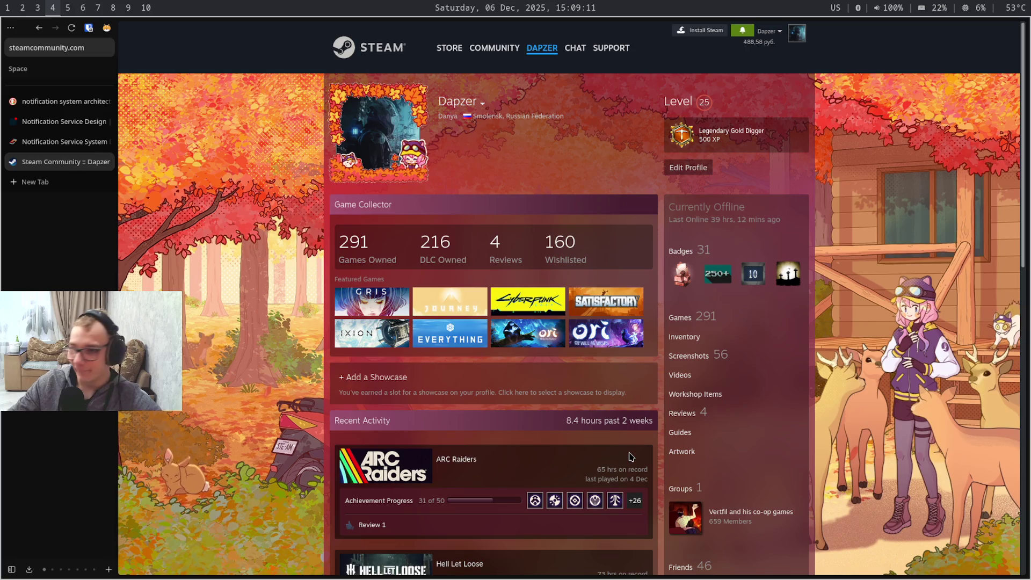
{"action": "scroll", "coordinate": [630, 457], "scroll_direction": "down", "scroll_amount": 5}
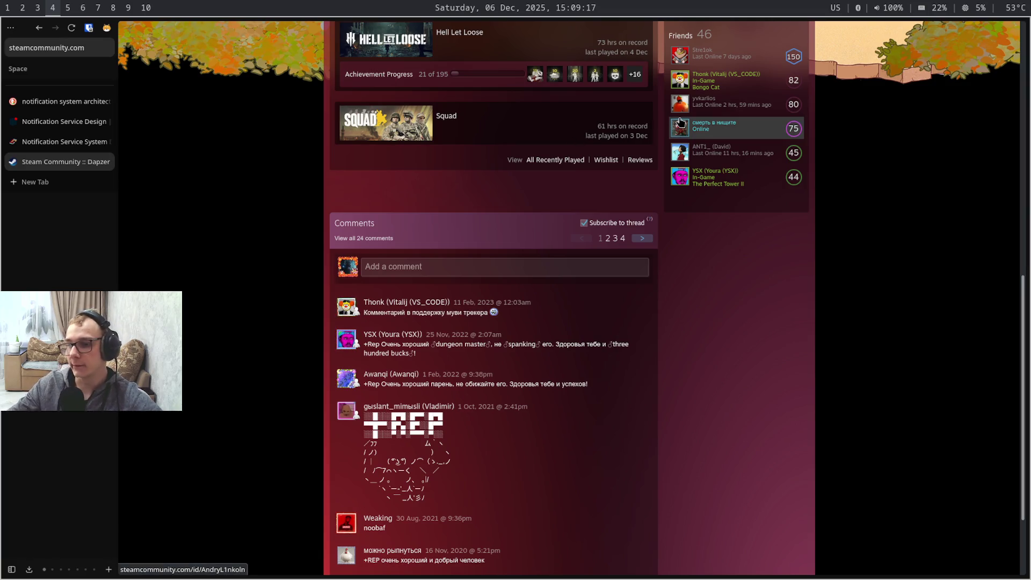
{"action": "mouse_move", "coordinate": [709, 125]}
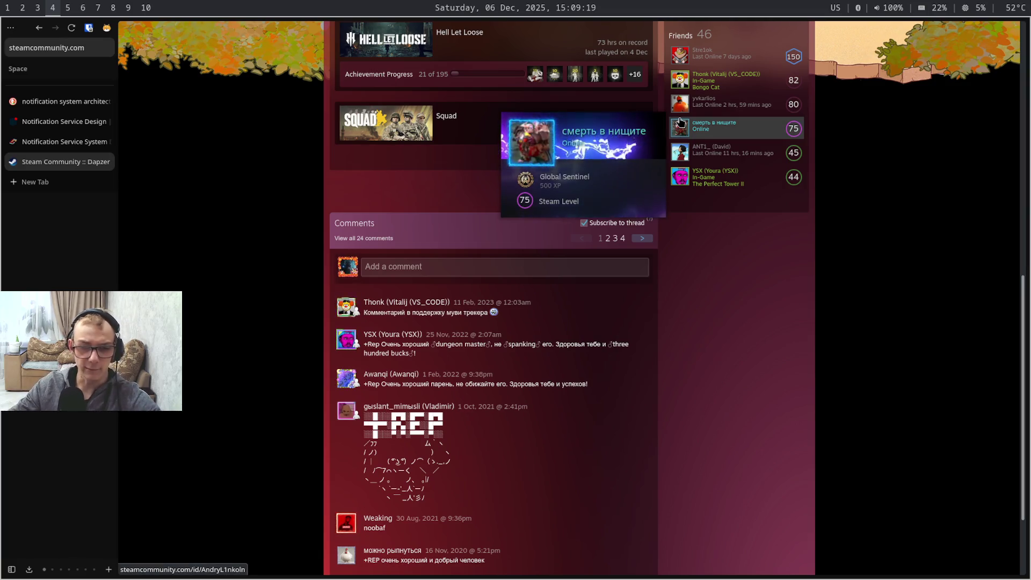
{"action": "key", "text": "Home"}
{"action": "key", "text": "ctrl+shift+Tab"}
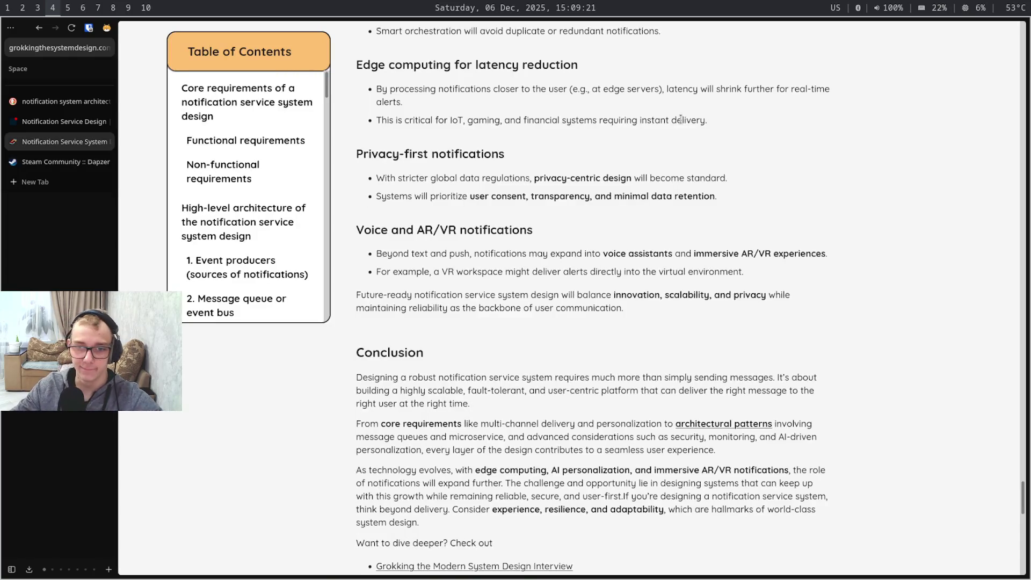
Open the NotificationAPI article's architecture diagram image in its own tab
{"action": "key", "text": "ctrl+shift+Tab"}
{"action": "scroll", "coordinate": [737, 175], "scroll_direction": "down", "scroll_amount": 5}
{"action": "scroll", "coordinate": [738, 174], "scroll_direction": "up", "scroll_amount": 5}
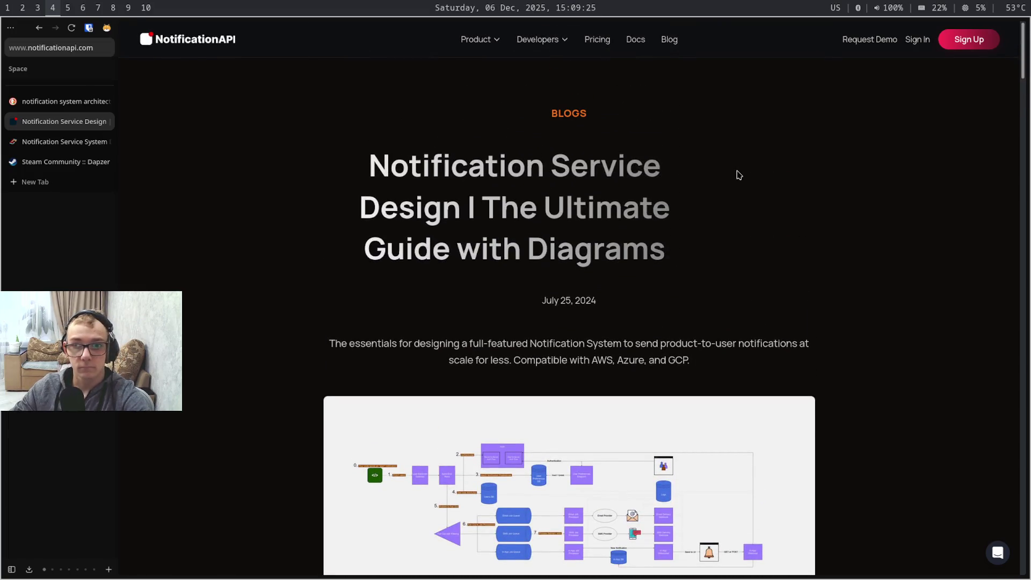
{"action": "scroll", "coordinate": [738, 174], "scroll_direction": "down", "scroll_amount": 1}
{"action": "scroll", "coordinate": [752, 260], "scroll_direction": "down", "scroll_amount": 3}
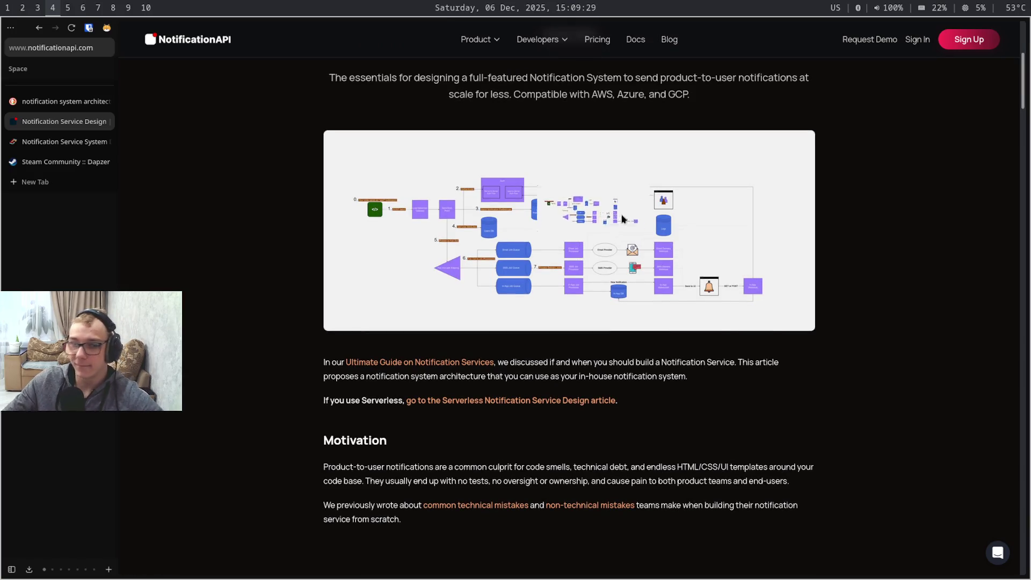
{"action": "right_click", "coordinate": [538, 168]}
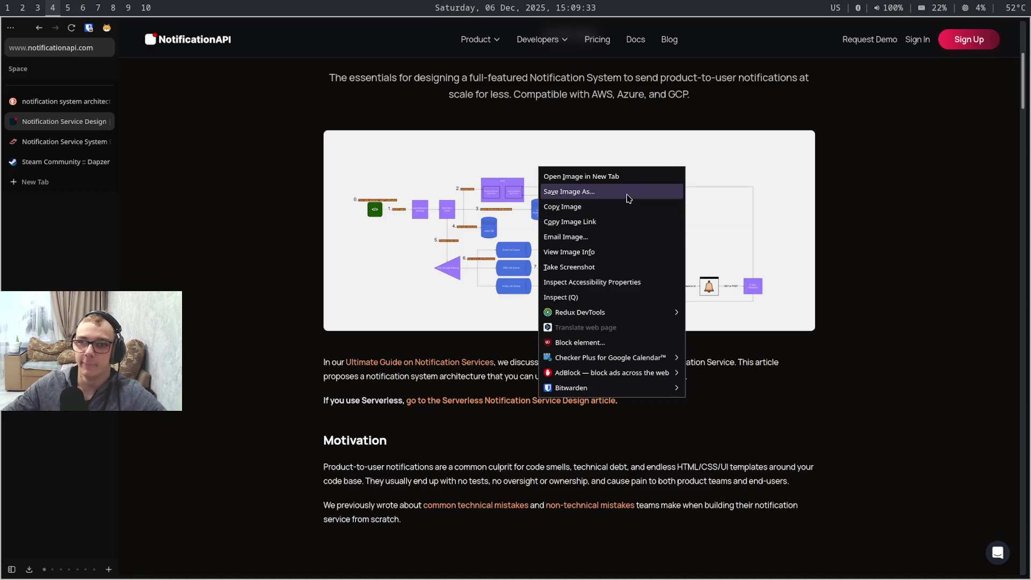
{"action": "left_click", "coordinate": [649, 176]}
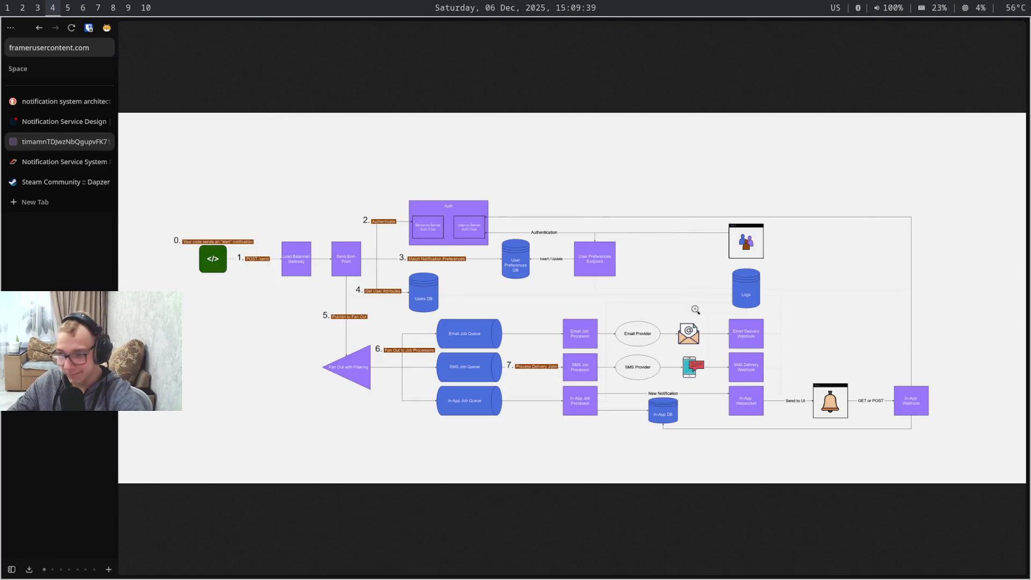
Enlarge the diagram to full size, pan to its load balancer and fan-out side, then move to the Adminer workspace
{"action": "left_click", "coordinate": [687, 346]}
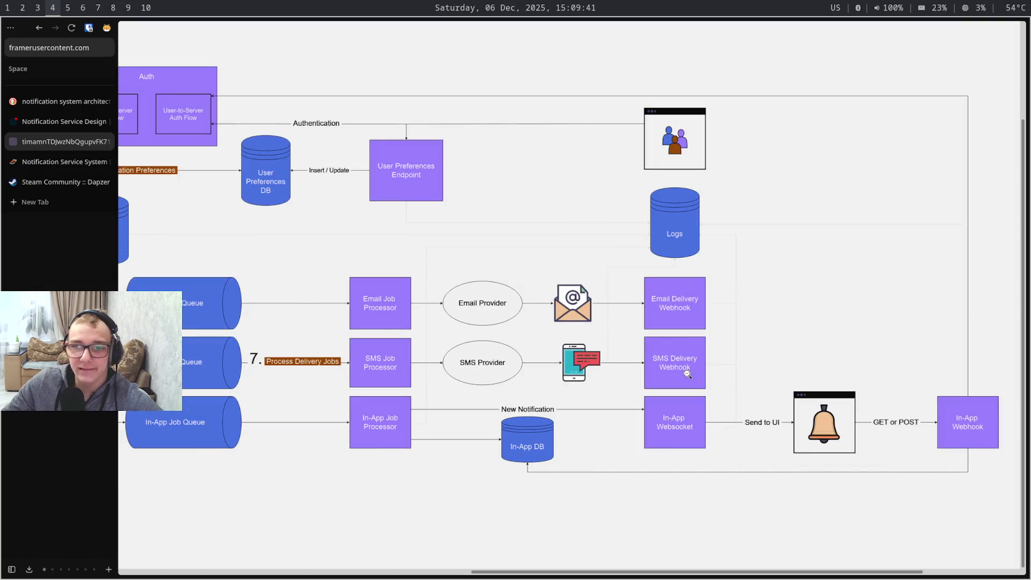
{"action": "left_click_drag", "start_coordinate": [584, 320], "coordinate": [754, 364]}
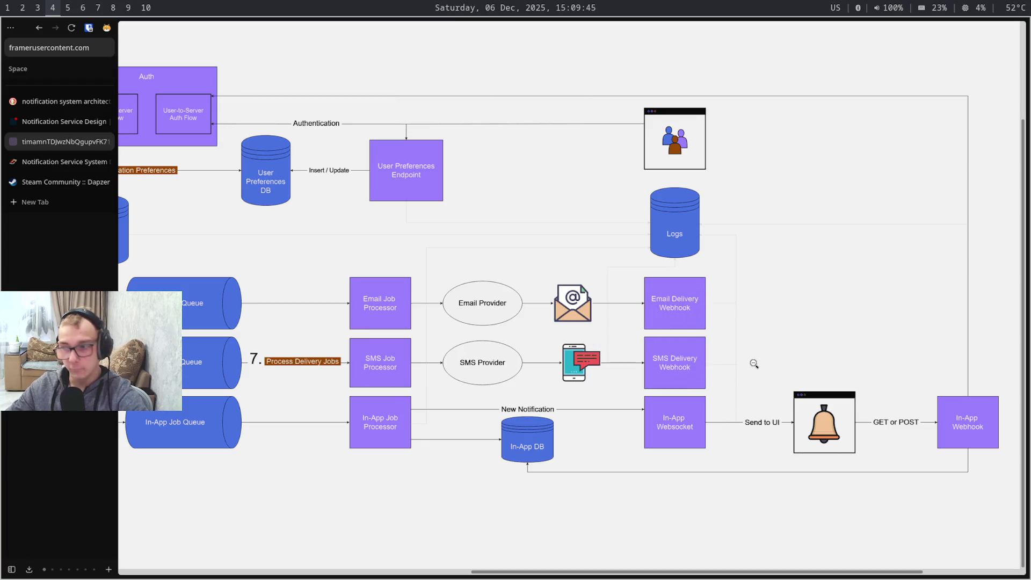
{"action": "scroll", "coordinate": [754, 364], "scroll_direction": "left", "scroll_amount": 1}
{"action": "scroll", "coordinate": [754, 364], "scroll_direction": "left", "scroll_amount": 5}
{"action": "scroll", "coordinate": [754, 364], "scroll_direction": "left", "scroll_amount": 5}
{"action": "scroll", "coordinate": [755, 365], "scroll_direction": "left", "scroll_amount": 1}
{"action": "scroll", "coordinate": [755, 365], "scroll_direction": "right", "scroll_amount": 3}
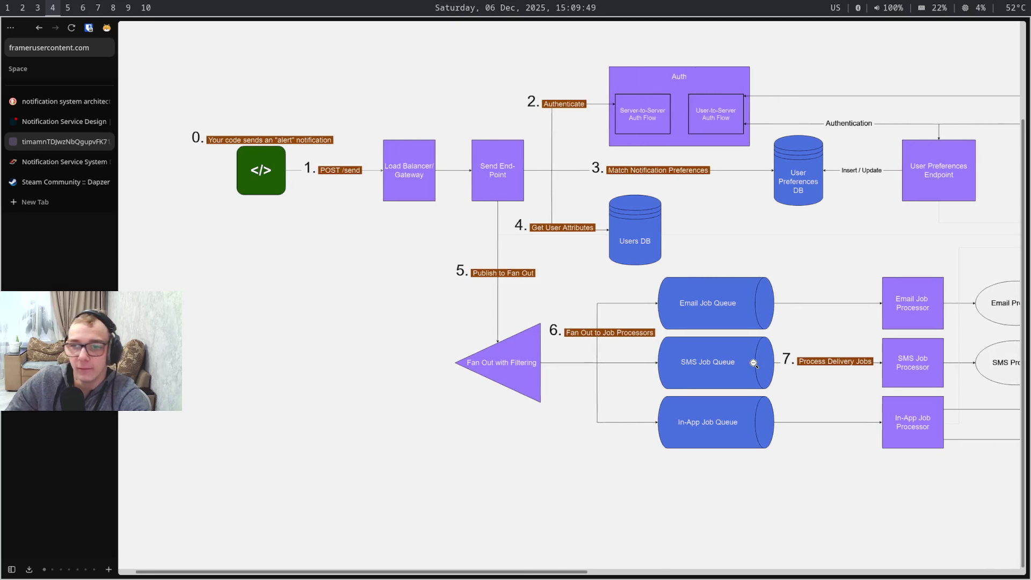
{"action": "scroll", "coordinate": [754, 364], "scroll_direction": "right", "scroll_amount": 3}
{"action": "scroll", "coordinate": [754, 365], "scroll_direction": "right", "scroll_amount": 1}
{"action": "scroll", "coordinate": [754, 365], "scroll_direction": "right", "scroll_amount": 1}
{"action": "scroll", "coordinate": [755, 365], "scroll_direction": "right", "scroll_amount": 2}
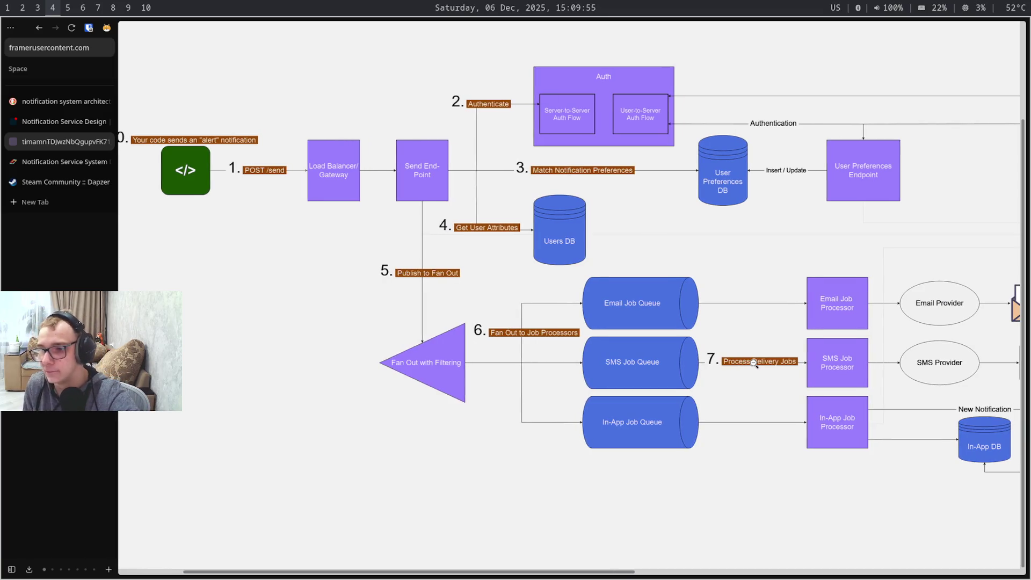
{"action": "scroll", "coordinate": [754, 364], "scroll_direction": "right", "scroll_amount": 1}
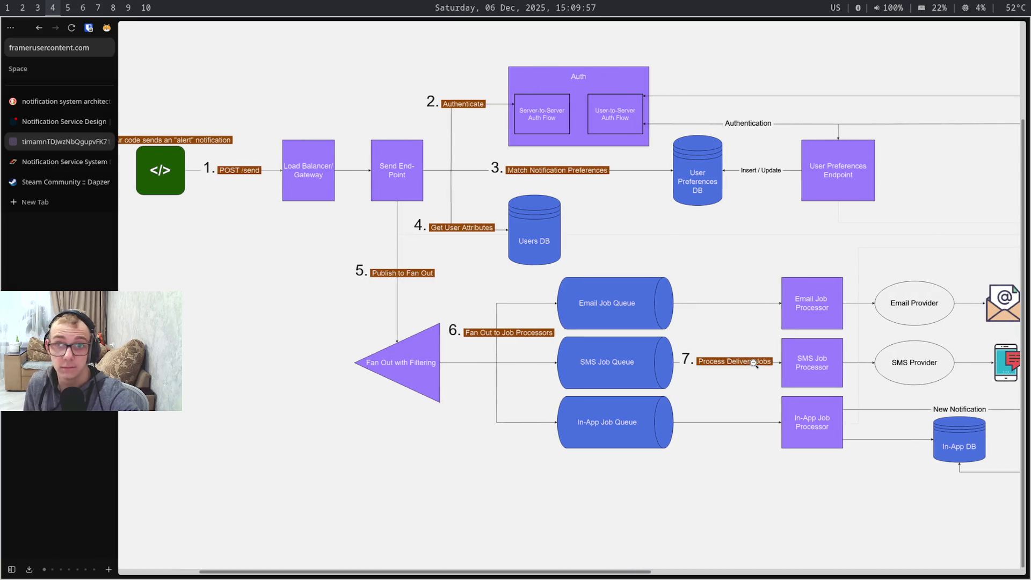
{"action": "scroll", "coordinate": [754, 365], "scroll_direction": "right", "scroll_amount": 1}
{"action": "scroll", "coordinate": [754, 364], "scroll_direction": "right", "scroll_amount": 1}
{"action": "scroll", "coordinate": [754, 365], "scroll_direction": "right", "scroll_amount": 1}
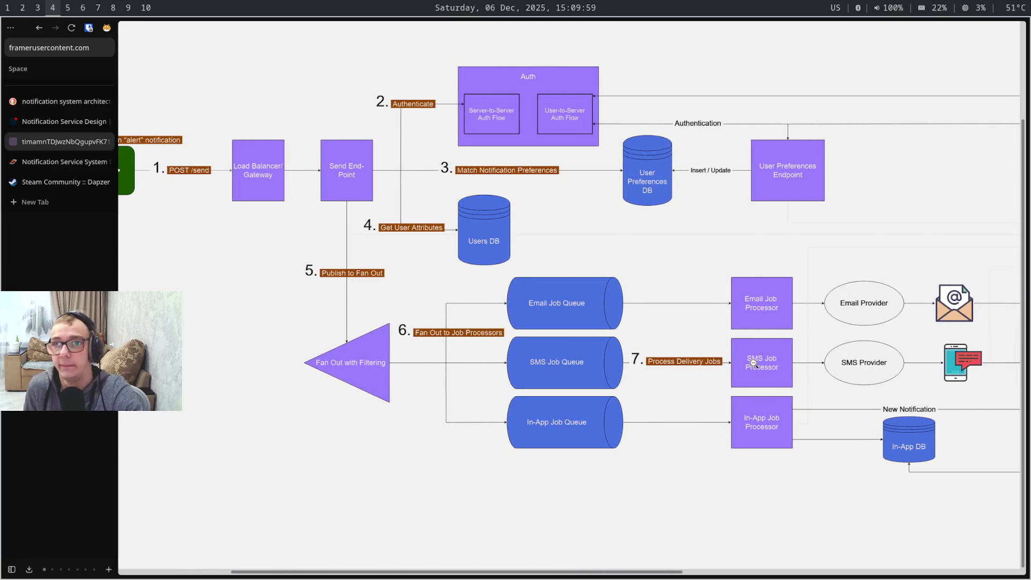
{"action": "scroll", "coordinate": [756, 364], "scroll_direction": "right", "scroll_amount": 4}
{"action": "scroll", "coordinate": [757, 364], "scroll_direction": "right", "scroll_amount": 1}
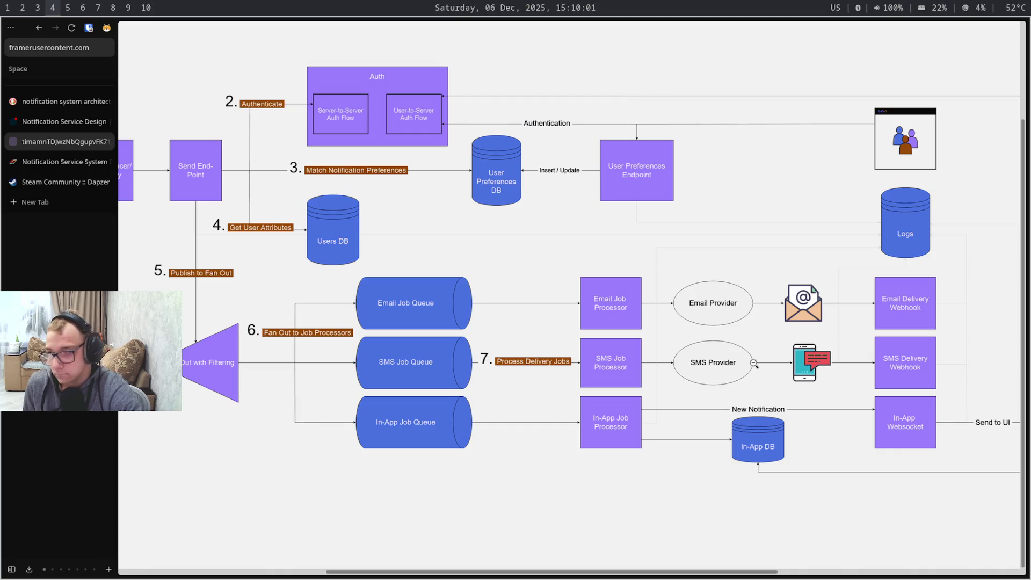
{"action": "scroll", "coordinate": [755, 365], "scroll_direction": "right", "scroll_amount": 1}
{"action": "scroll", "coordinate": [755, 364], "scroll_direction": "right", "scroll_amount": 1}
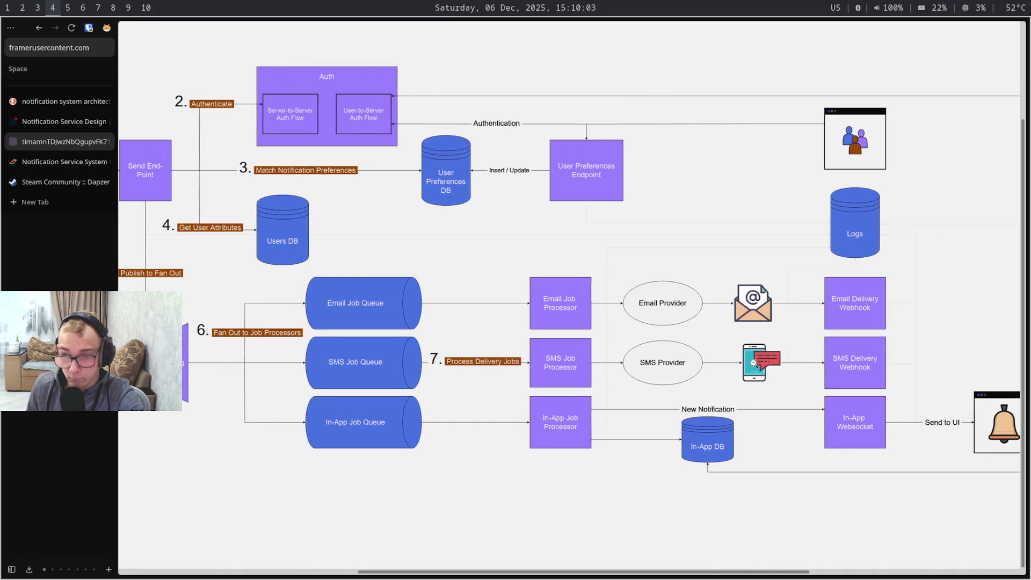
{"action": "scroll", "coordinate": [755, 364], "scroll_direction": "right", "scroll_amount": 6}
{"action": "scroll", "coordinate": [754, 364], "scroll_direction": "right", "scroll_amount": 6}
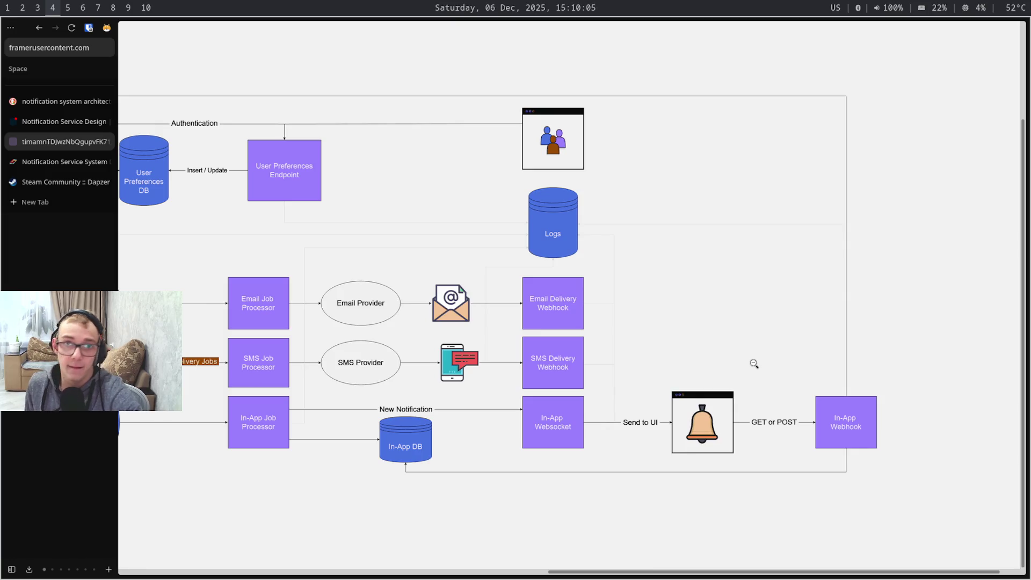
{"action": "scroll", "coordinate": [755, 365], "scroll_direction": "left", "scroll_amount": 1}
{"action": "scroll", "coordinate": [754, 364], "scroll_direction": "left", "scroll_amount": 3}
{"action": "scroll", "coordinate": [755, 365], "scroll_direction": "left", "scroll_amount": 4}
{"action": "scroll", "coordinate": [754, 365], "scroll_direction": "left", "scroll_amount": 10}
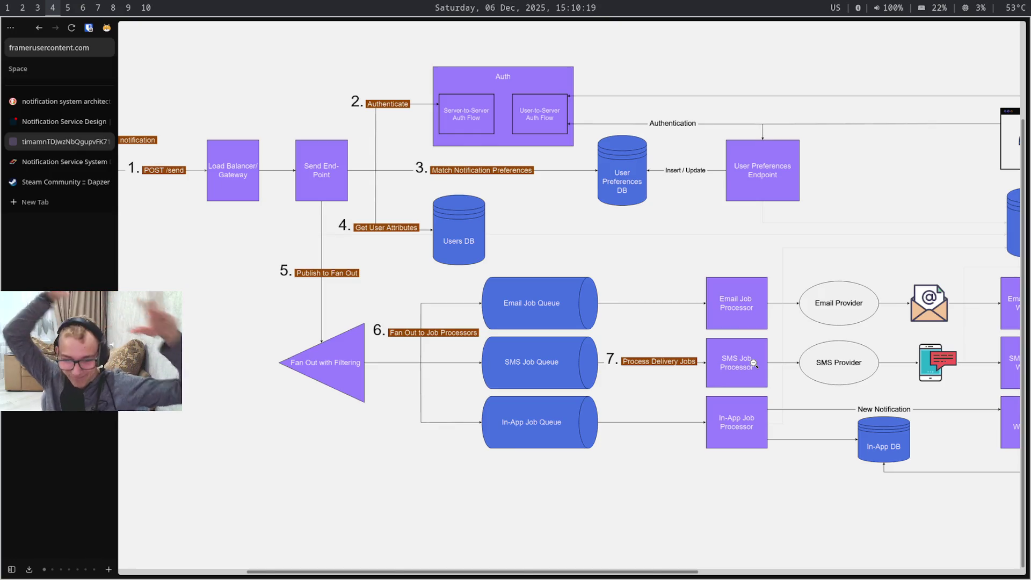
{"action": "key", "text": "super+3"}
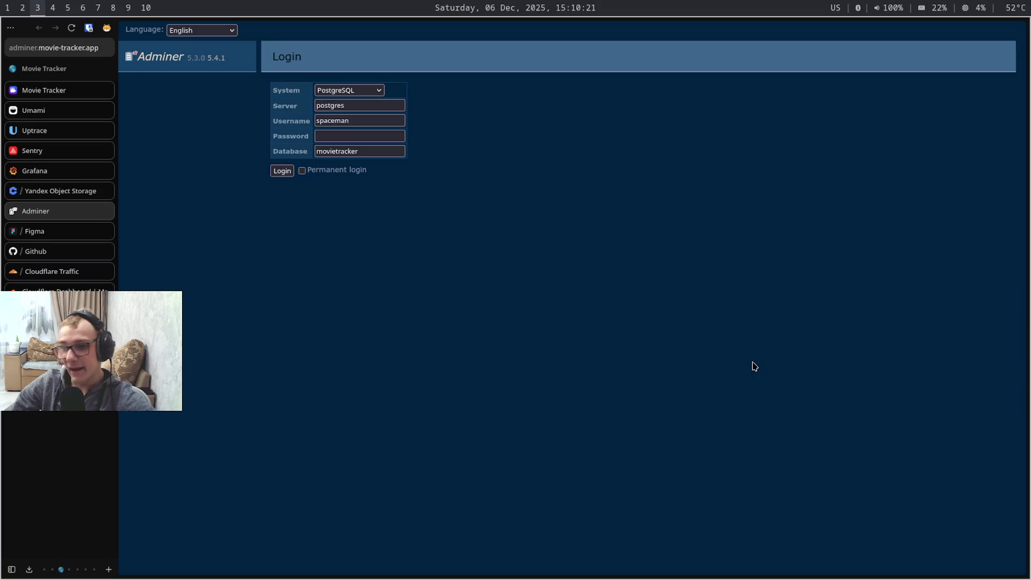
From the Adminer login, switch to the Figma Movie Tracker design tab showing the notifications dropdown mockup
{"action": "key", "text": "super+2"}
{"action": "key", "text": "super+3"}
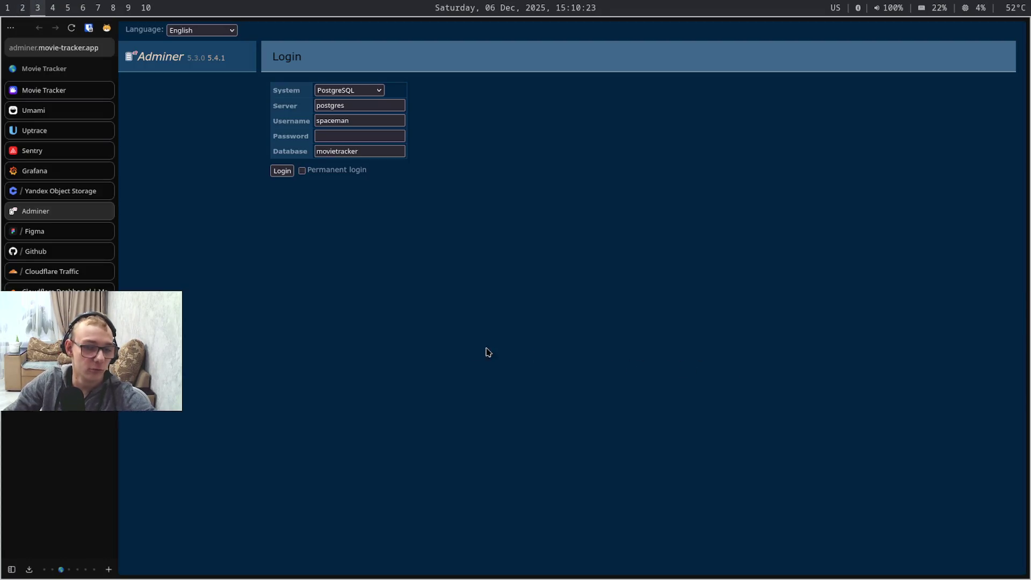
{"action": "key", "text": "ctrl+Tab"}
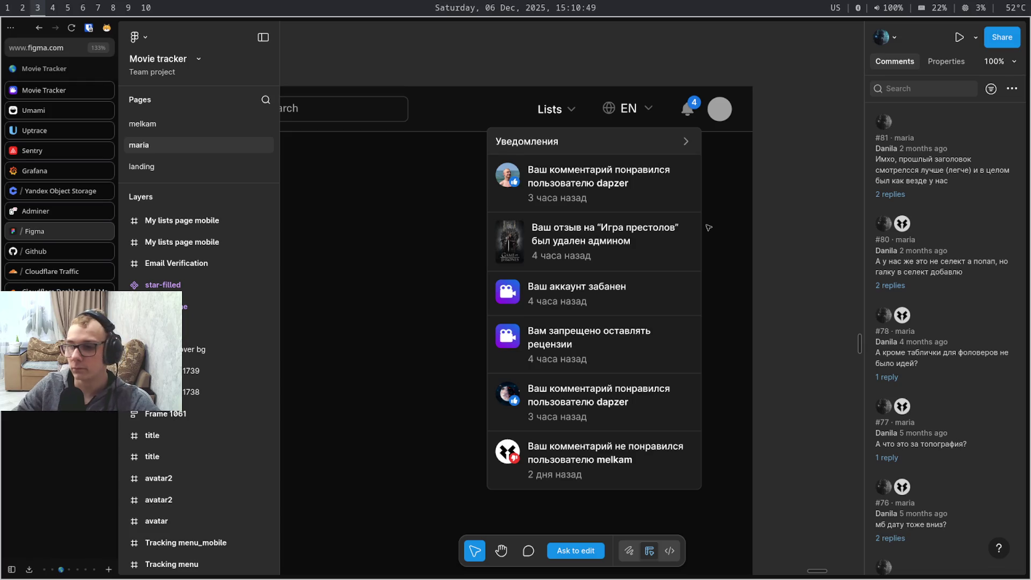
{"action": "key", "text": "super+2"}
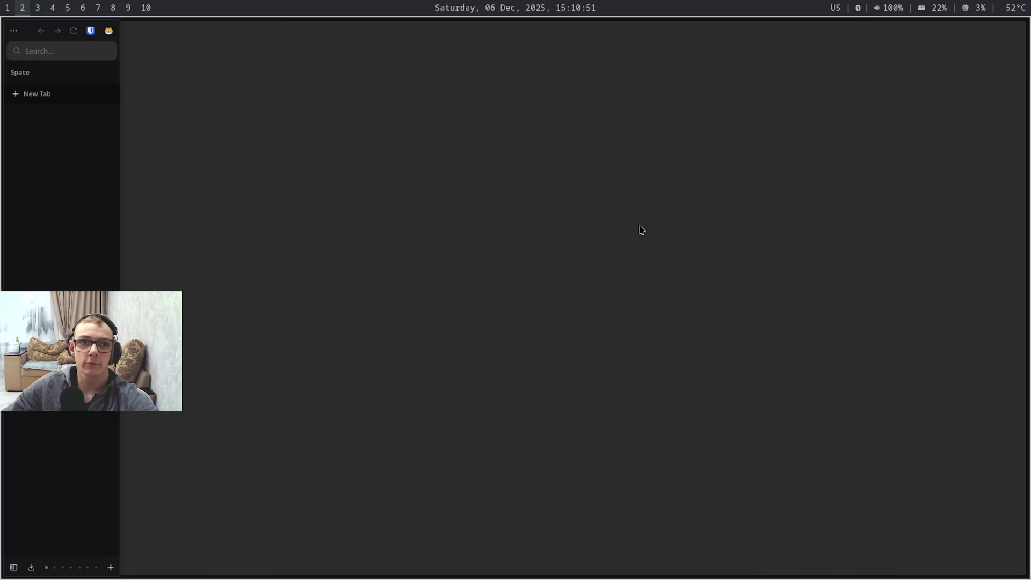
{"action": "key", "text": "super+3"}
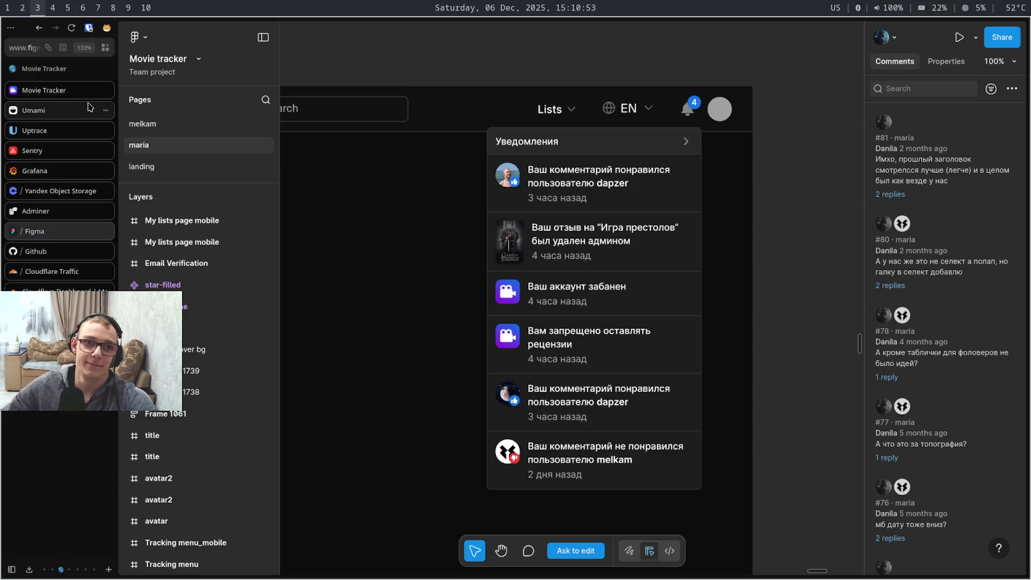
Go to my own profile page in Movie Tracker via the account menu
{"action": "left_click", "coordinate": [68, 91]}
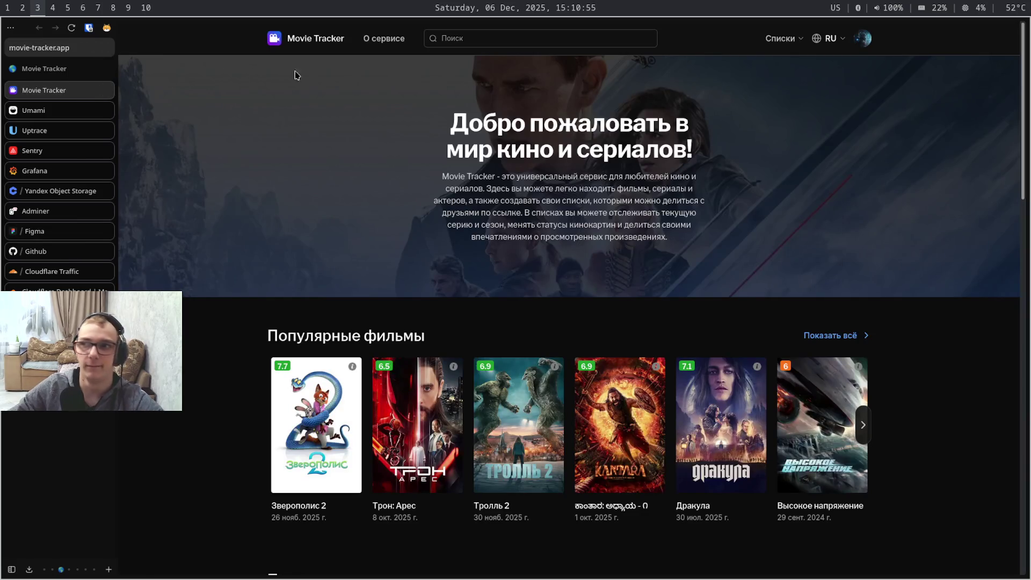
{"action": "left_click", "coordinate": [866, 41]}
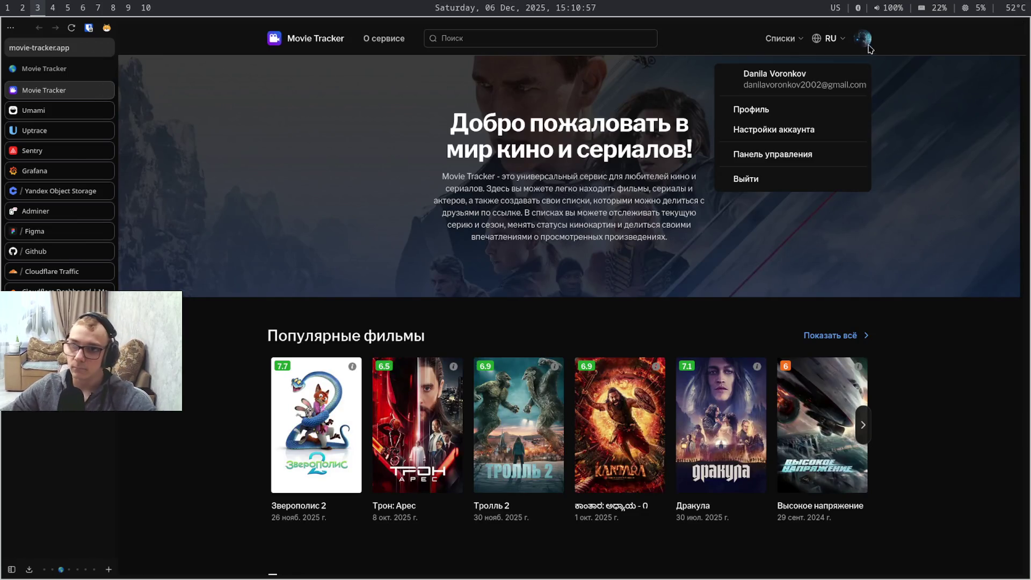
{"action": "left_click", "coordinate": [834, 109]}
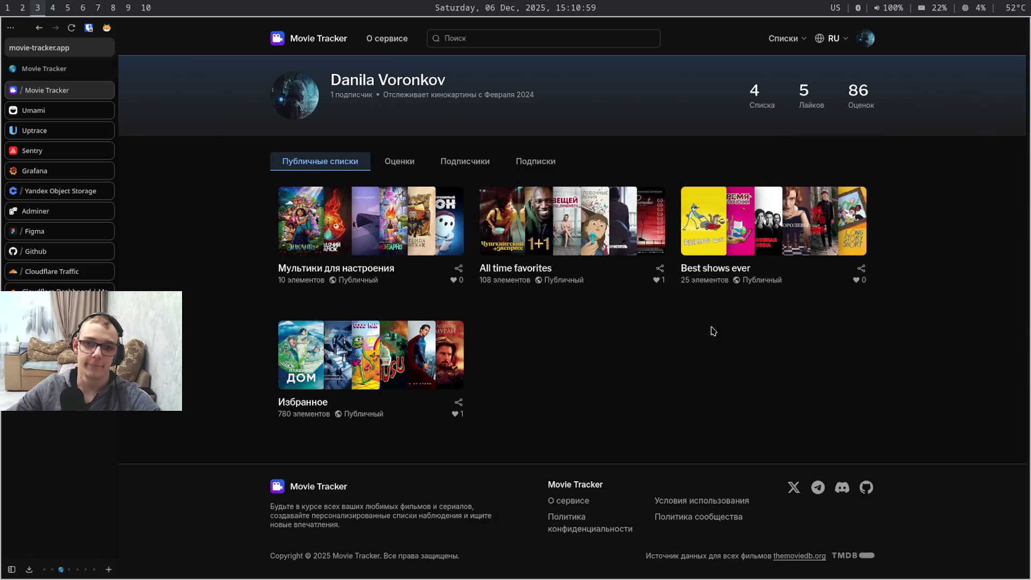
Browse my profile's Оценки, Подписчики and Подписки tabs, then open the only follower's profile
{"action": "left_click", "coordinate": [396, 167]}
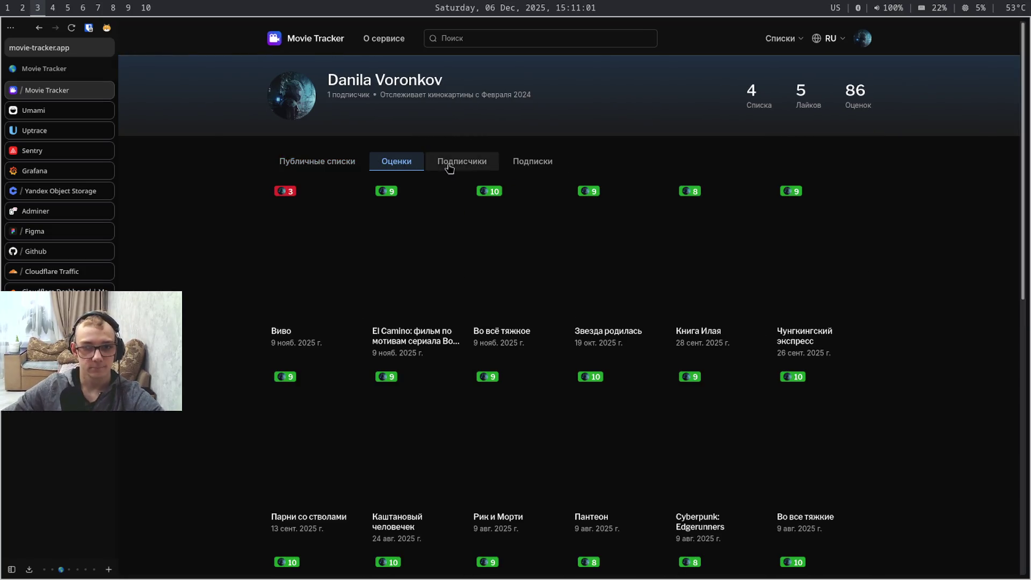
{"action": "left_click", "coordinate": [474, 169]}
{"action": "left_click", "coordinate": [518, 166]}
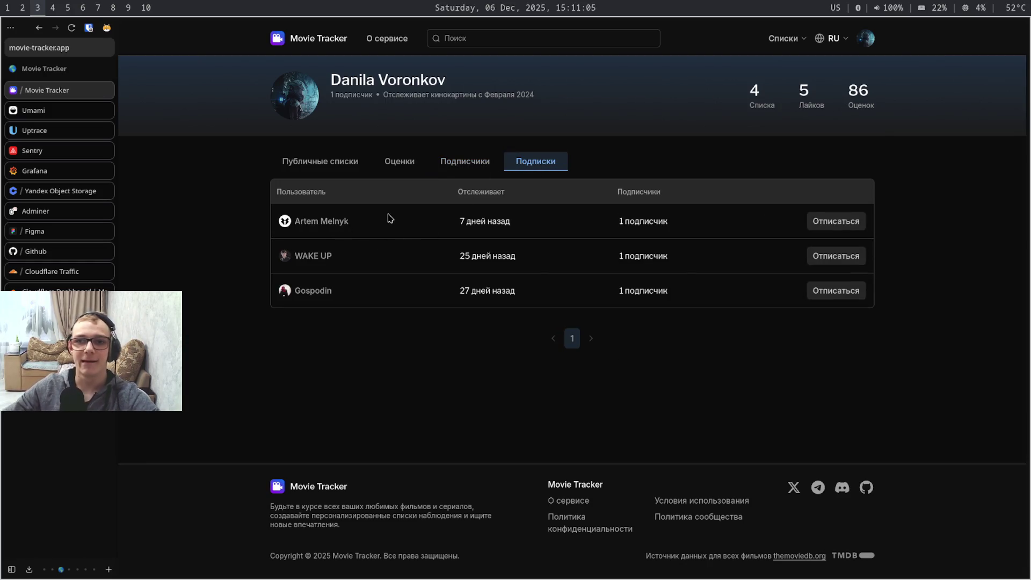
{"action": "left_click", "coordinate": [476, 166]}
{"action": "left_click", "coordinate": [312, 221]}
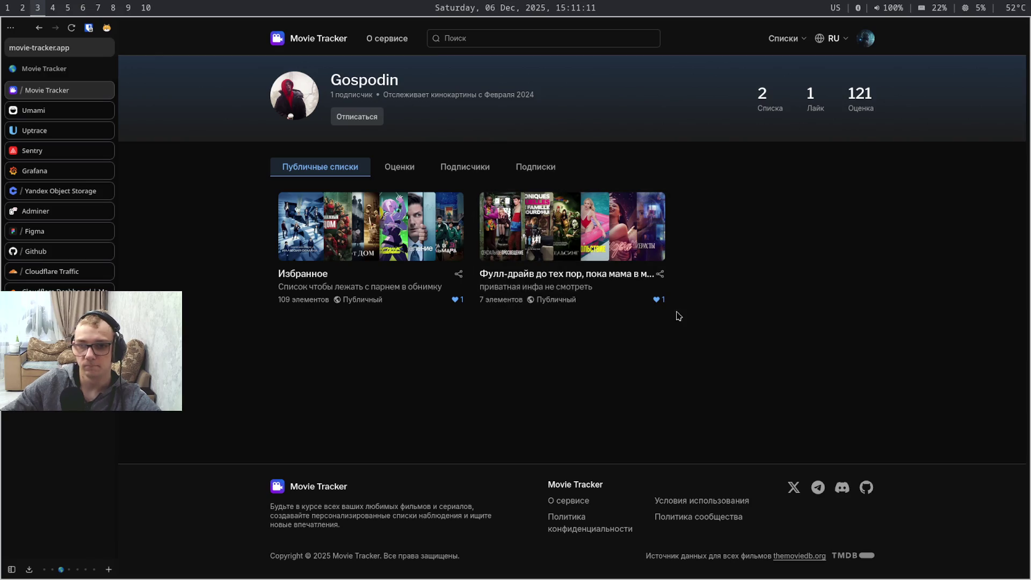
Browse the follower's following, followers and rated-movies tabs, ending on their rated movies
{"action": "left_click", "coordinate": [545, 167]}
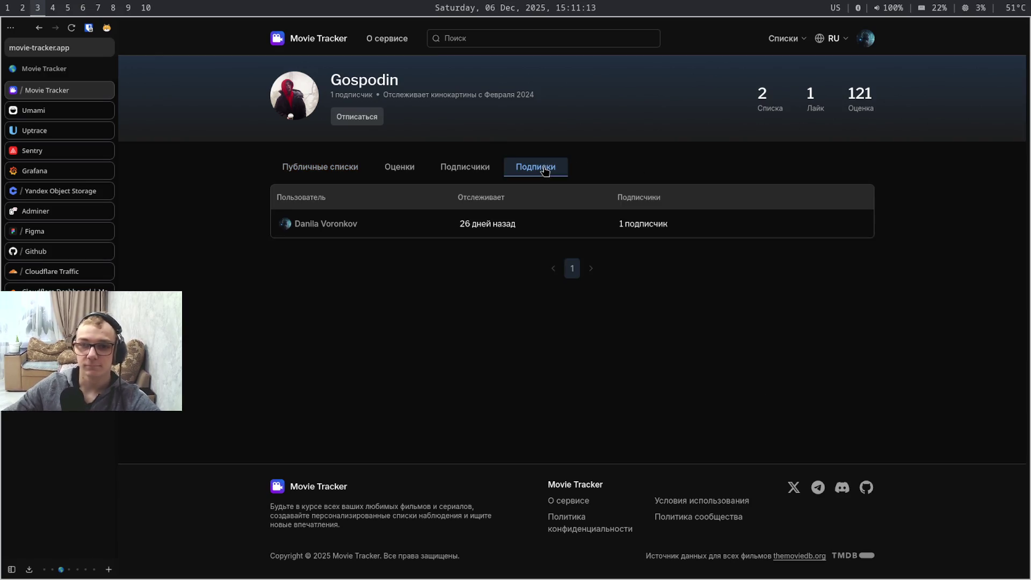
{"action": "left_click", "coordinate": [467, 171]}
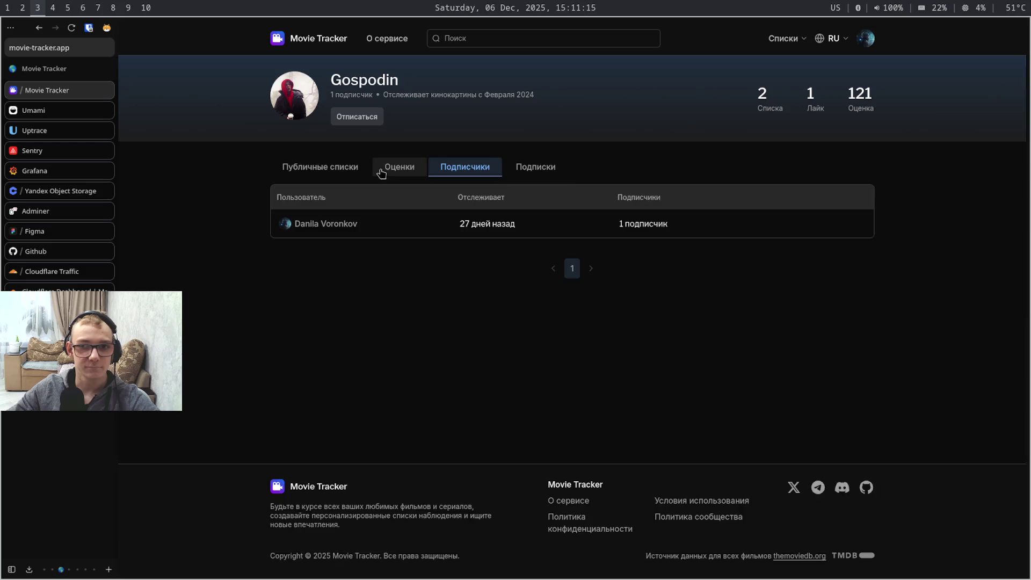
{"action": "left_click", "coordinate": [387, 170]}
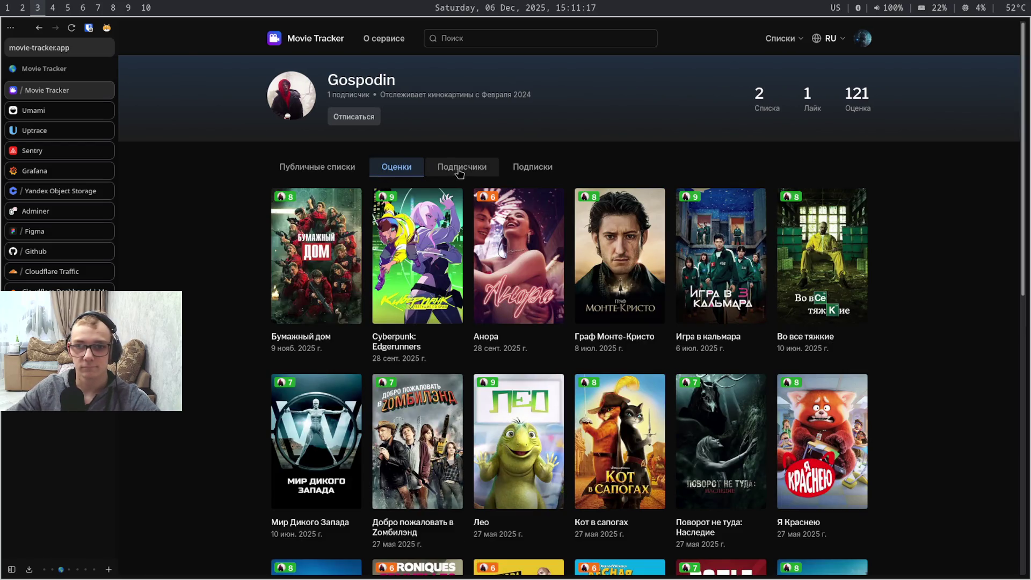
{"action": "left_click", "coordinate": [460, 171]}
{"action": "left_click", "coordinate": [531, 173]}
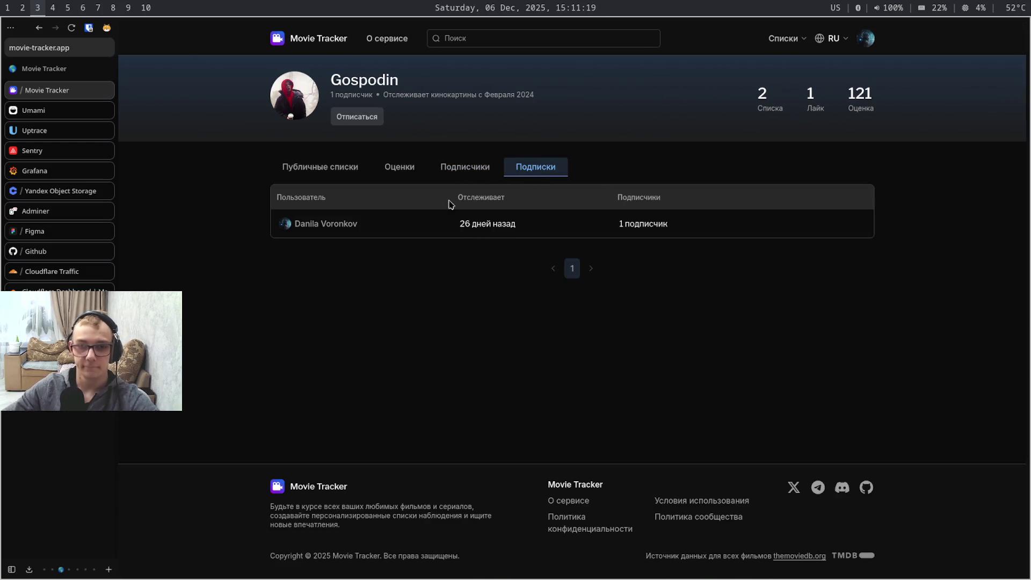
{"action": "left_click", "coordinate": [397, 172]}
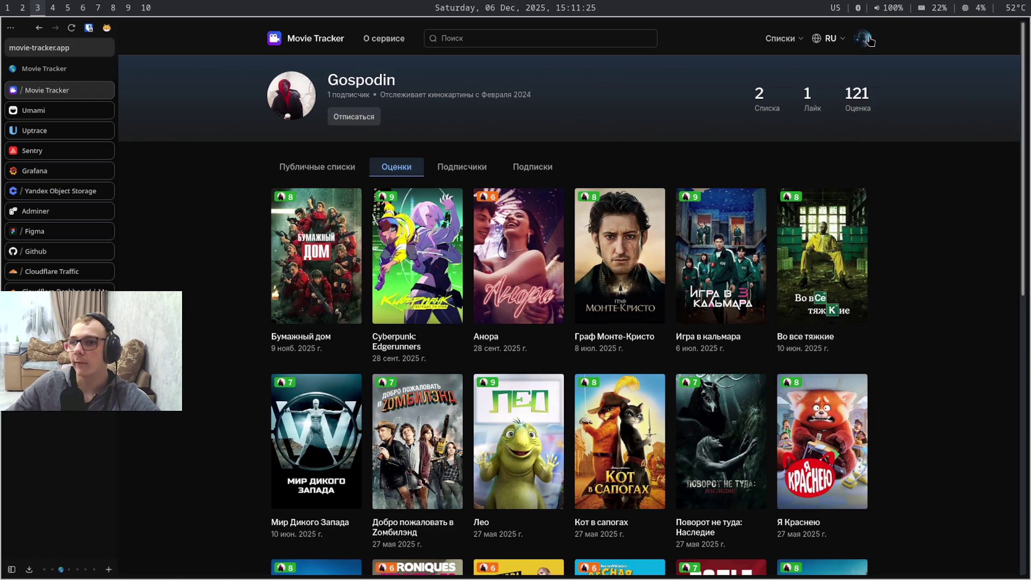
Switch workspaces back to the Obsidian notes
{"action": "key", "text": "super+4"}
{"action": "key", "text": "super+5"}
{"action": "key", "text": "super+6"}
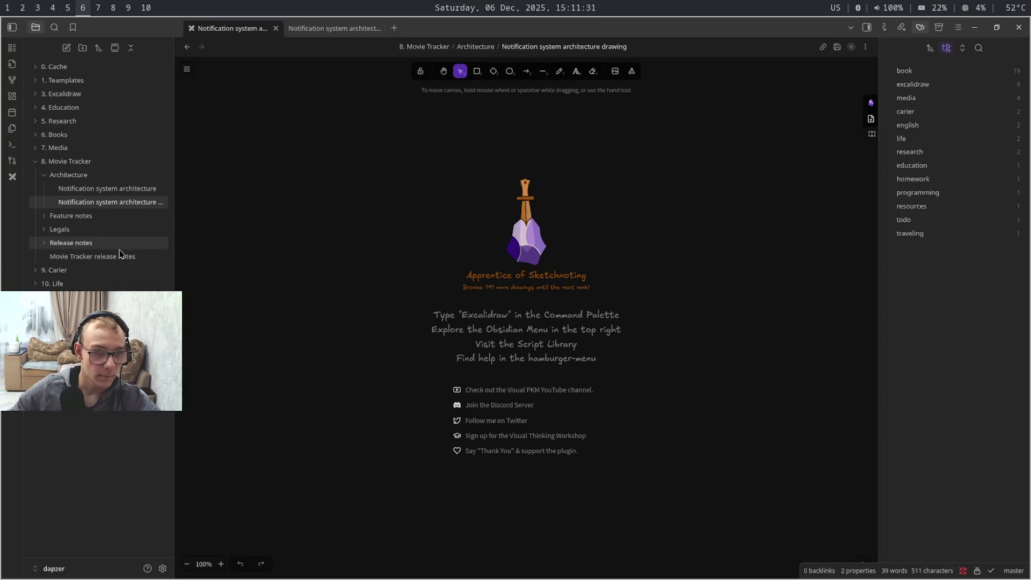
Open the Subscription for release date note from Feature notes and highlight its feature bullets
{"action": "left_click", "coordinate": [146, 218]}
{"action": "left_click", "coordinate": [148, 258]}
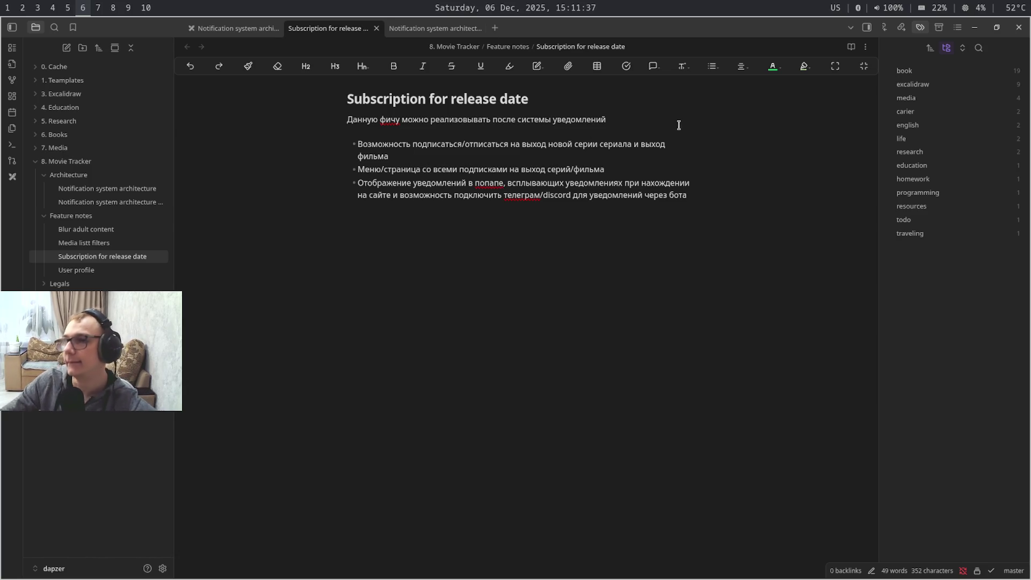
{"action": "key", "text": "ctrl+End"}
{"action": "key", "text": "shift+Up"}
{"action": "key", "text": "shift+Up"}
{"action": "key", "text": "shift+Up"}
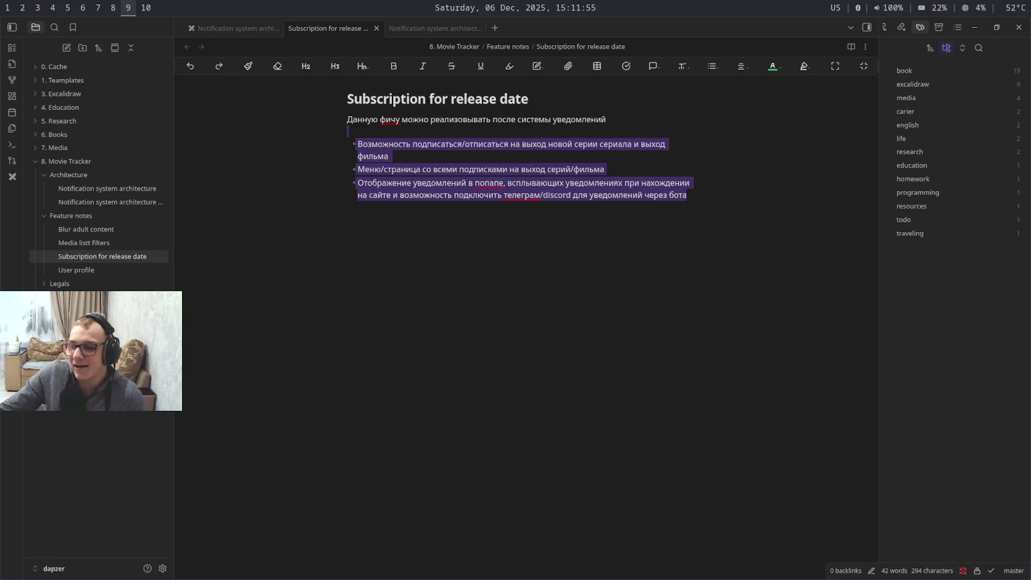
{"action": "key", "text": "super+9"}
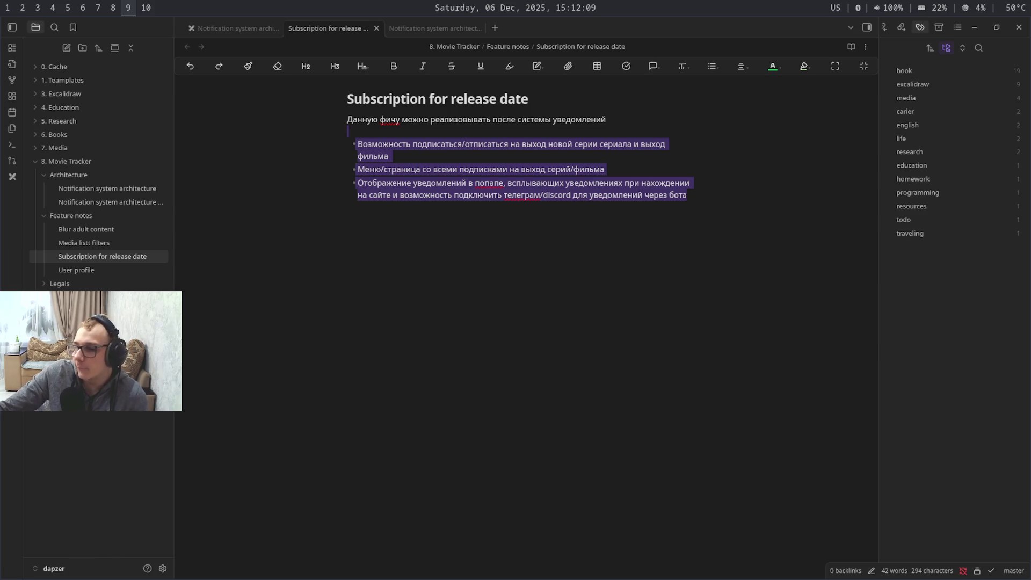
{"action": "key", "text": "super+6"}
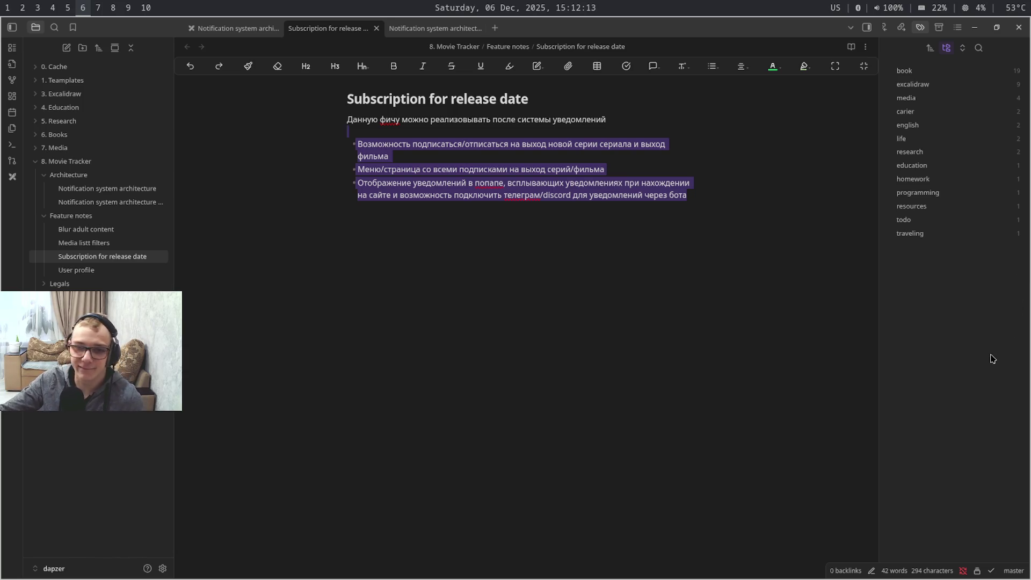
Review the note's bullet text by selecting phrases, then switch to the Notification system architecture note
{"action": "left_click", "coordinate": [678, 209]}
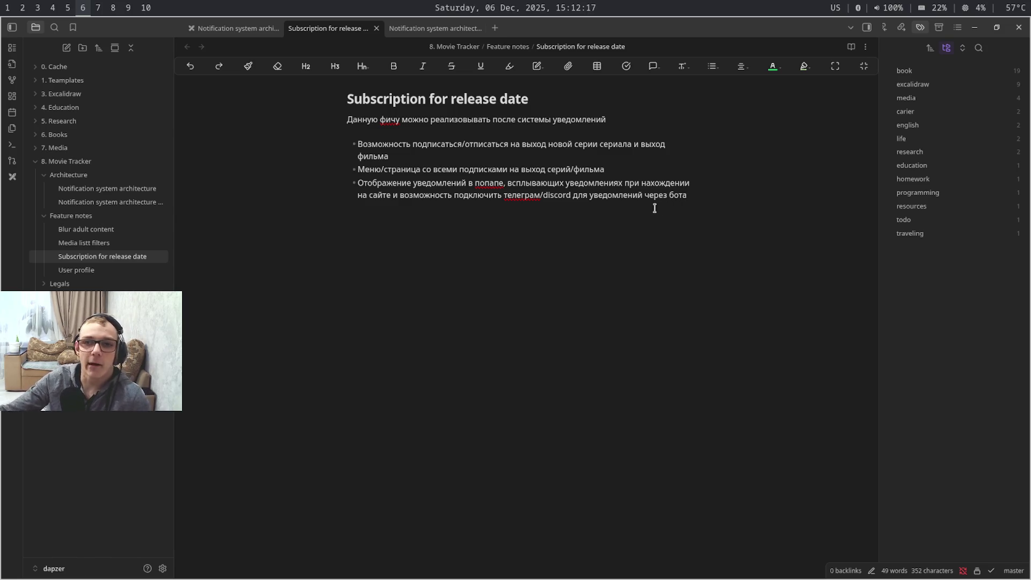
{"action": "double_click", "coordinate": [501, 182]}
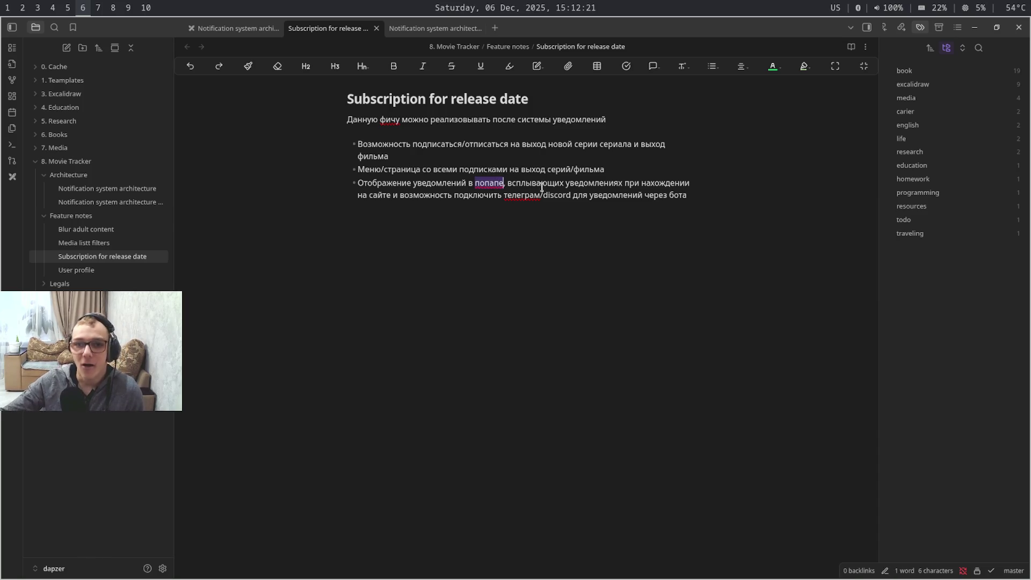
{"action": "left_click_drag", "start_coordinate": [502, 194], "coordinate": [588, 195]}
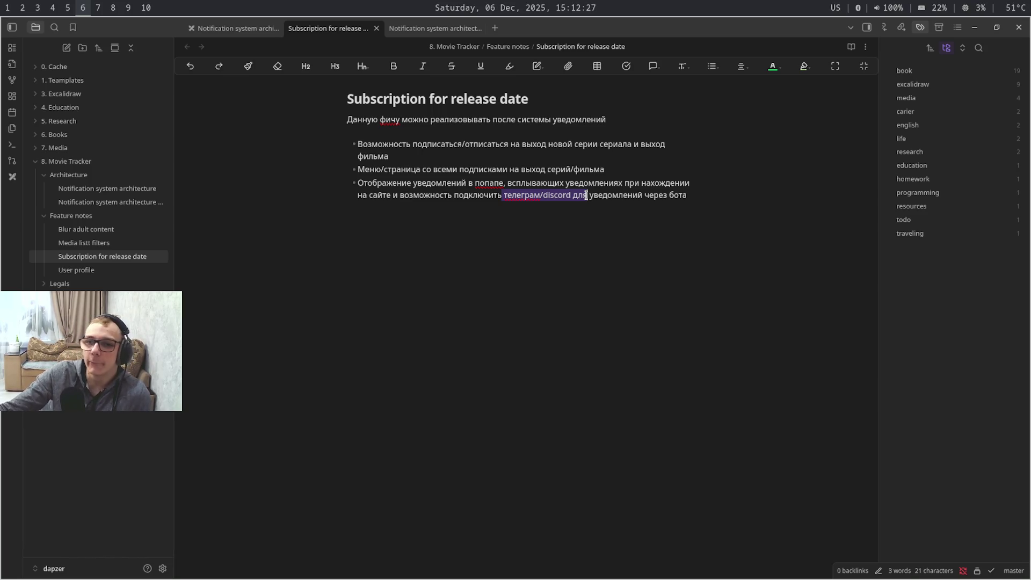
{"action": "left_click", "coordinate": [587, 195]}
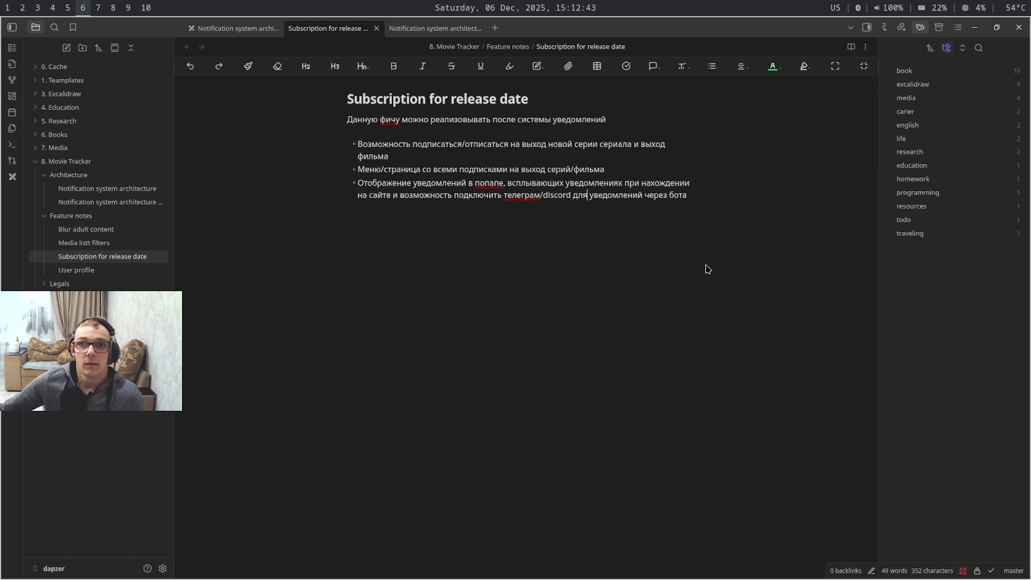
{"action": "left_click_drag", "start_coordinate": [497, 169], "coordinate": [516, 317]}
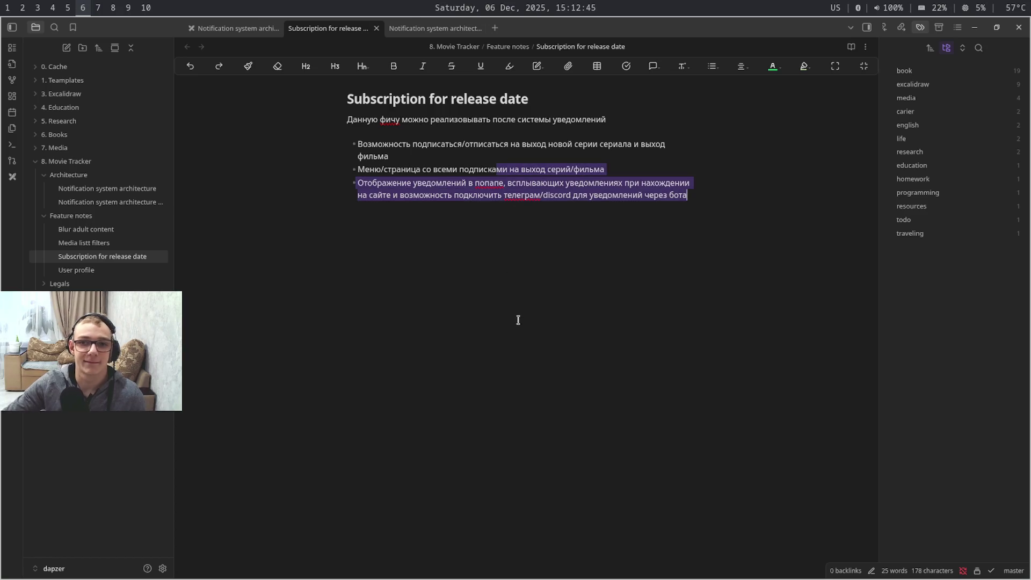
{"action": "left_click", "coordinate": [416, 30]}
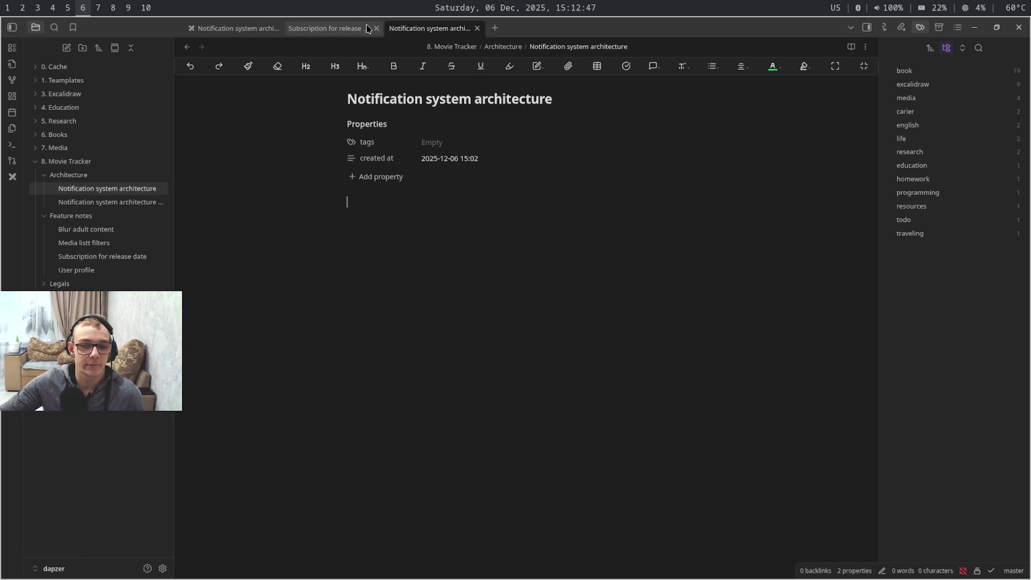
Open the Notification system architecture drawing and drag-select around its empty canvas
{"action": "left_click", "coordinate": [224, 32]}
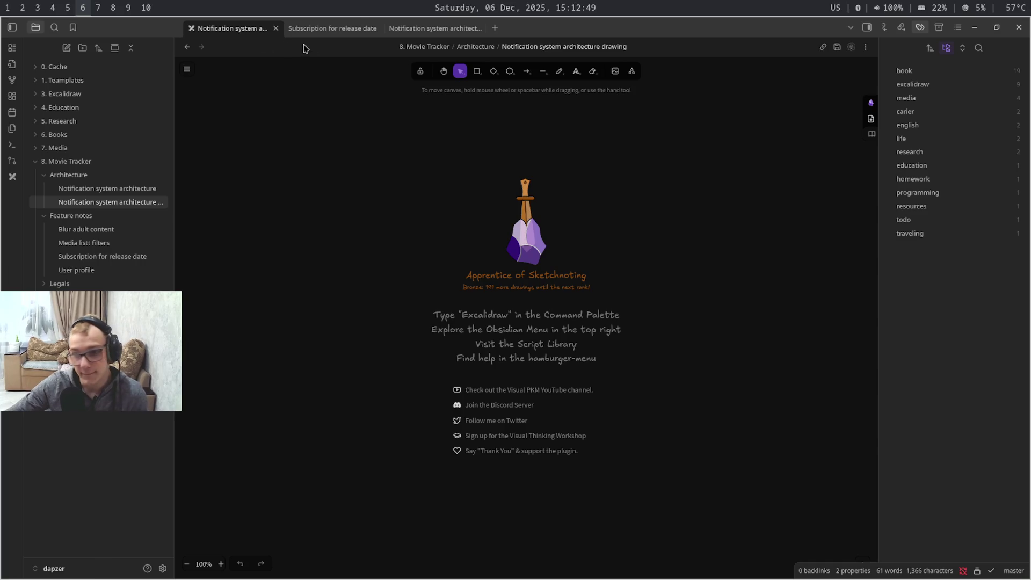
{"action": "left_click_drag", "start_coordinate": [856, 189], "coordinate": [681, 268]}
{"action": "left_click_drag", "start_coordinate": [757, 485], "coordinate": [586, 306]}
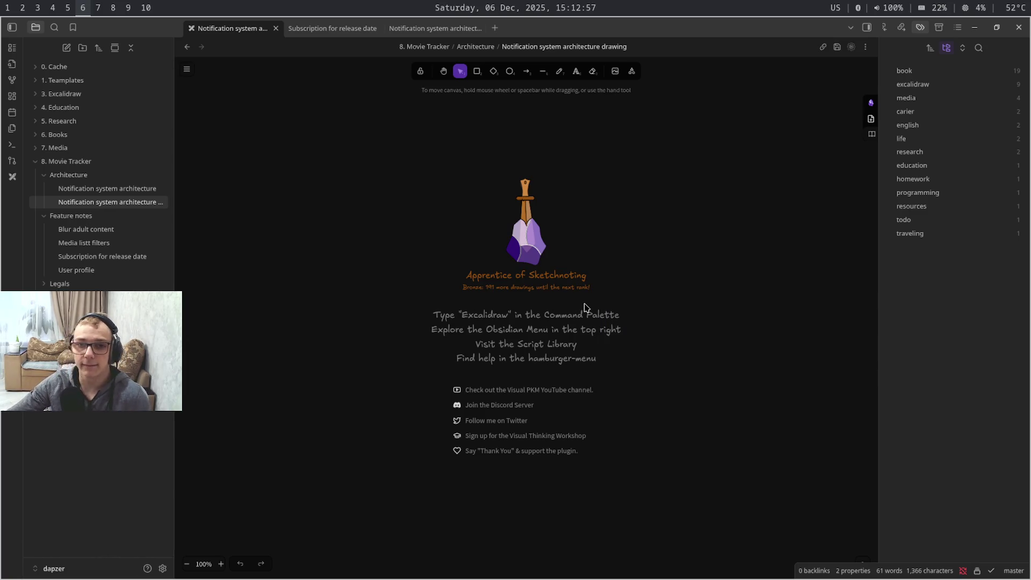
{"action": "left_click_drag", "start_coordinate": [602, 309], "coordinate": [620, 476]}
{"action": "mouse_move", "coordinate": [594, 292]}
{"action": "left_mouse_down"}
{"action": "mouse_move", "coordinate": [563, 209]}
{"action": "mouse_move", "coordinate": [511, 127]}
{"action": "left_mouse_up"}
{"action": "left_click_drag", "start_coordinate": [519, 231], "coordinate": [487, 139]}
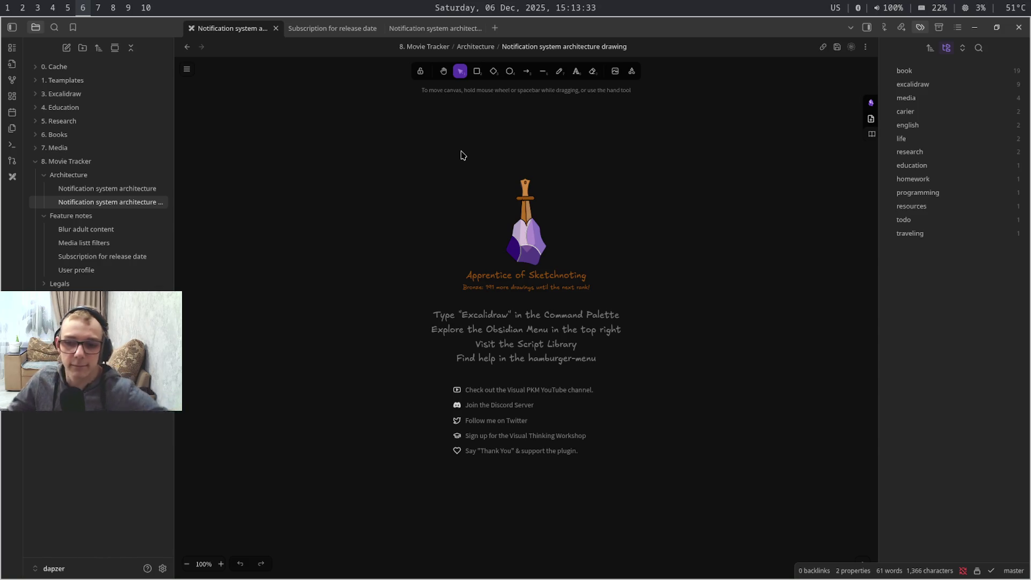
{"action": "left_click_drag", "start_coordinate": [537, 289], "coordinate": [734, 579]}
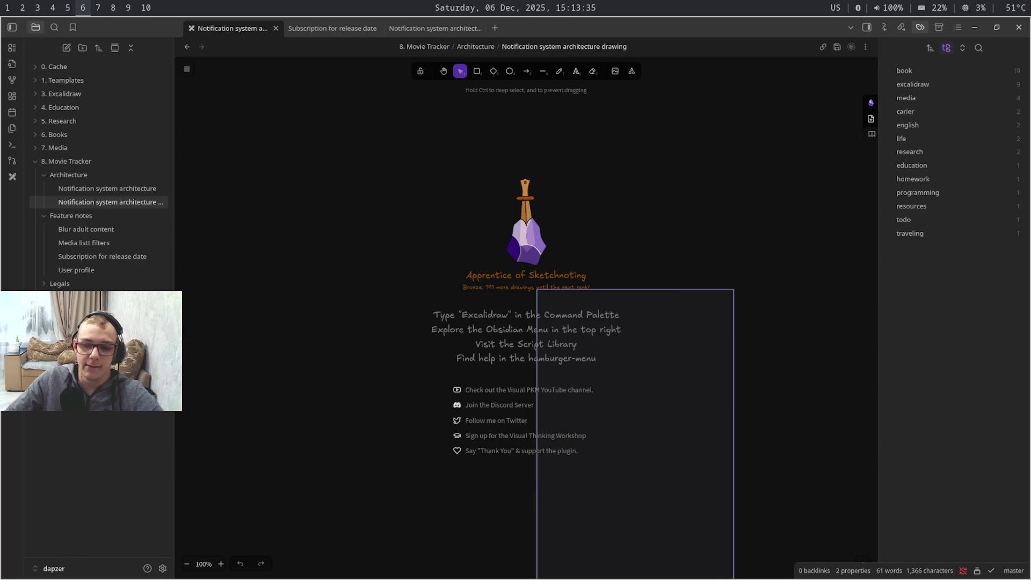
Switch workspaces to the browser showing the Framer architecture diagram
{"action": "key", "text": "super+shift+7"}
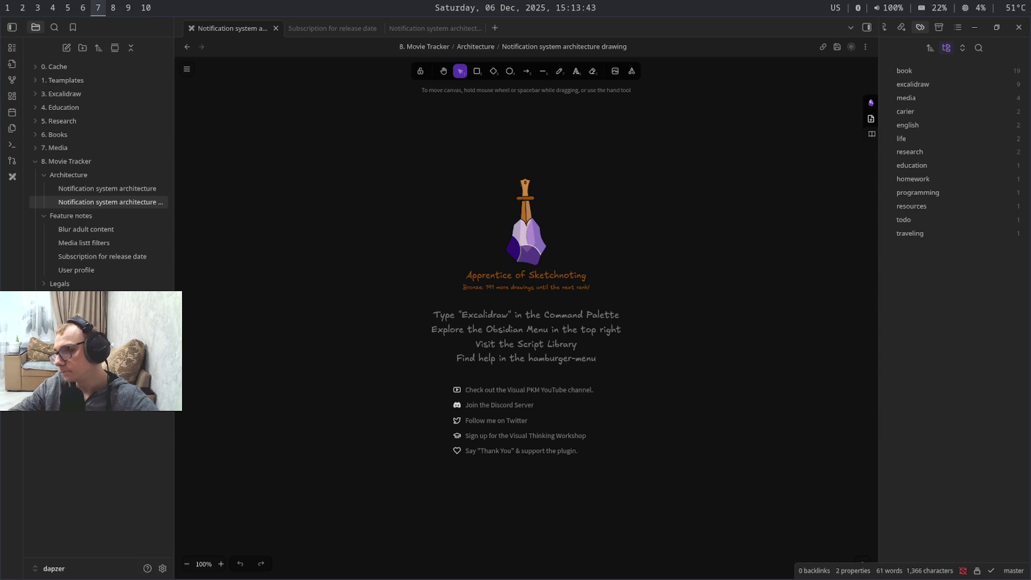
{"action": "key", "text": "super+4"}
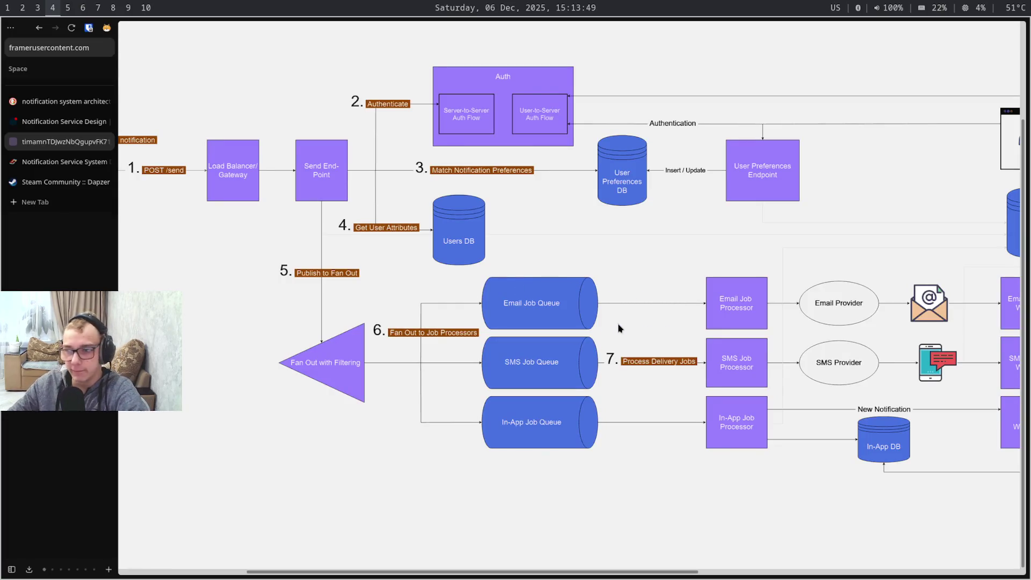
{"action": "scroll", "coordinate": [619, 324], "scroll_direction": "left", "scroll_amount": 5}
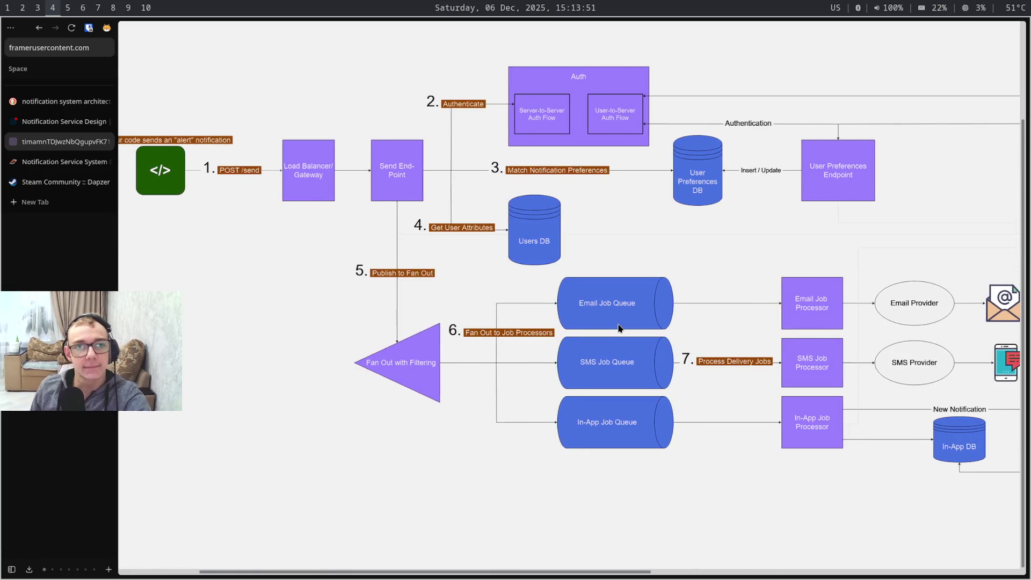
{"action": "scroll", "coordinate": [618, 327], "scroll_direction": "left", "scroll_amount": 6}
{"action": "scroll", "coordinate": [618, 327], "scroll_direction": "left", "scroll_amount": 1}
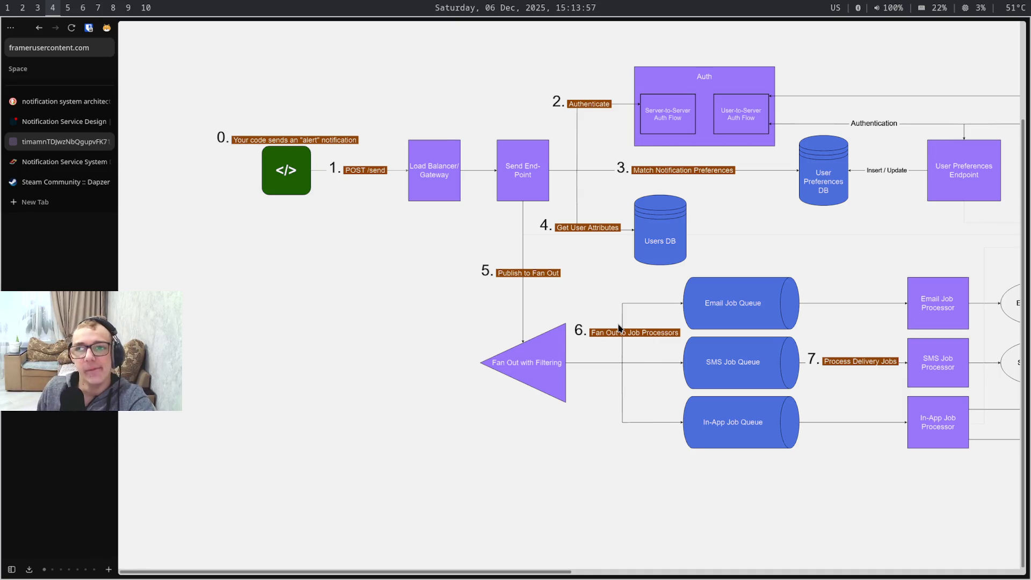
{"action": "scroll", "coordinate": [619, 326], "scroll_direction": "right", "scroll_amount": 2}
{"action": "scroll", "coordinate": [618, 326], "scroll_direction": "right", "scroll_amount": 1}
{"action": "scroll", "coordinate": [618, 326], "scroll_direction": "right", "scroll_amount": 2}
{"action": "scroll", "coordinate": [619, 327], "scroll_direction": "right", "scroll_amount": 2}
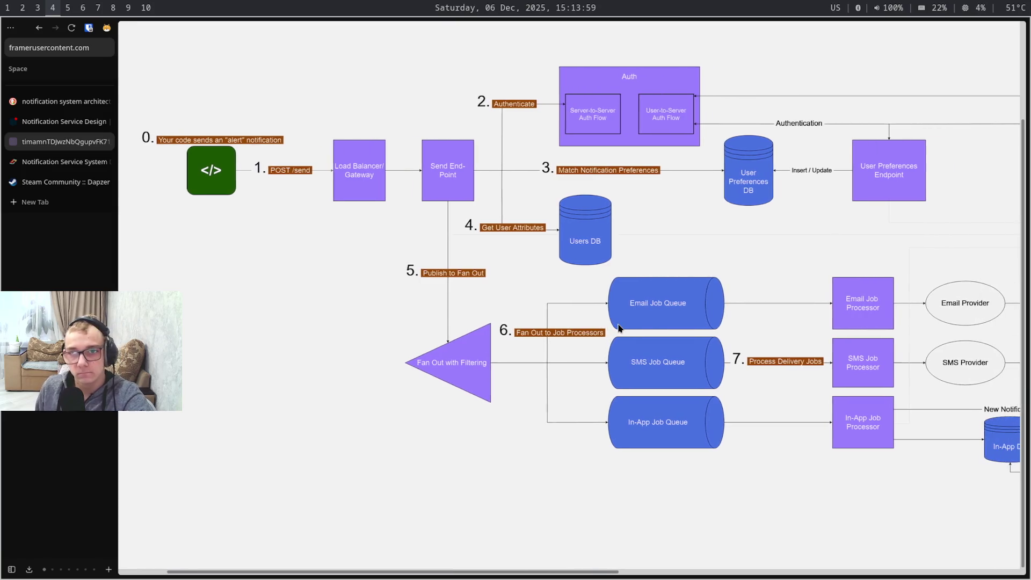
{"action": "scroll", "coordinate": [617, 327], "scroll_direction": "right", "scroll_amount": 2}
{"action": "scroll", "coordinate": [618, 327], "scroll_direction": "right", "scroll_amount": 1}
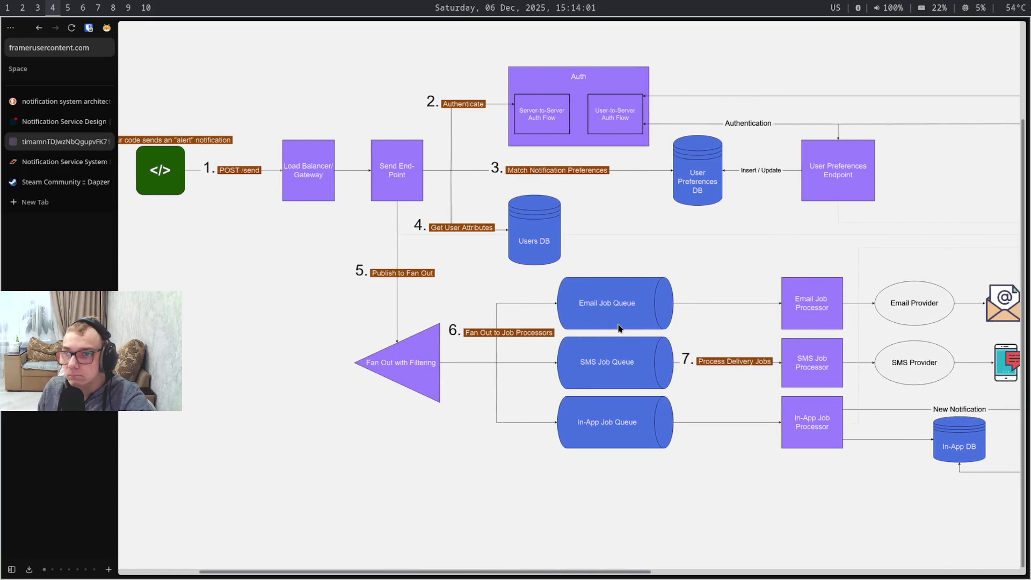
{"action": "scroll", "coordinate": [619, 327], "scroll_direction": "right", "scroll_amount": 3}
{"action": "scroll", "coordinate": [618, 327], "scroll_direction": "right", "scroll_amount": 1}
{"action": "scroll", "coordinate": [618, 327], "scroll_direction": "right", "scroll_amount": 1}
{"action": "scroll", "coordinate": [619, 327], "scroll_direction": "right", "scroll_amount": 5}
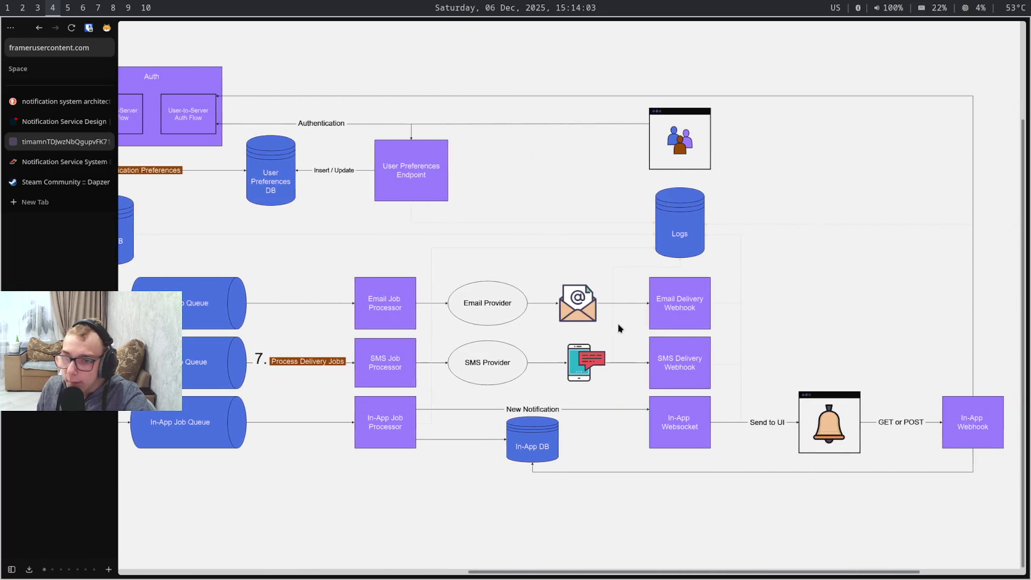
{"action": "scroll", "coordinate": [619, 328], "scroll_direction": "right", "scroll_amount": 1}
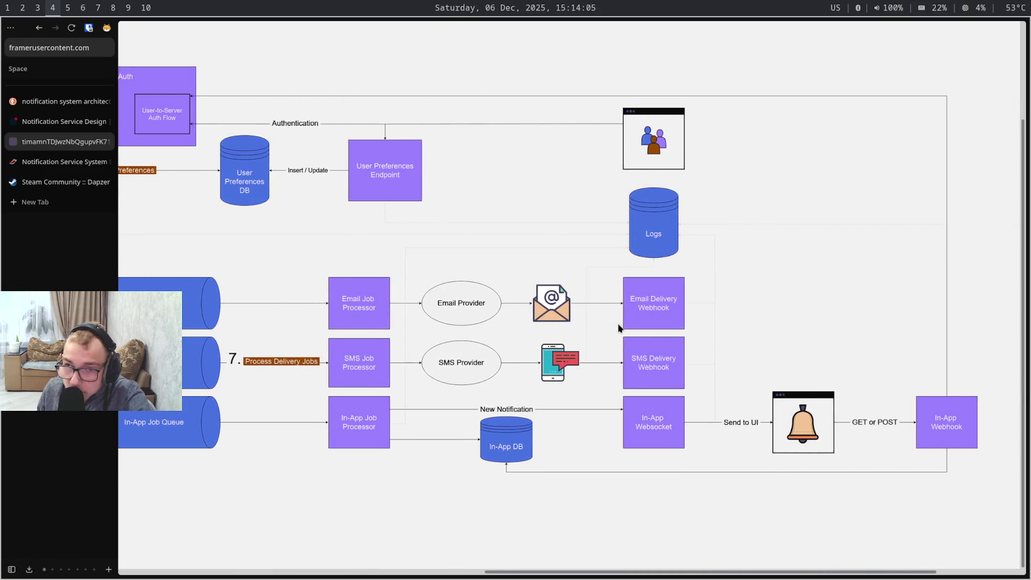
{"action": "scroll", "coordinate": [619, 328], "scroll_direction": "right", "scroll_amount": 1}
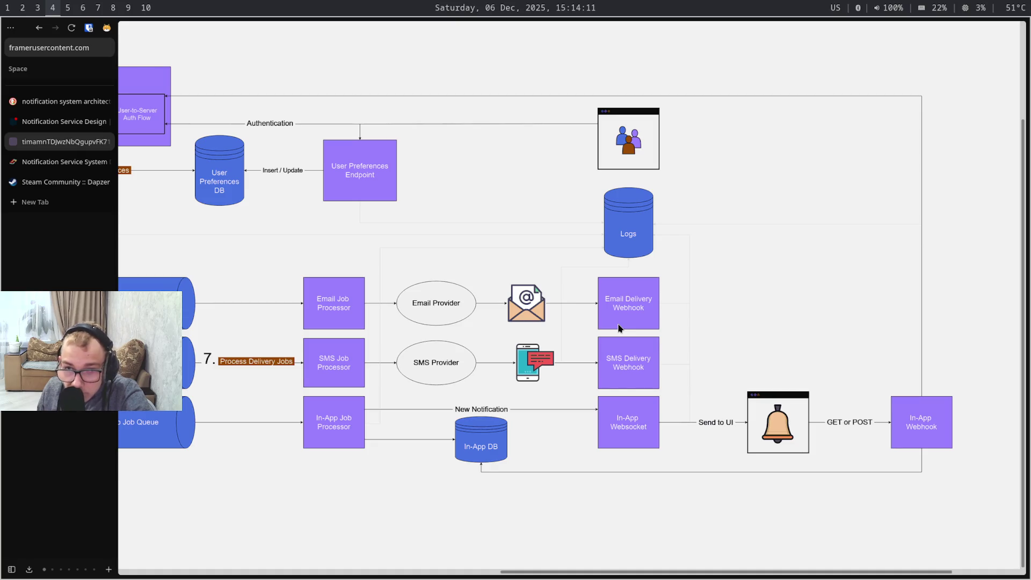
{"action": "scroll", "coordinate": [619, 327], "scroll_direction": "left", "scroll_amount": 1}
{"action": "scroll", "coordinate": [618, 327], "scroll_direction": "left", "scroll_amount": 1}
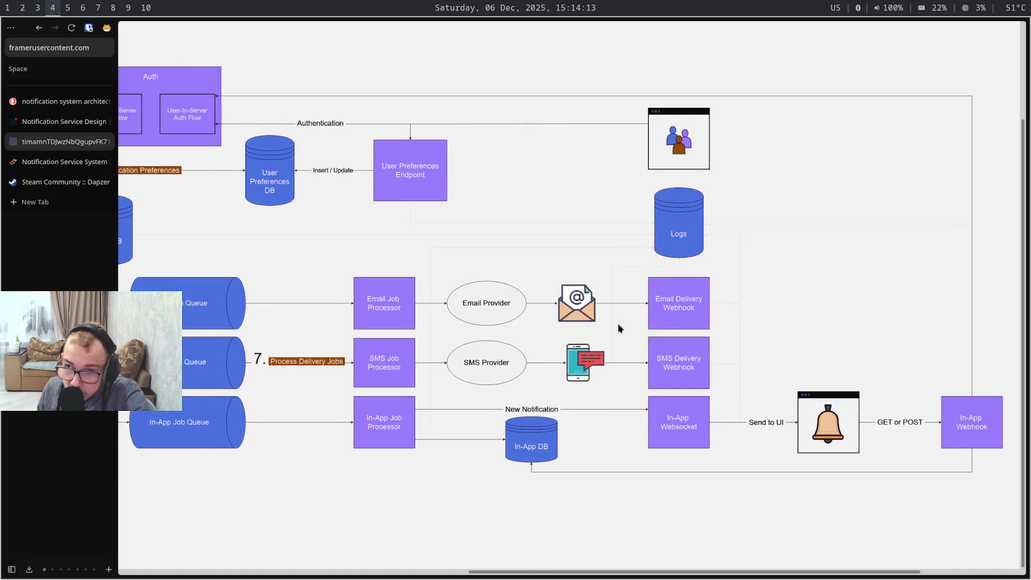
{"action": "scroll", "coordinate": [618, 327], "scroll_direction": "left", "scroll_amount": 1}
{"action": "scroll", "coordinate": [619, 326], "scroll_direction": "left", "scroll_amount": 1}
{"action": "scroll", "coordinate": [618, 325], "scroll_direction": "left", "scroll_amount": 3}
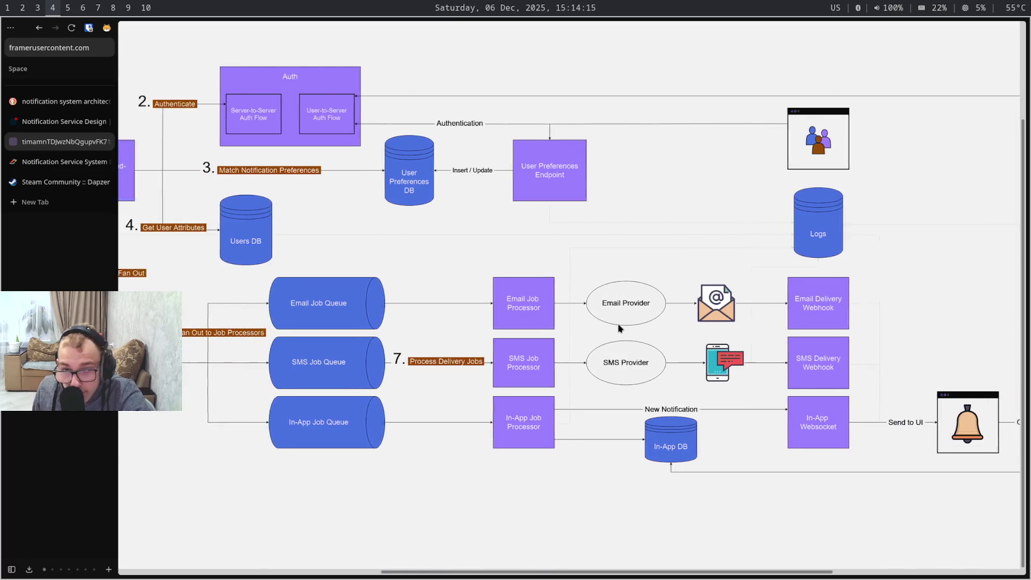
{"action": "scroll", "coordinate": [618, 326], "scroll_direction": "left", "scroll_amount": 5}
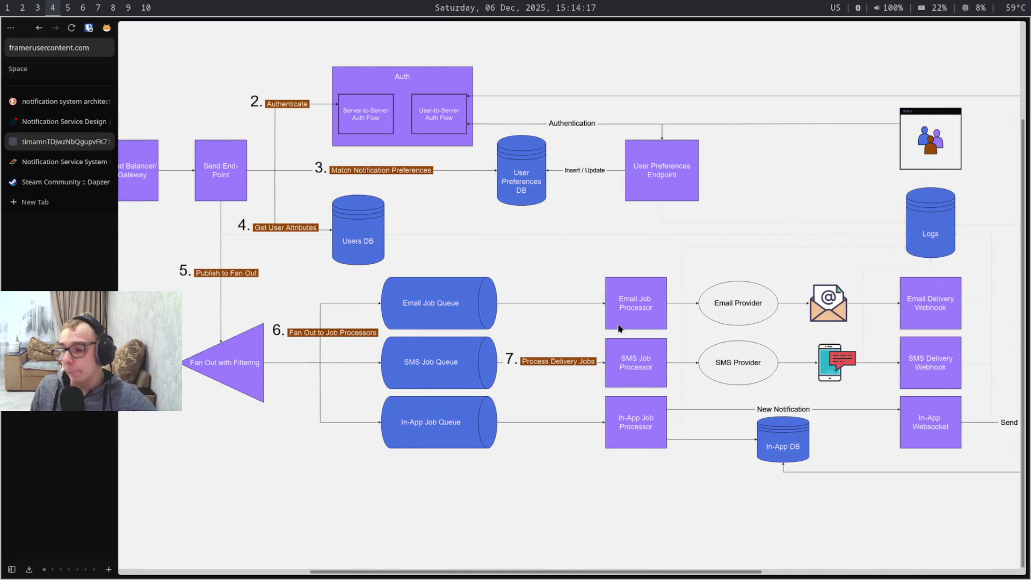
Return from the Framer diagram to the Obsidian drawing workspace
{"action": "key", "text": "super+5"}
{"action": "key", "text": "super+6"}
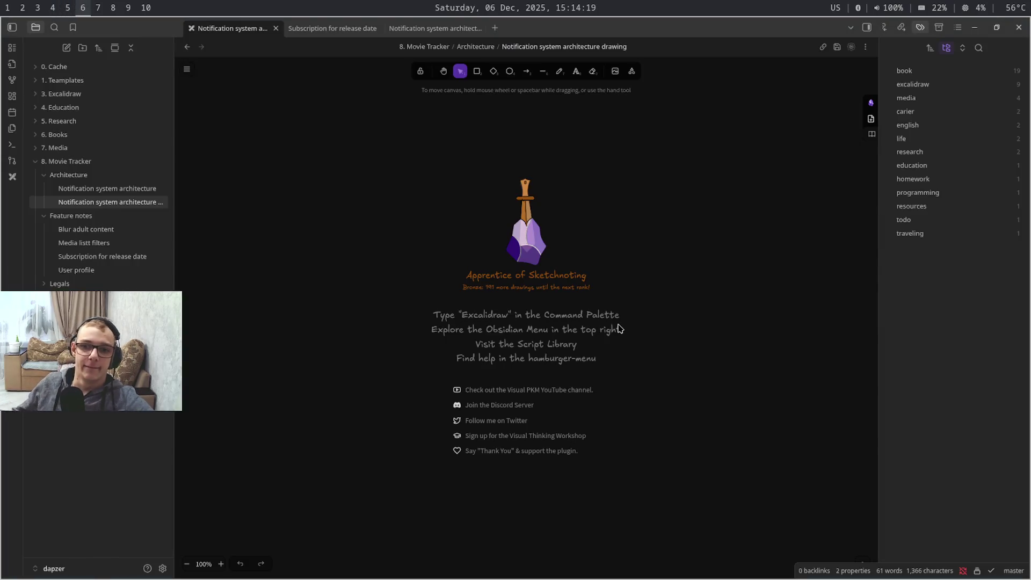
Draw a rounded rectangle near the canvas top-left, discarding a stray first attempt
{"action": "left_click", "coordinate": [477, 71]}
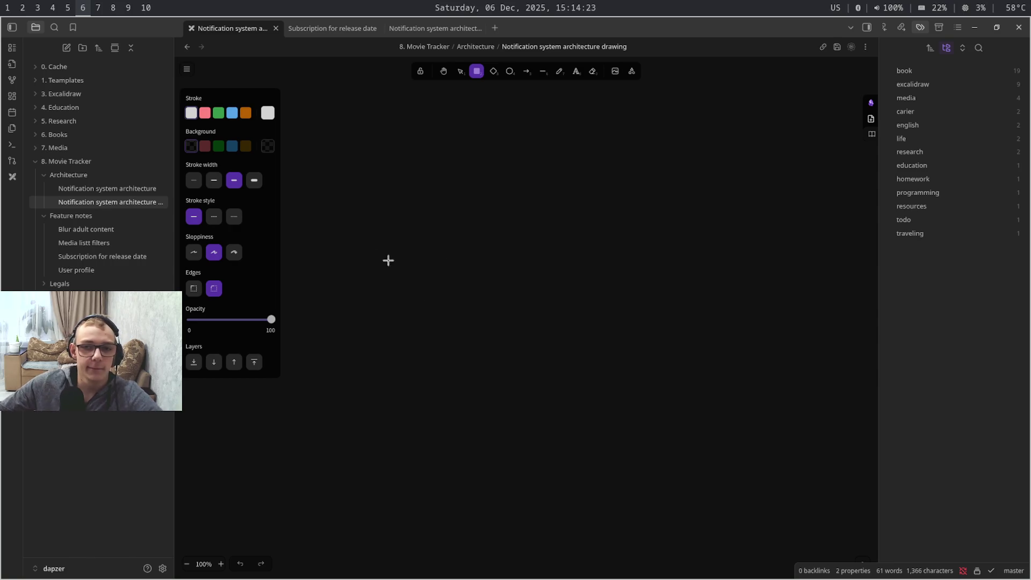
{"action": "left_click", "coordinate": [366, 138]}
{"action": "mouse_move", "coordinate": [372, 146]}
{"action": "left_mouse_down"}
{"action": "mouse_move", "coordinate": [434, 236]}
{"action": "mouse_move", "coordinate": [516, 286]}
{"action": "left_mouse_up"}
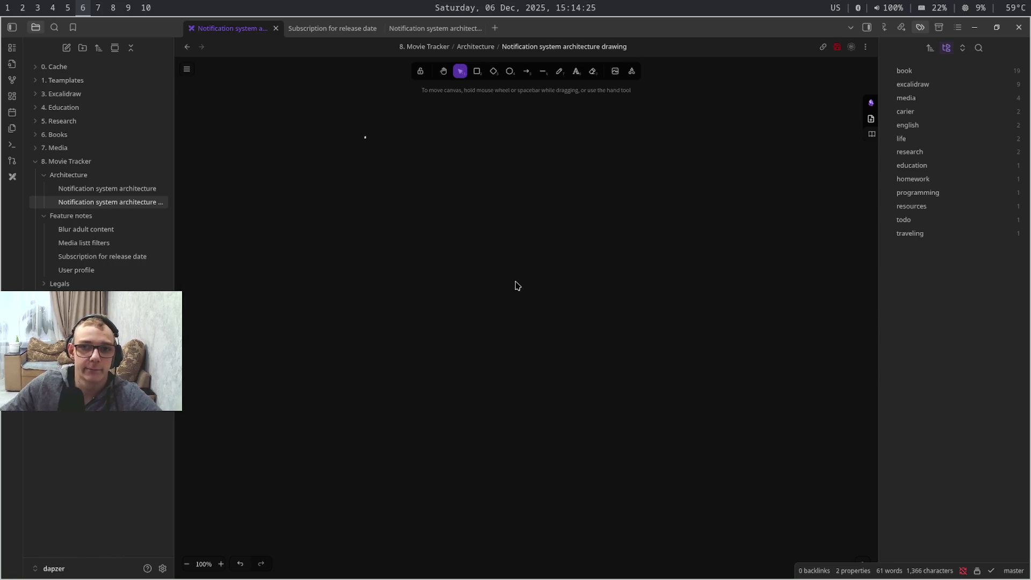
{"action": "key", "text": "ctrl+a"}
{"action": "key", "text": "Delete"}
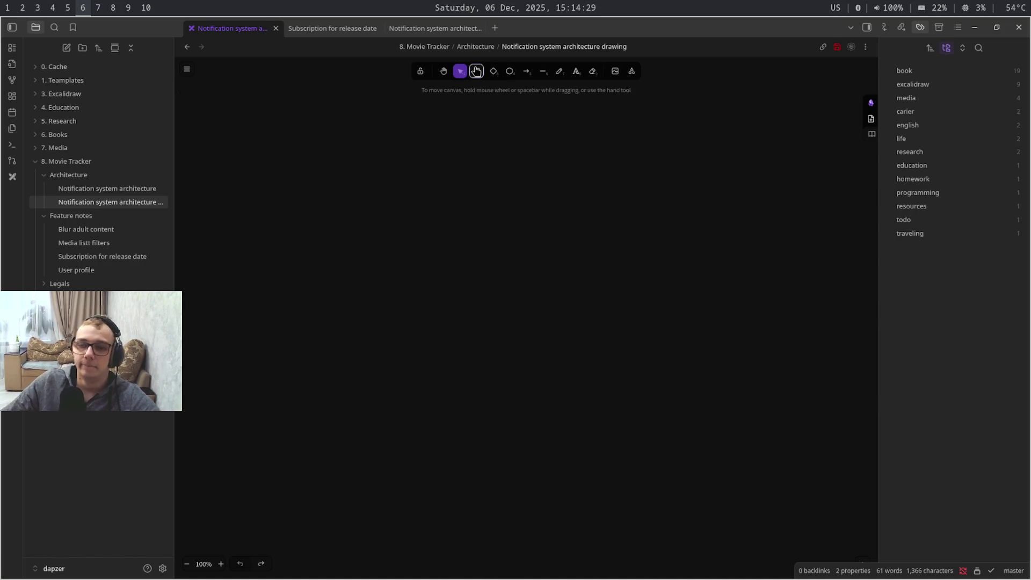
{"action": "left_click", "coordinate": [476, 71]}
{"action": "mouse_move", "coordinate": [363, 145]}
{"action": "left_mouse_down"}
{"action": "mouse_move", "coordinate": [501, 206]}
{"action": "mouse_move", "coordinate": [506, 241]}
{"action": "left_mouse_up"}
{"action": "left_click", "coordinate": [444, 191]}
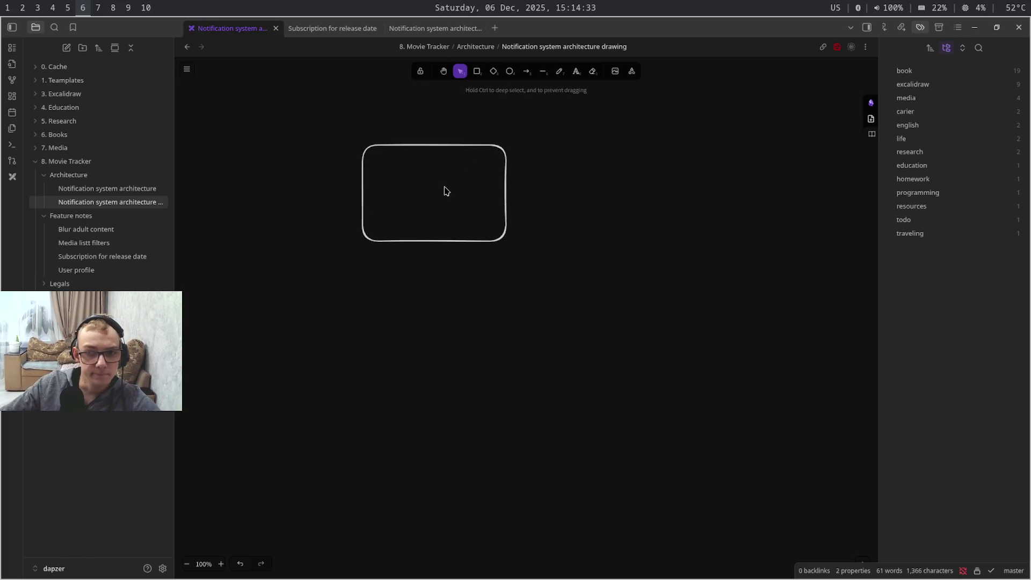
Label the rectangle «Типы нотификаций» in Russian and duplicate it
{"action": "double_click", "coordinate": [445, 190]}
{"action": "key", "text": "alt+shift"}
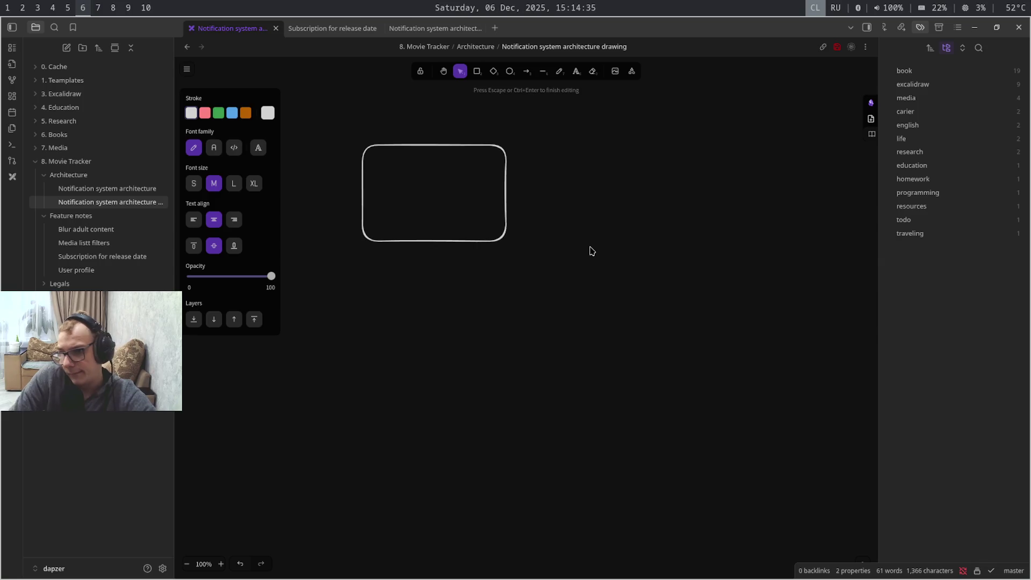
{"action": "type", "text": "Какие "}
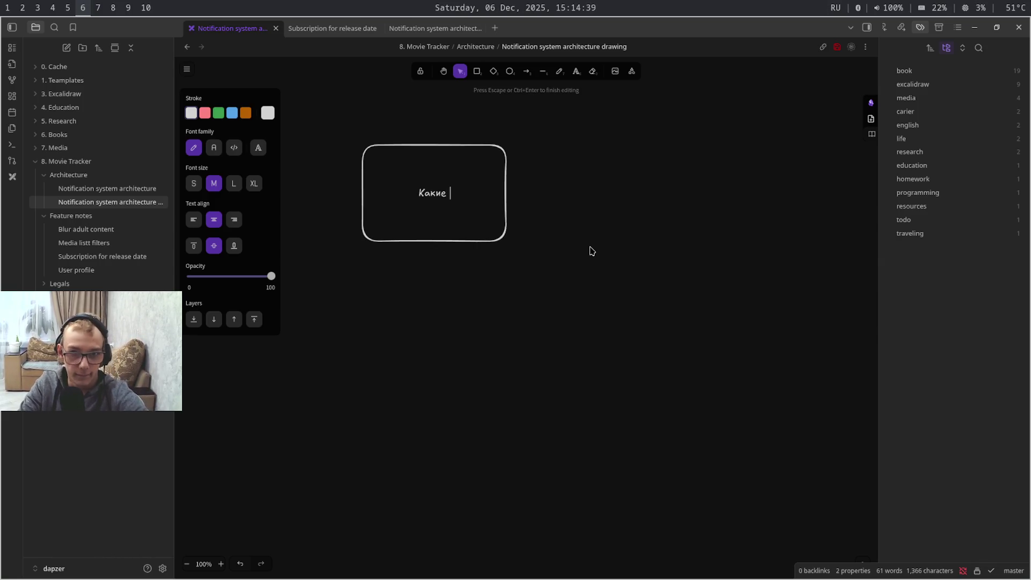
{"action": "type", "text": "типы нотифака"}
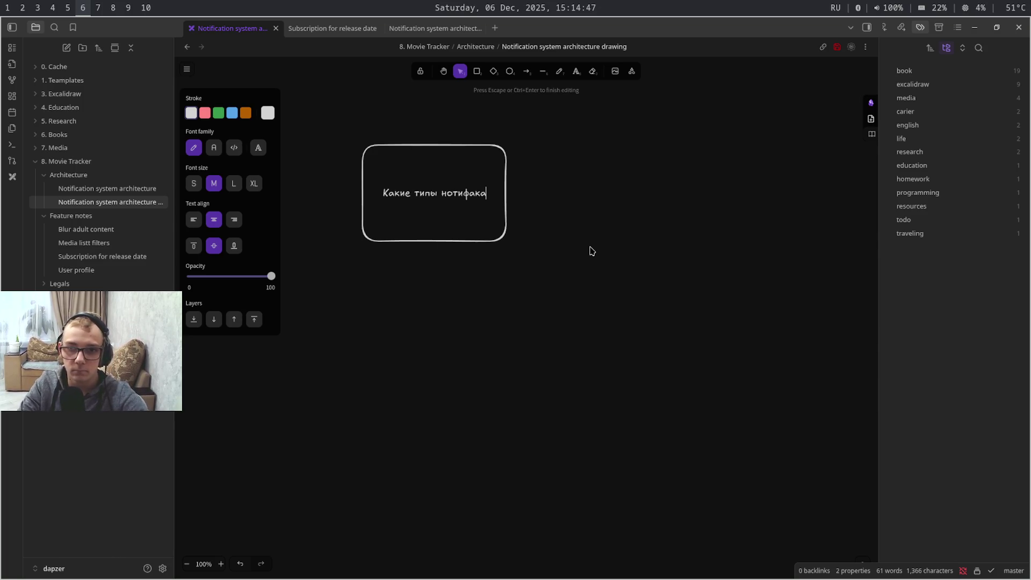
{"action": "type", "text": "ци"}
{"action": "key", "text": "ctrl+Left"}
{"action": "key", "text": "ctrl+Left"}
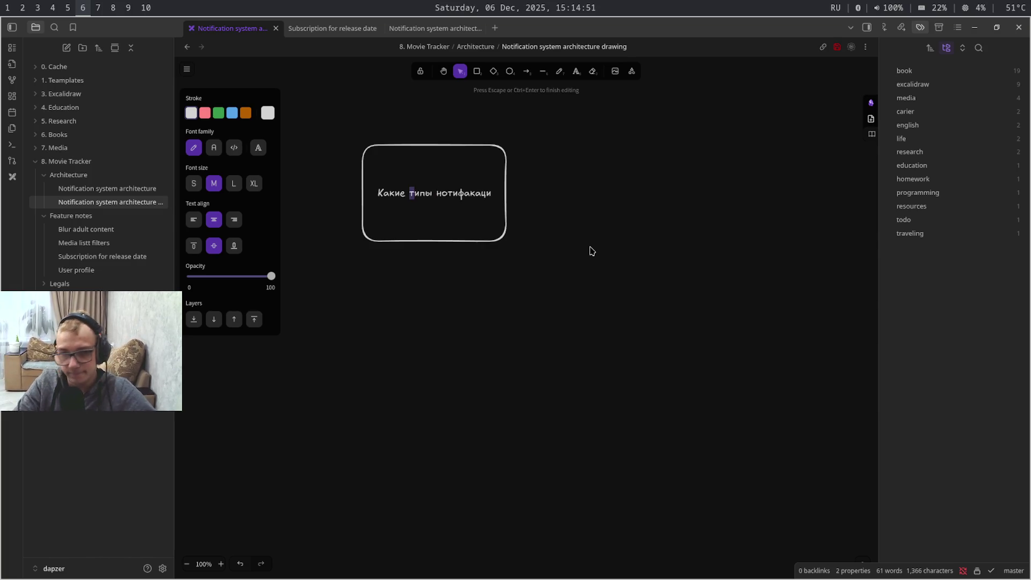
{"action": "key", "text": "ctrl+shift+Left"}
{"action": "key", "text": "shift+Right"}
{"action": "type", "text": "Т"}
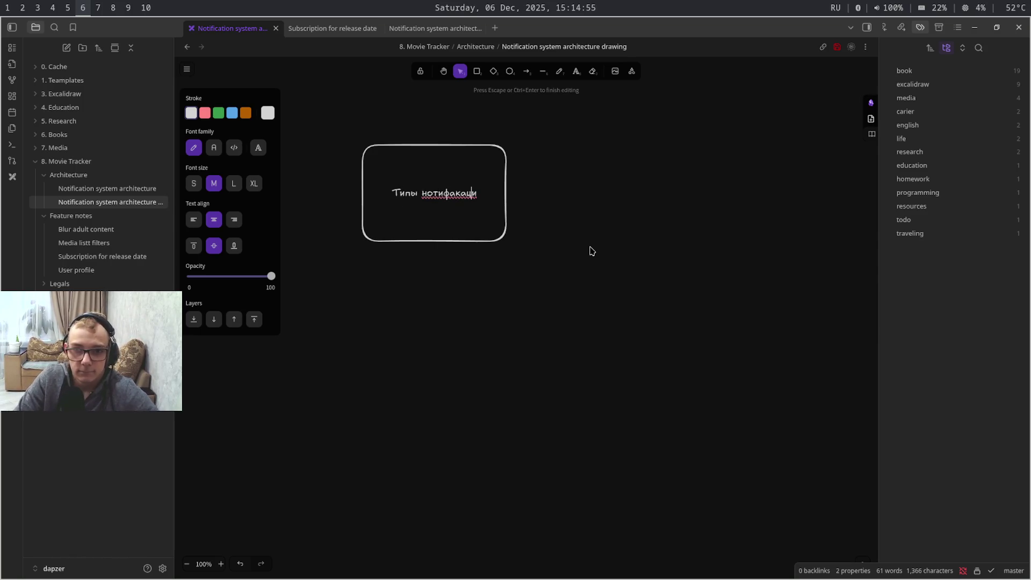
{"action": "key", "text": "End"}
{"action": "type", "text": "й"}
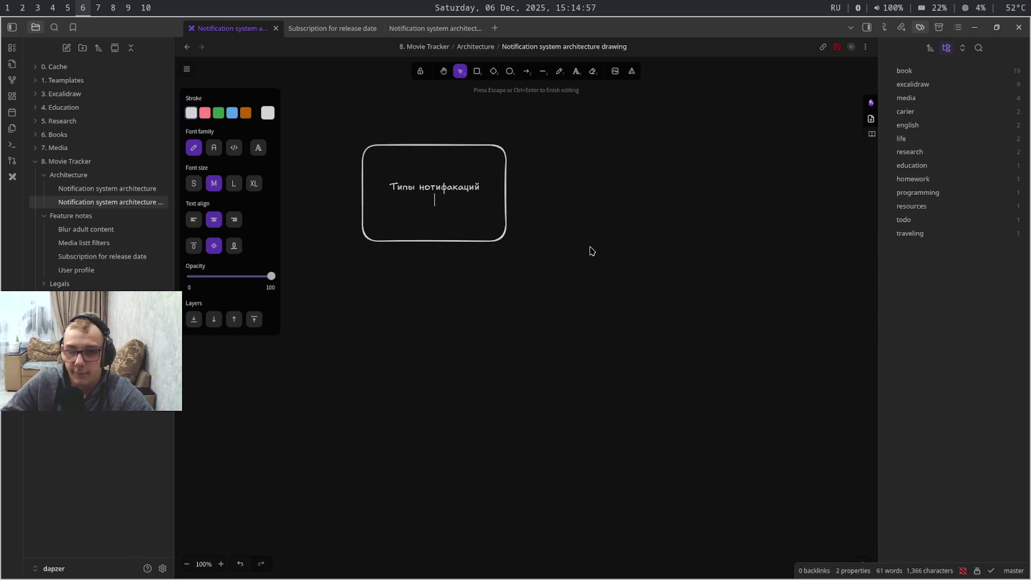
{"action": "key", "text": "Escape"}
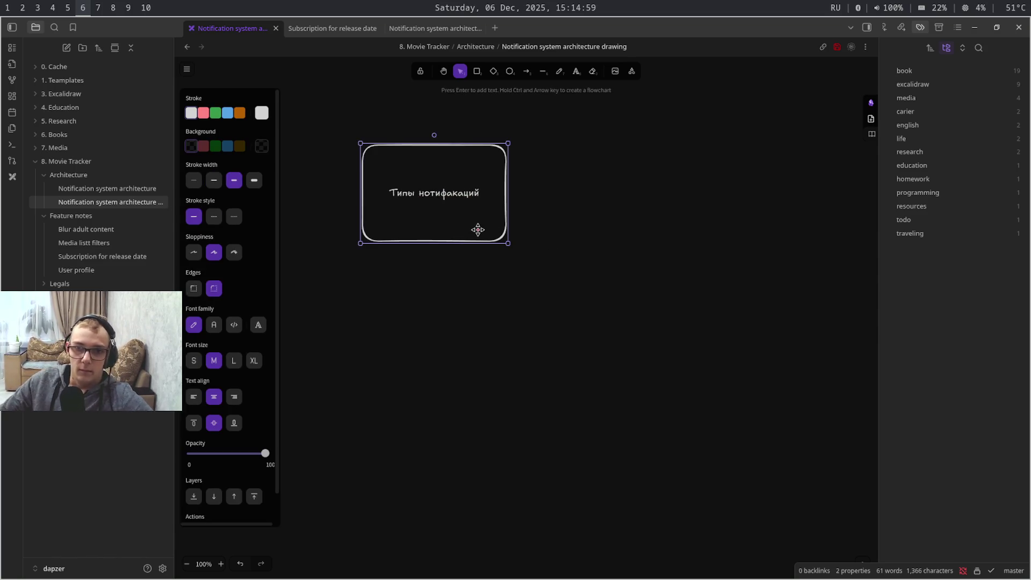
{"action": "key", "text": "ctrl+c"}
{"action": "key", "text": "ctrl+v"}
{"action": "left_click_drag", "start_coordinate": [660, 242], "coordinate": [655, 196]}
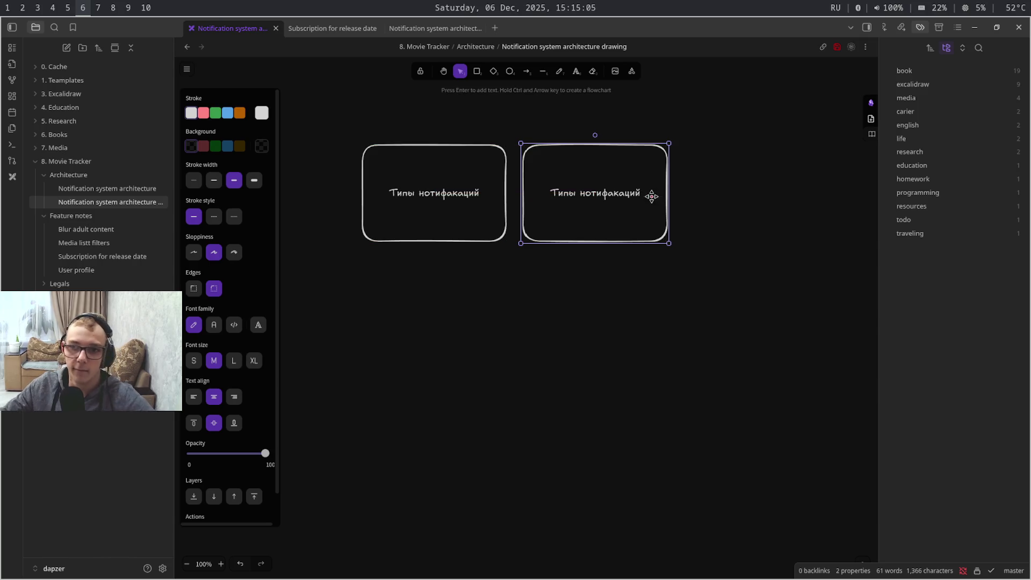
Retext the copy as «Как хранить мета-информацию о нотификациях (actor, entity, etc...)»
{"action": "double_click", "coordinate": [628, 197]}
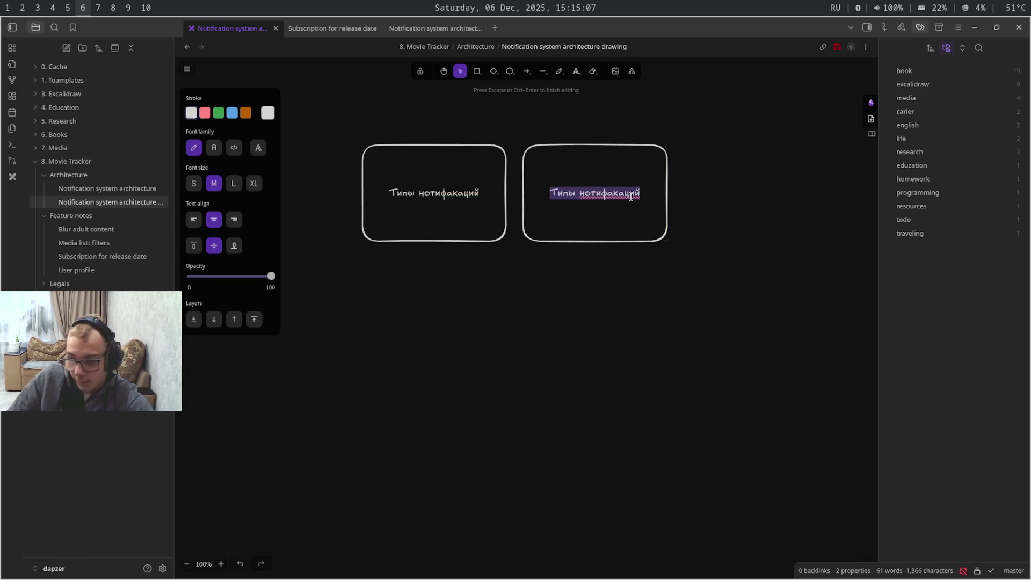
{"action": "type", "text": "Как х"}
{"action": "type", "text": "ран"}
{"action": "key", "text": "BackSpace"}
{"action": "type", "text": "нить "}
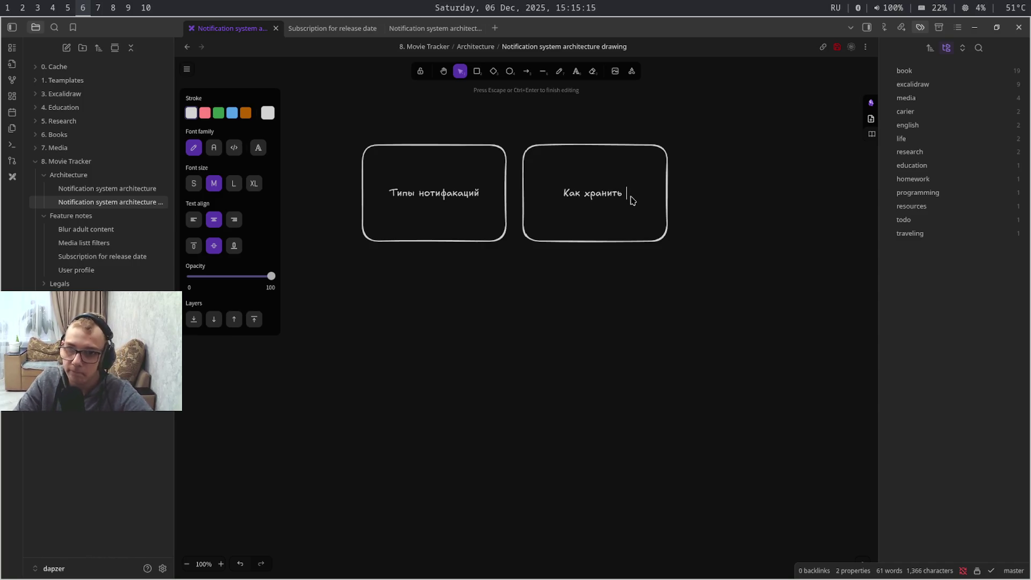
{"action": "type", "text": "мета-инфор"}
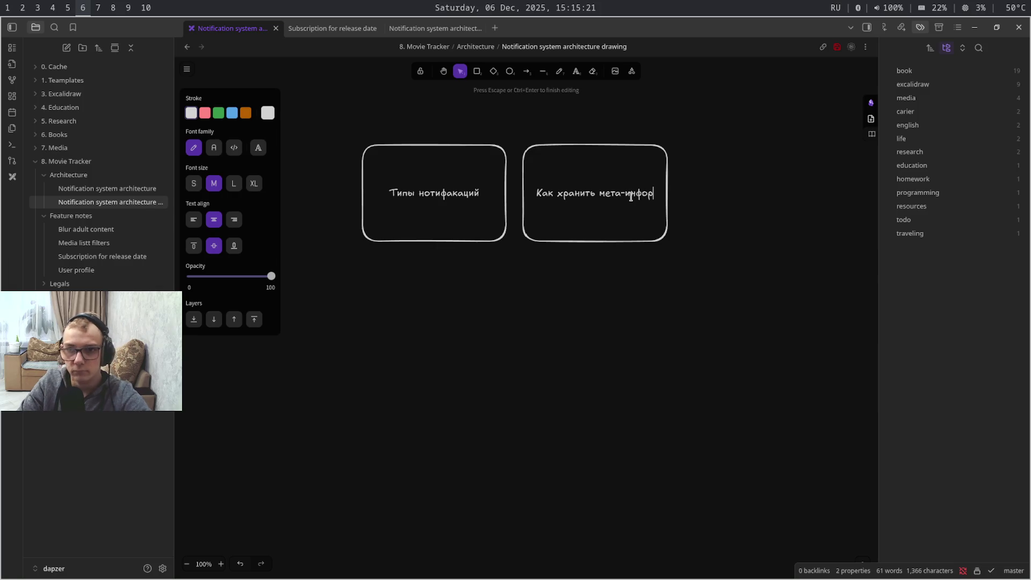
{"action": "type", "text": "мацу"}
{"action": "key", "text": "BackSpace"}
{"action": "type", "text": "ию"}
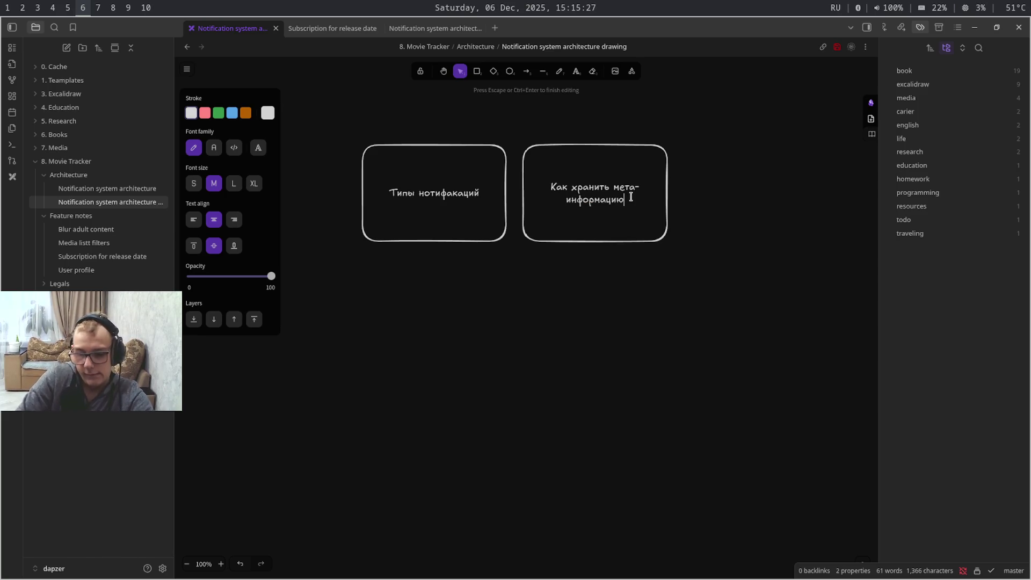
{"action": "type", "text": " о нотификациям"}
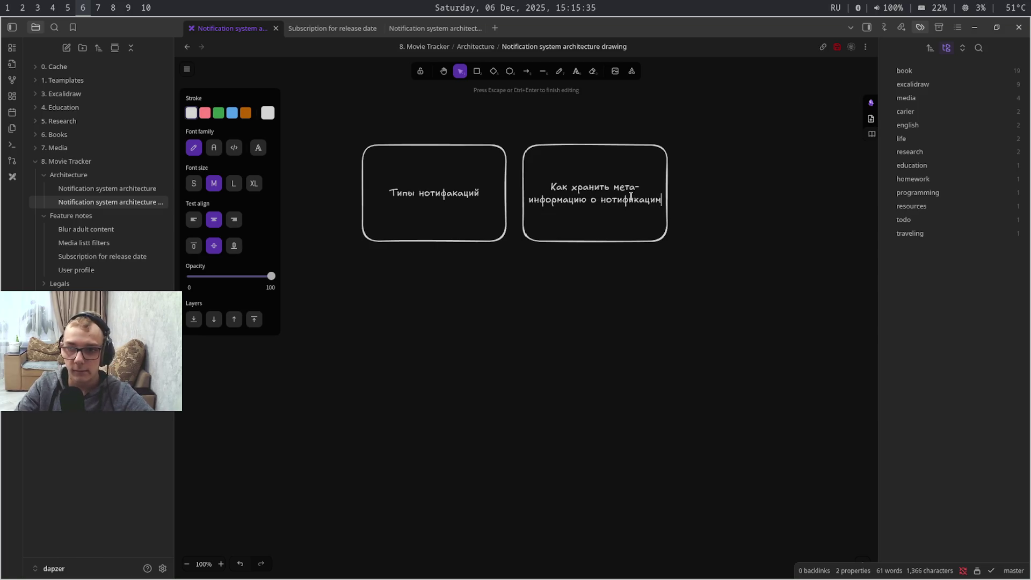
{"action": "key", "text": "BackSpace"}
{"action": "type", "text": "ях"}
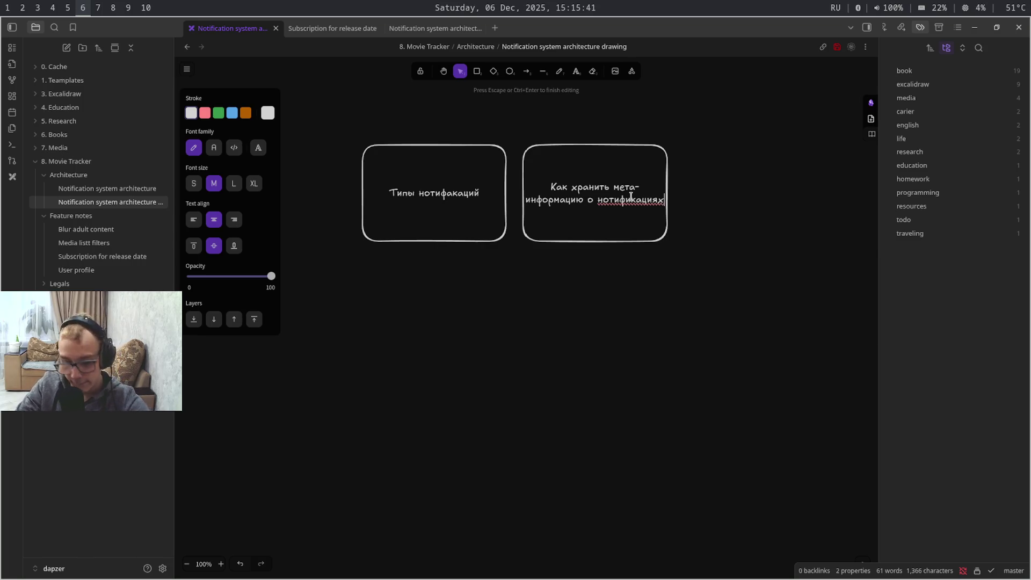
{"action": "key", "text": "Return"}
{"action": "type", "text": "()"}
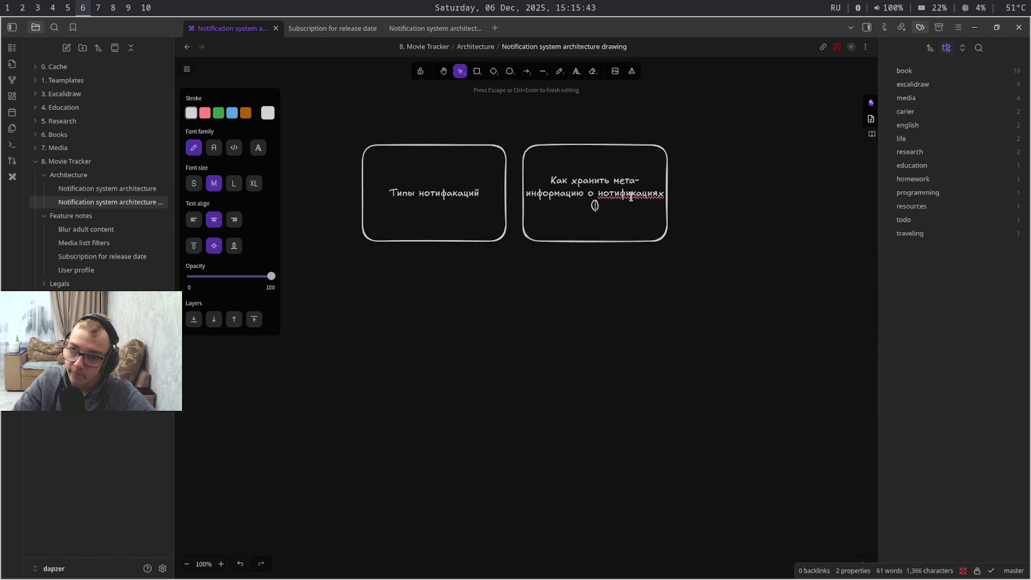
{"action": "key", "text": "alt+shift"}
{"action": "key", "text": "Left"}
{"action": "type", "text": "acx"}
{"action": "key", "text": "BackSpace"}
{"action": "type", "text": "t"}
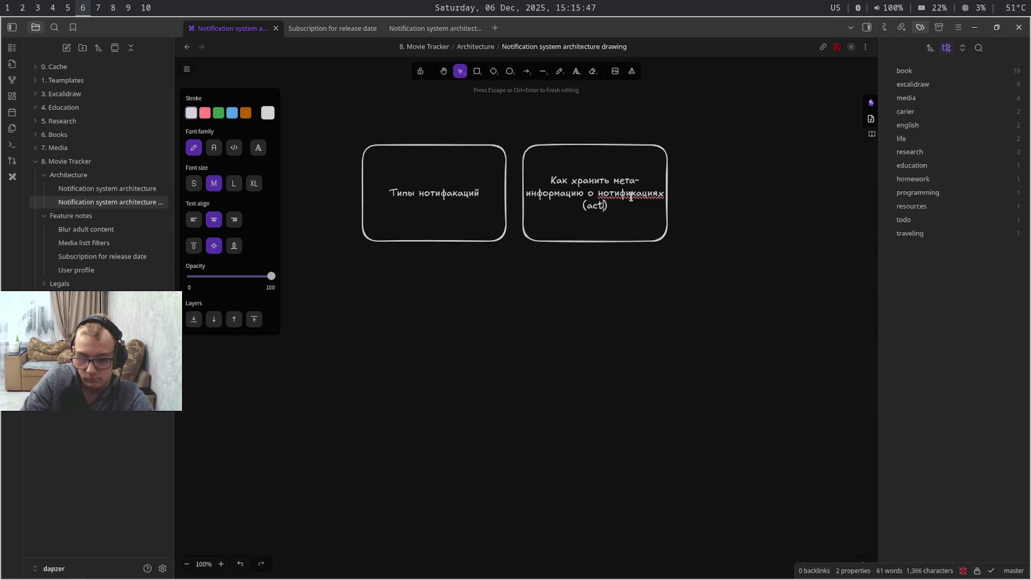
{"action": "type", "text": "or"}
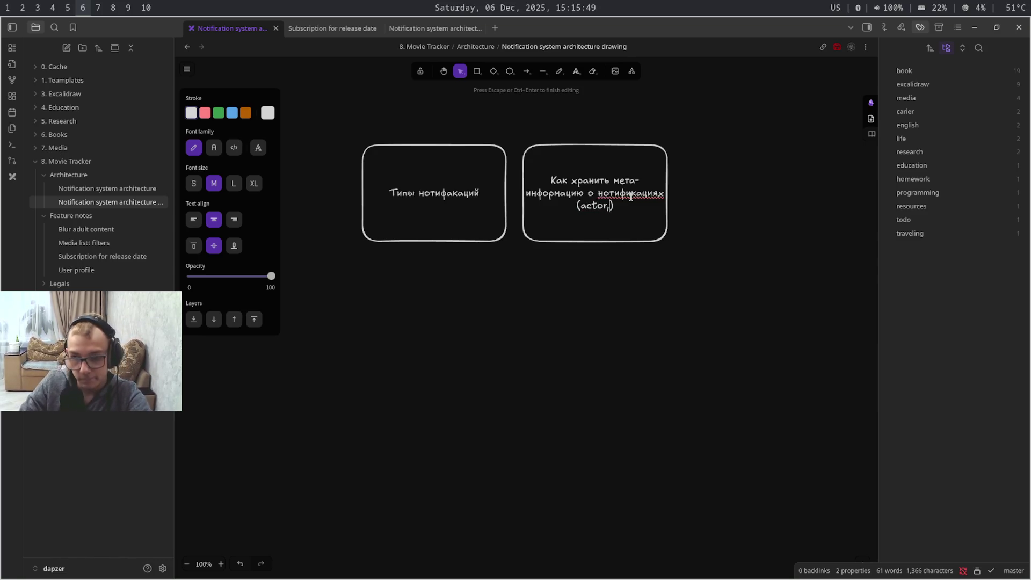
{"action": "type", "text": ", "}
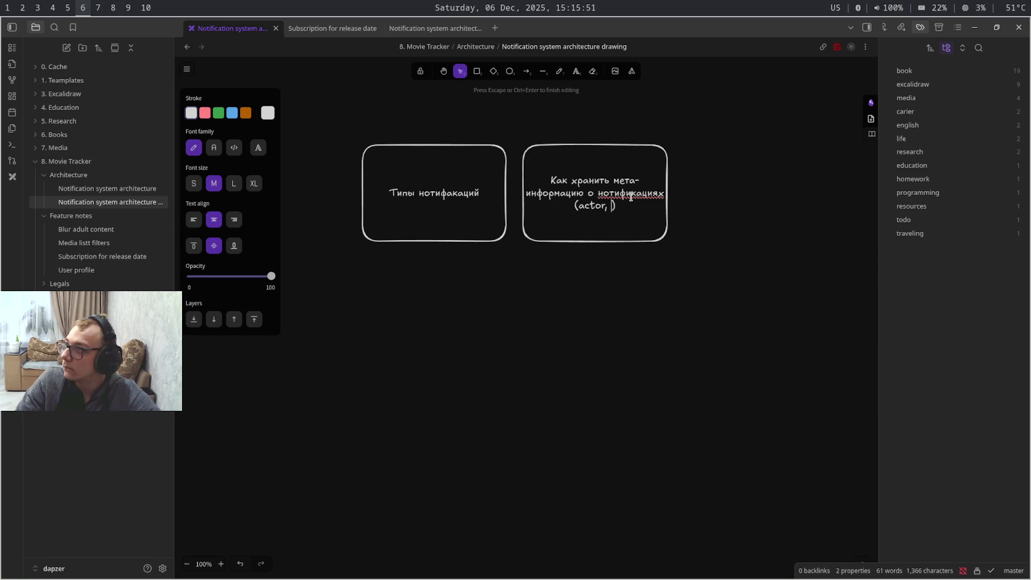
{"action": "type", "text": "er"}
{"action": "key", "text": "BackSpace"}
{"action": "type", "text": "ntity, etc..."}
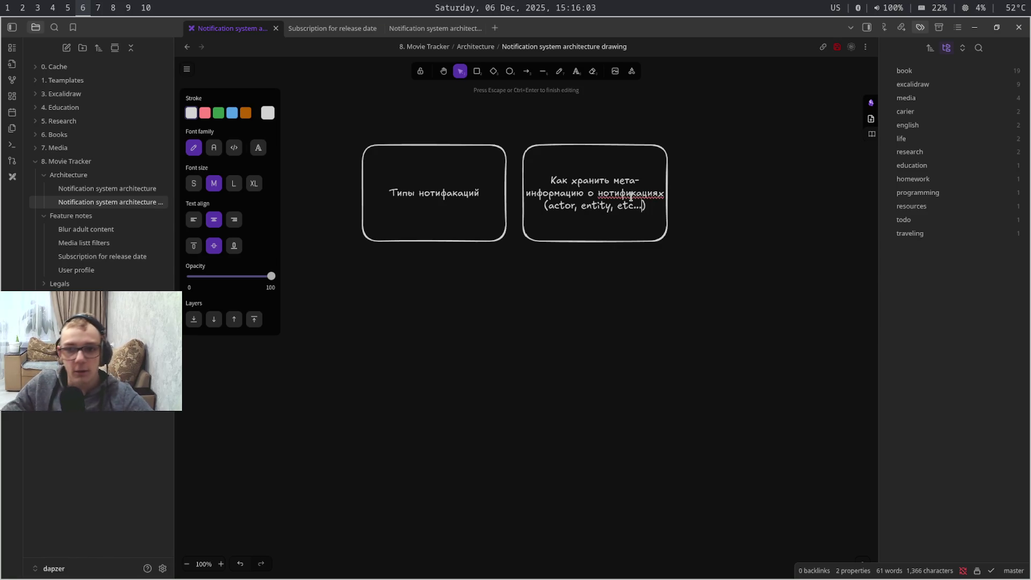
{"action": "key", "text": "Escape"}
Duplicate the second box
{"action": "left_click", "coordinate": [649, 236]}
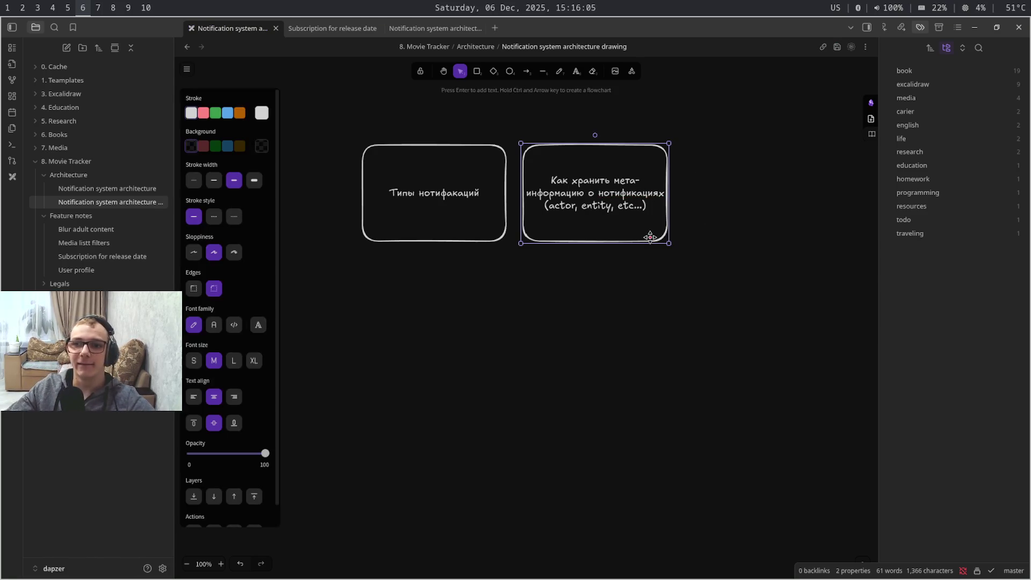
{"action": "key", "text": "ctrl+c"}
{"action": "key", "text": "ctrl+v"}
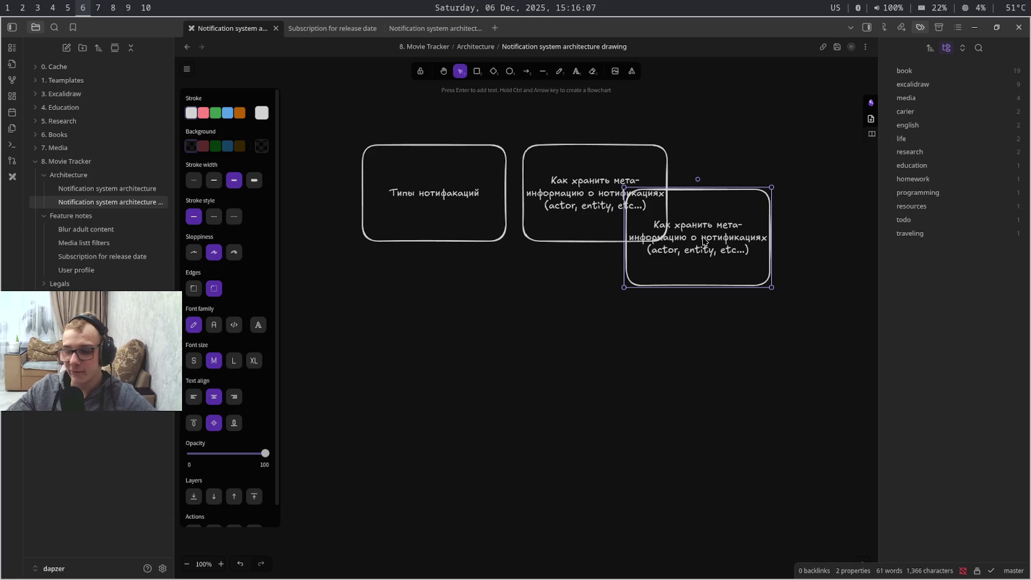
Place the copy right of the others and retext it «Защита от спама через редис»
{"action": "mouse_move", "coordinate": [692, 255]}
{"action": "left_mouse_down"}
{"action": "mouse_move", "coordinate": [749, 202]}
{"action": "mouse_move", "coordinate": [751, 212]}
{"action": "left_mouse_up"}
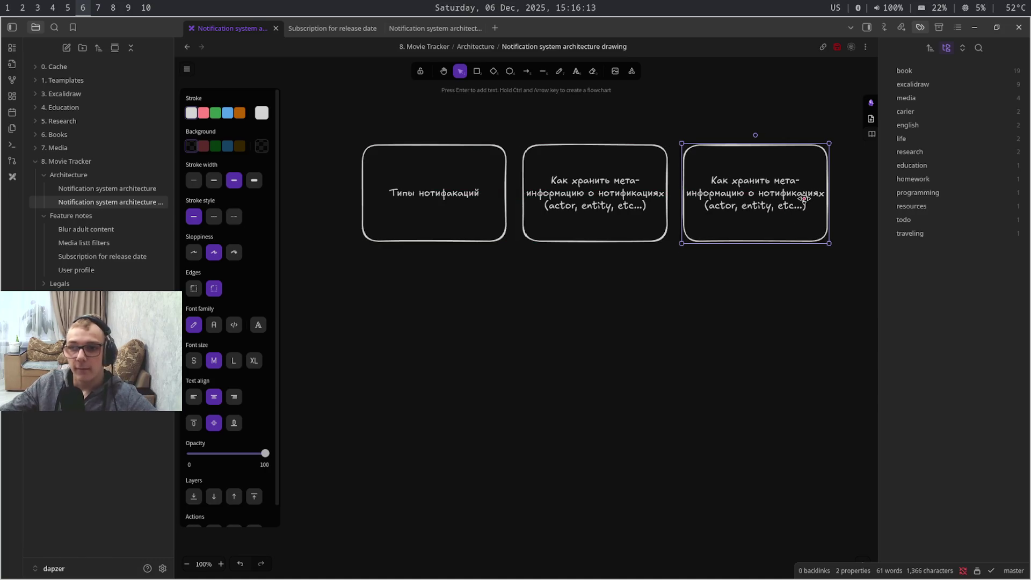
{"action": "double_click", "coordinate": [807, 198]}
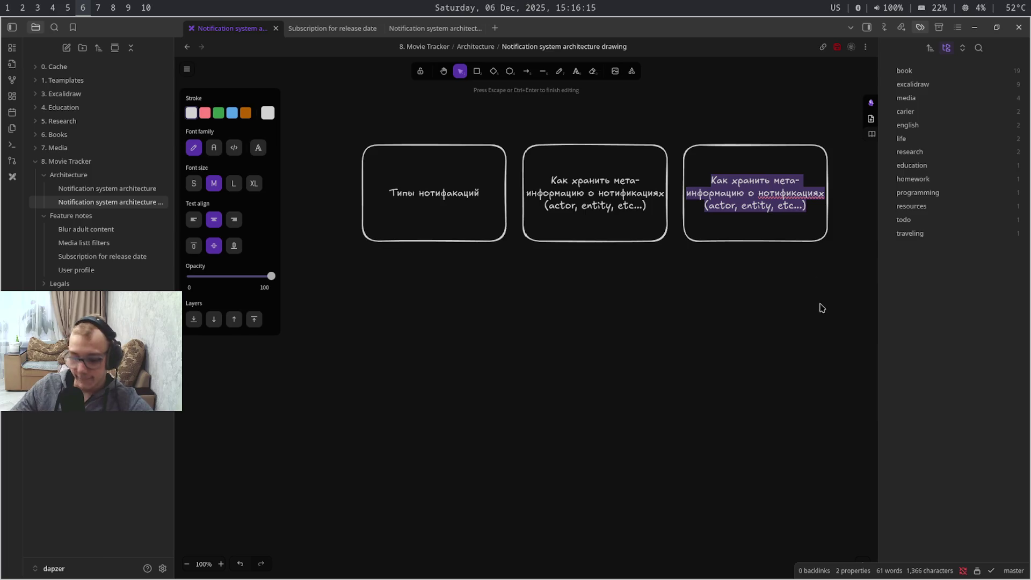
{"action": "type", "text": "v"}
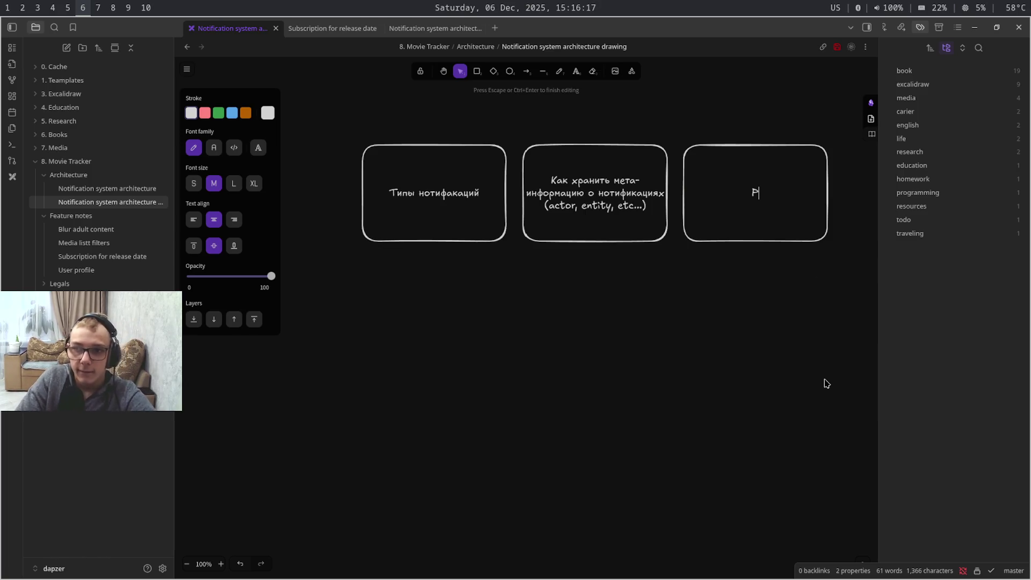
{"action": "key", "text": "BackSpace"}
{"action": "key", "text": "alt+shift"}
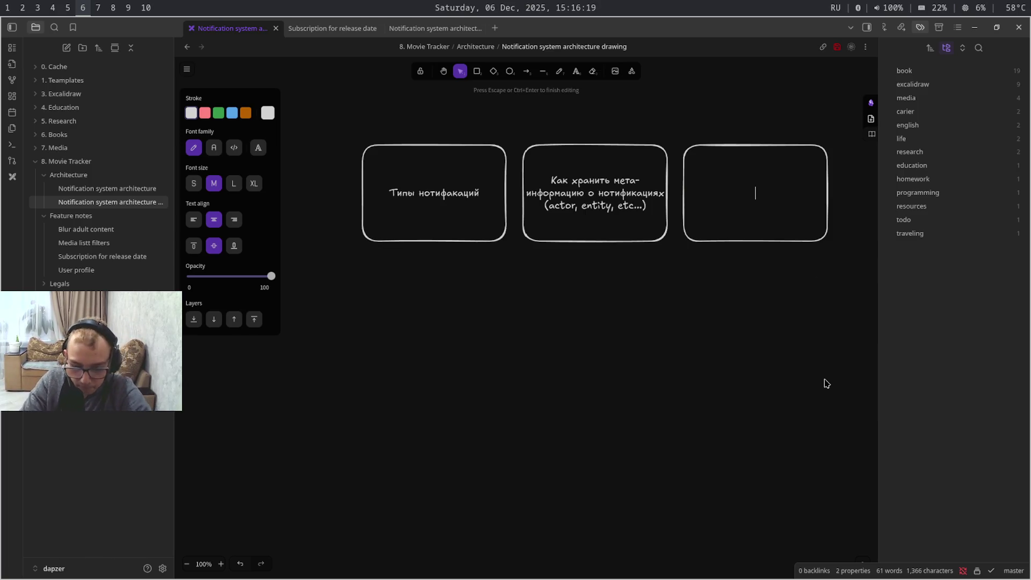
{"action": "type", "text": "За"}
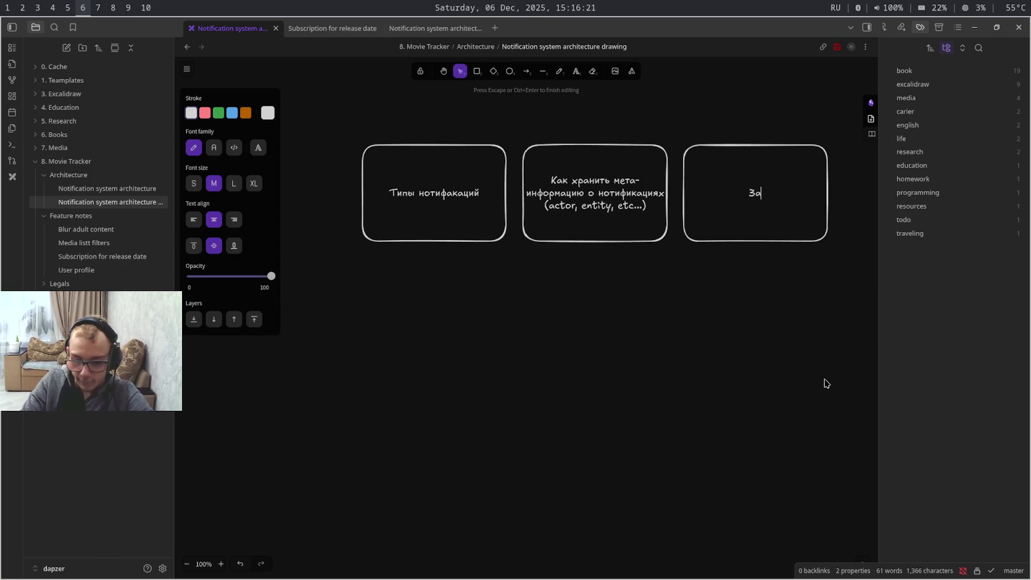
{"action": "type", "text": "щита от"}
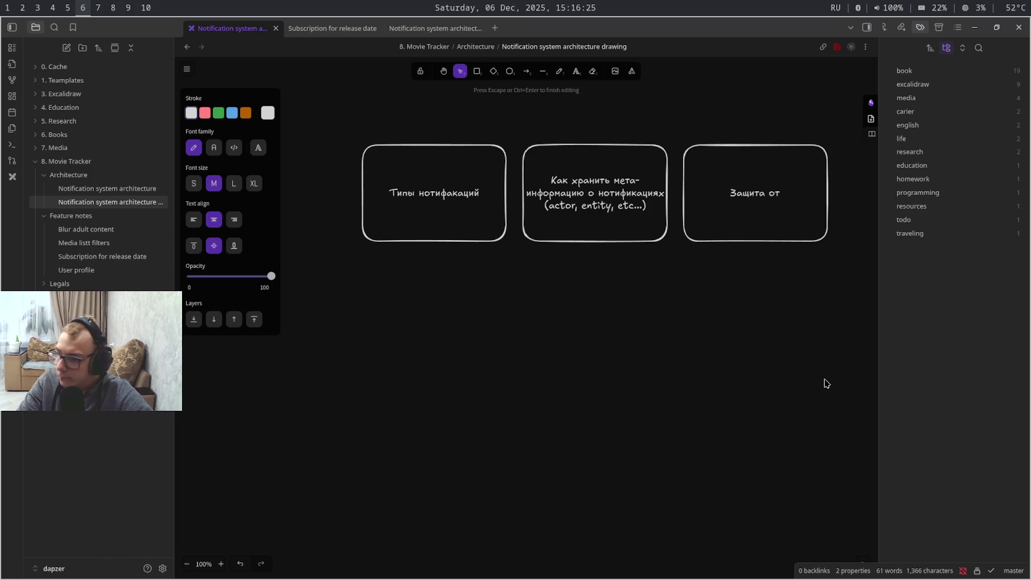
{"action": "type", "text": " спама"}
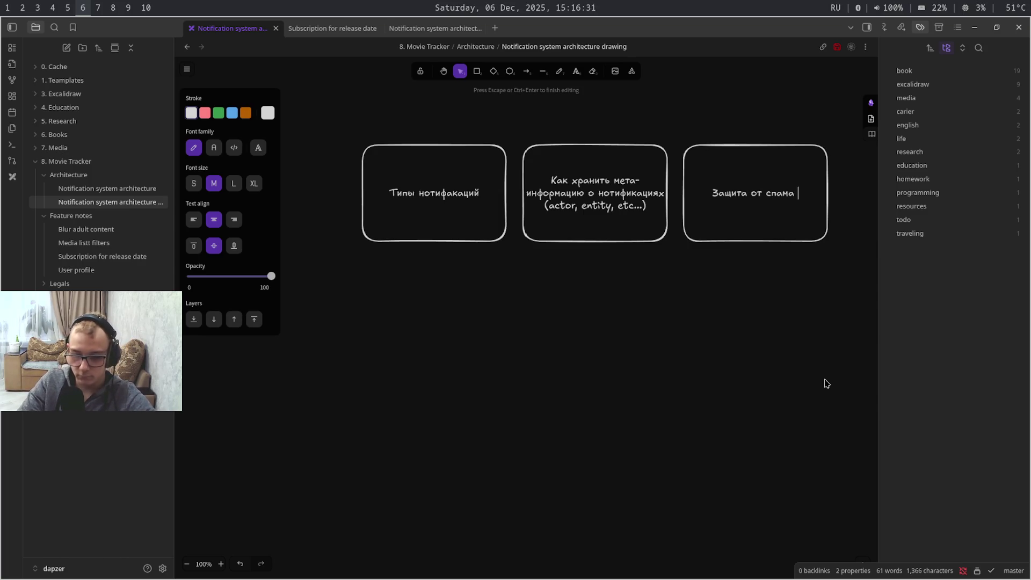
{"action": "type", "text": " через "}
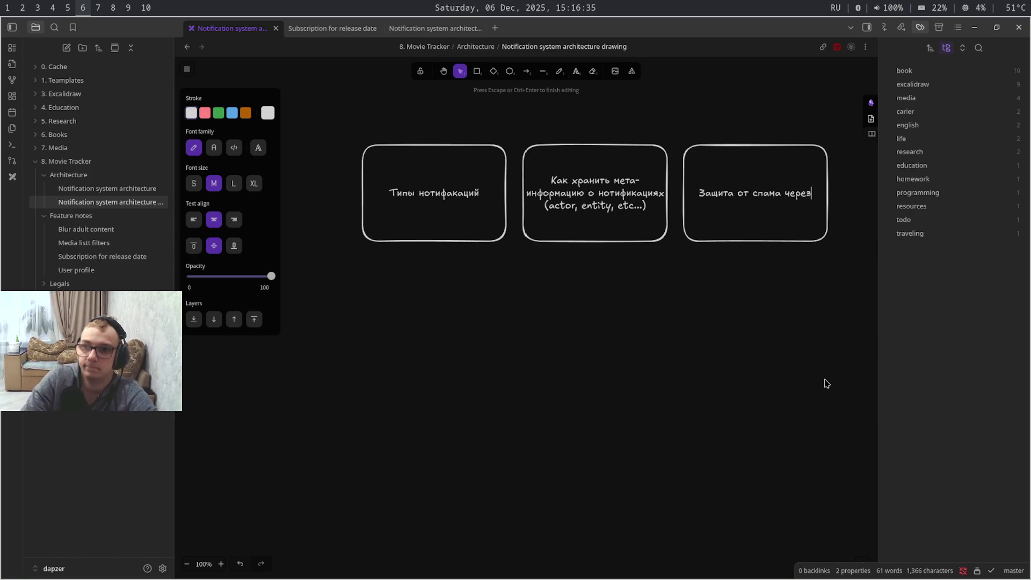
{"action": "type", "text": "ре"}
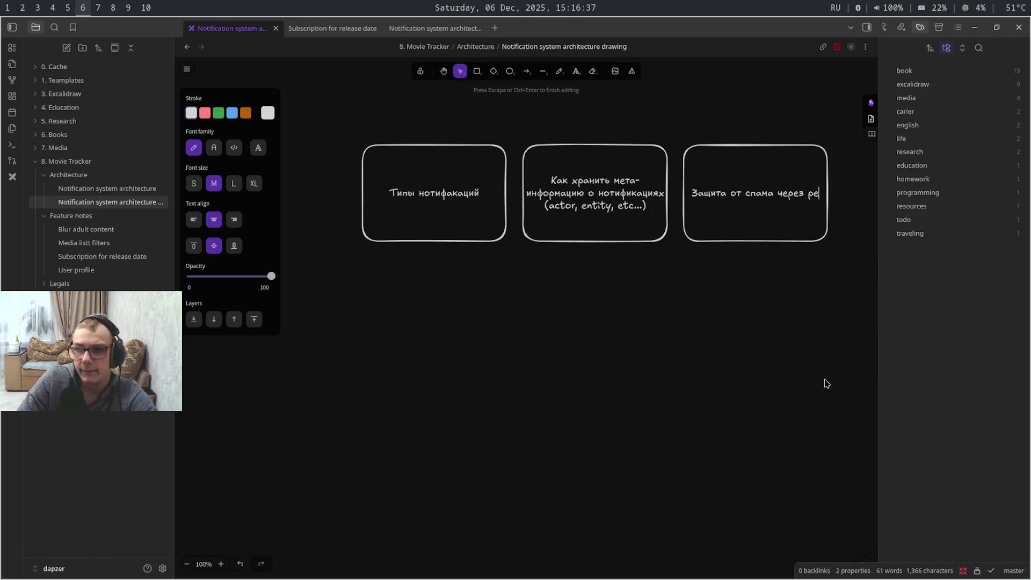
{"action": "type", "text": "джи"}
{"action": "key", "text": "BackSpace"}
{"action": "key", "text": "BackSpace"}
{"action": "type", "text": "ис"}
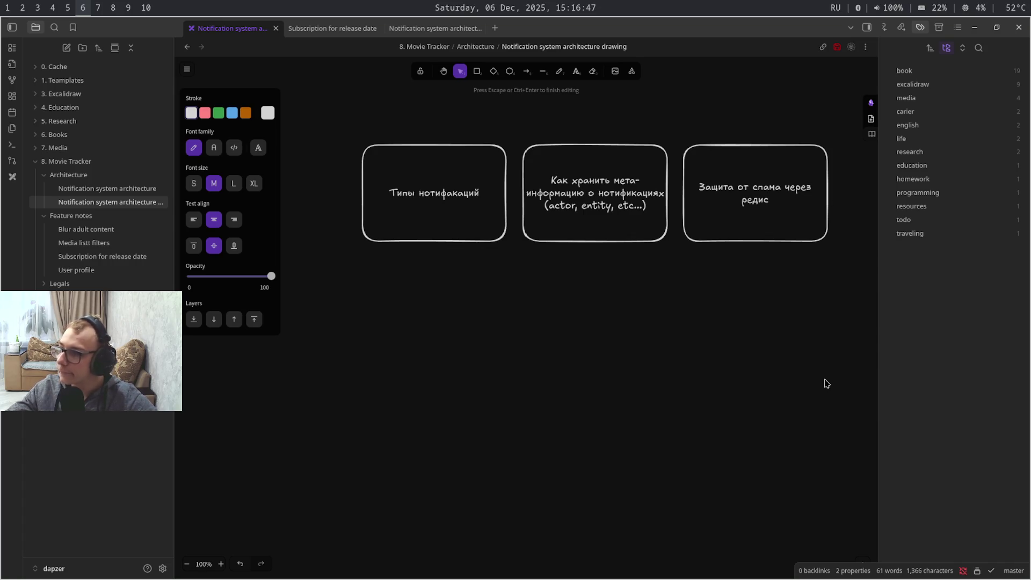
{"action": "left_click", "coordinate": [827, 383]}
Switch workspaces to the WebStorm IDE
{"action": "key", "text": "super+9"}
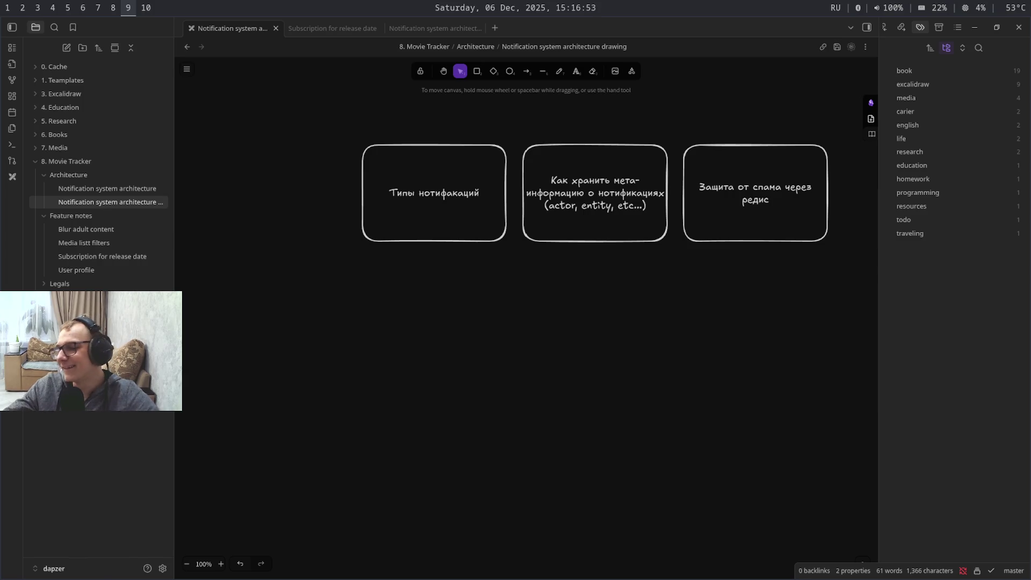
{"action": "key", "text": "super+1"}
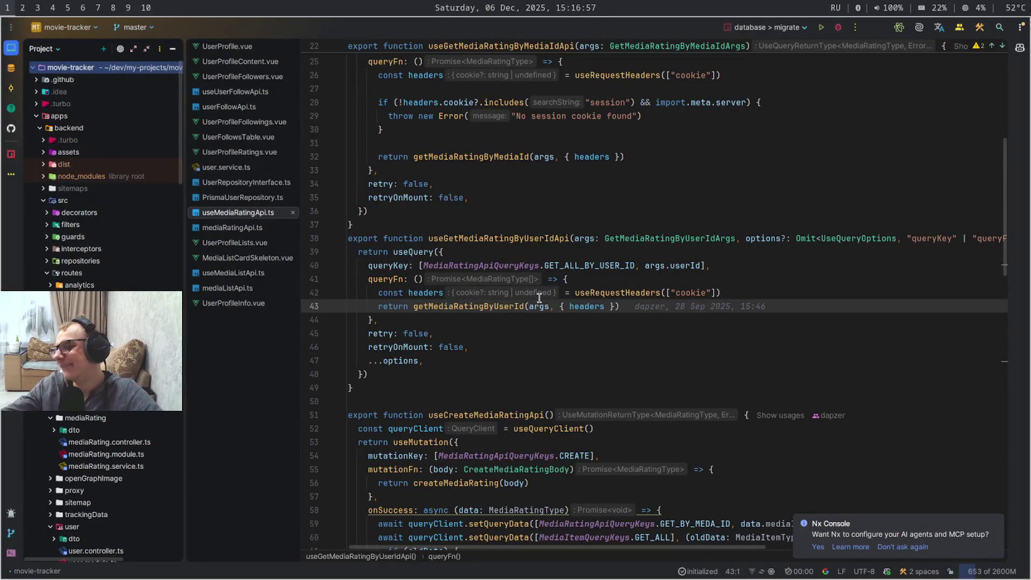
Select the top lines of useMediaRatingApi.ts, then switch to the browser's architecture diagram
{"action": "left_click_drag", "start_coordinate": [774, 115], "coordinate": [852, 7]}
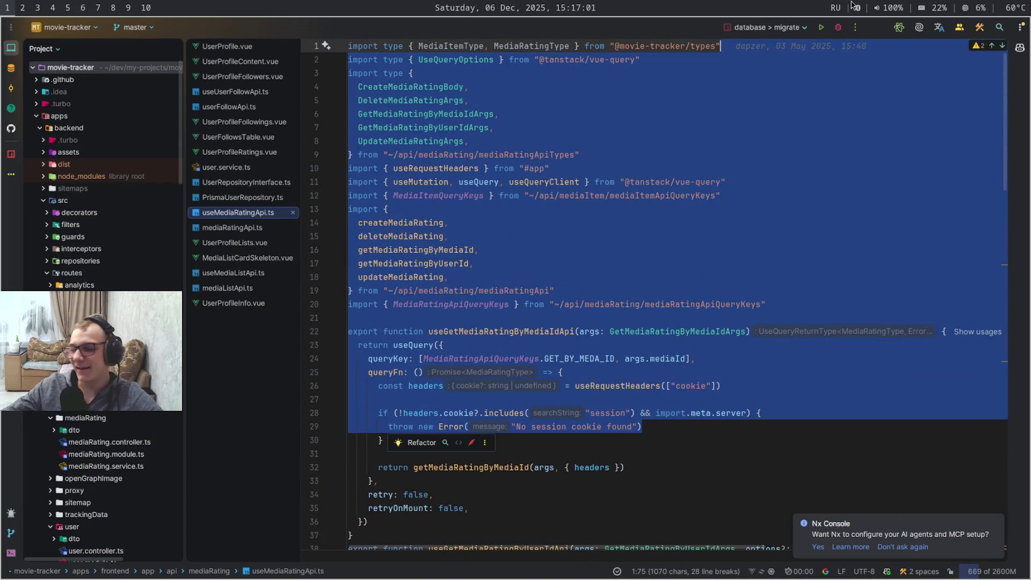
{"action": "key", "text": "super+7"}
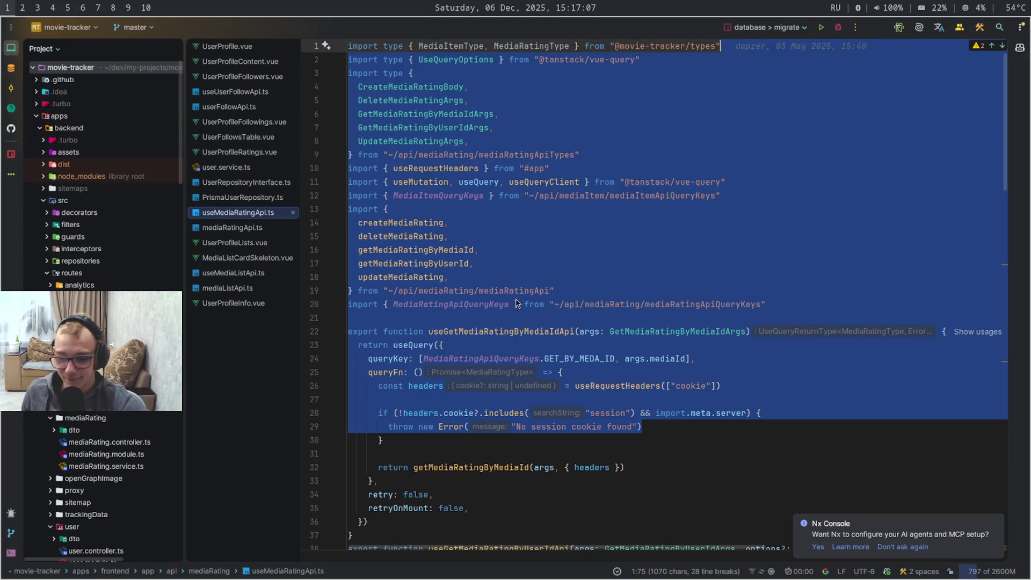
{"action": "key", "text": "super+4"}
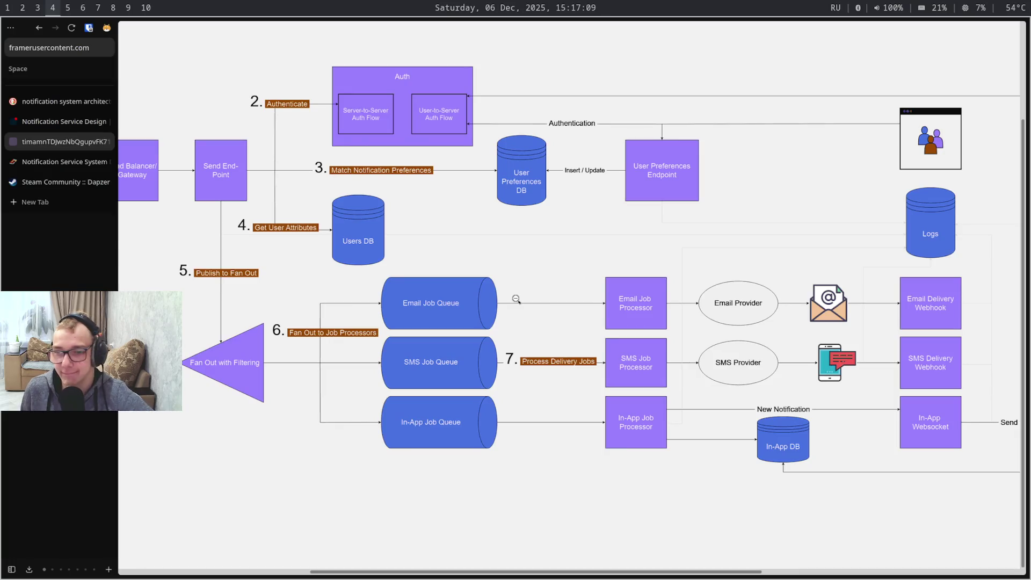
Leave the browser and return to the Obsidian drawing with its three boxes
{"action": "key", "text": "super+5"}
{"action": "key", "text": "super+6"}
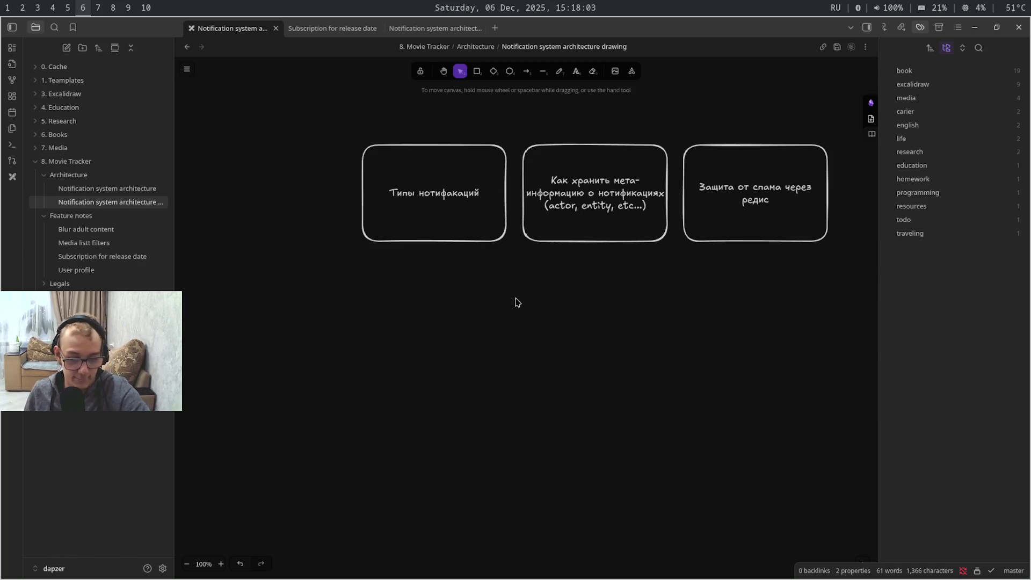
Flip through workspaces to the browser's diagram and start a new-tab search
{"action": "key", "text": "super+9"}
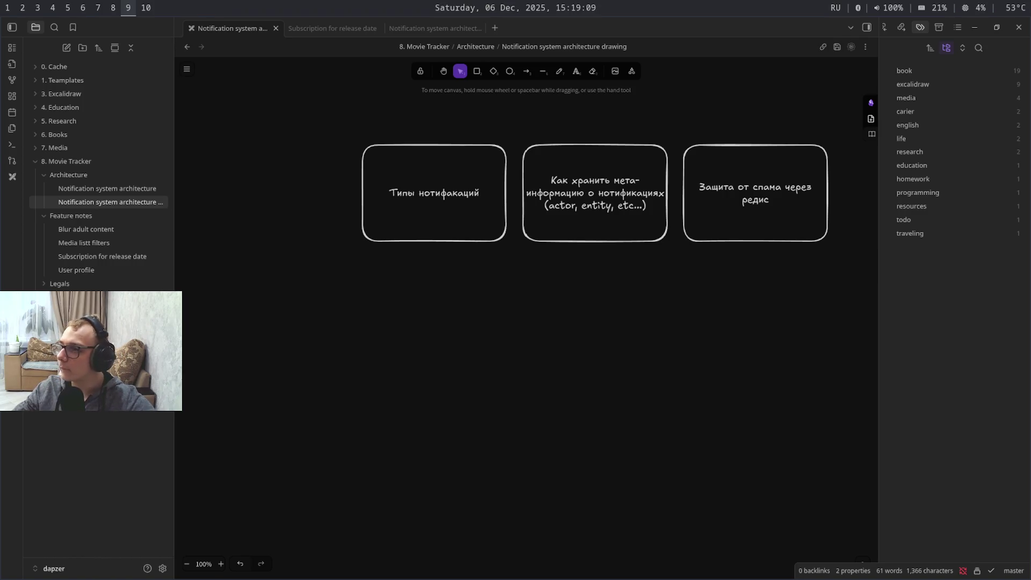
{"action": "key", "text": "super+7"}
{"action": "key", "text": "super+9"}
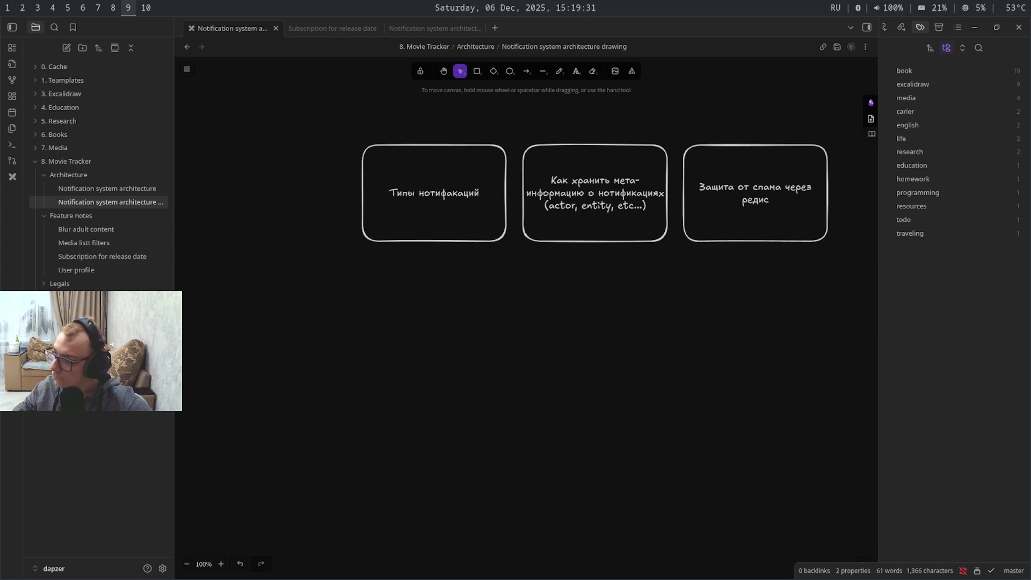
{"action": "key", "text": "super+4"}
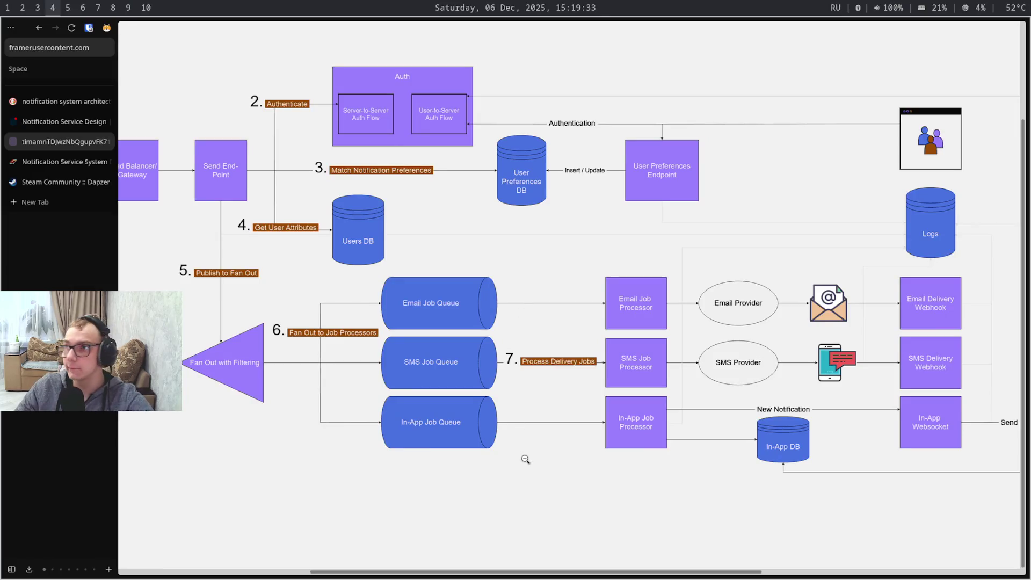
{"action": "key", "text": "ctrl+t"}
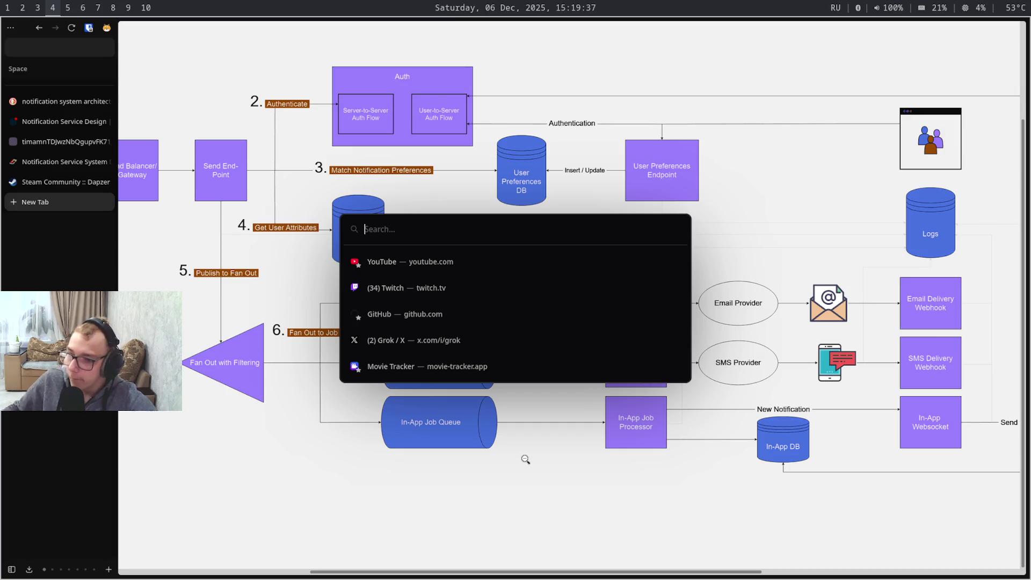
{"action": "type", "text": "ш"}
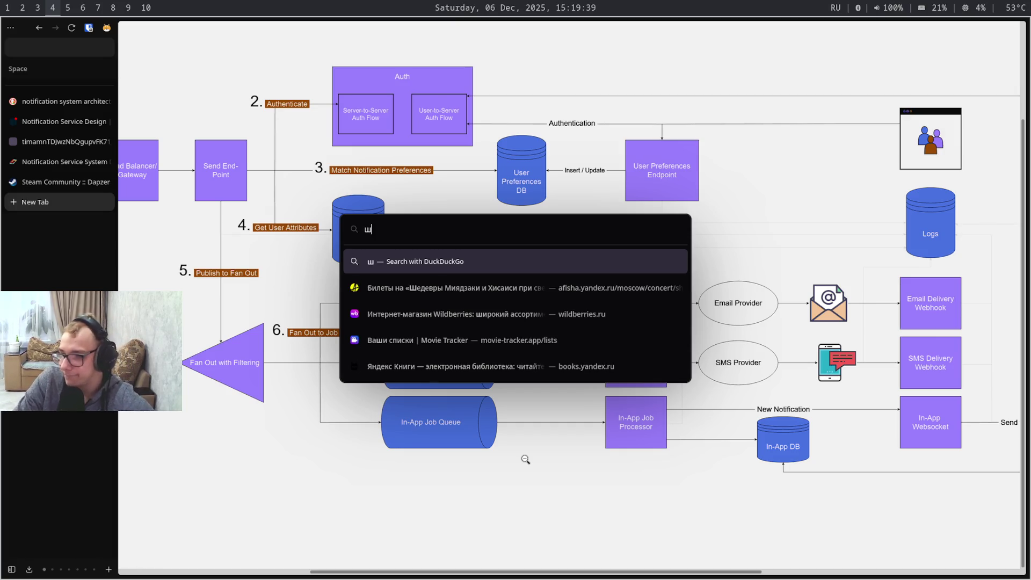
Search DuckDuckGo for 'vitetest' from a new tab, correcting the typed query along the way
{"action": "key", "text": "BackSpace"}
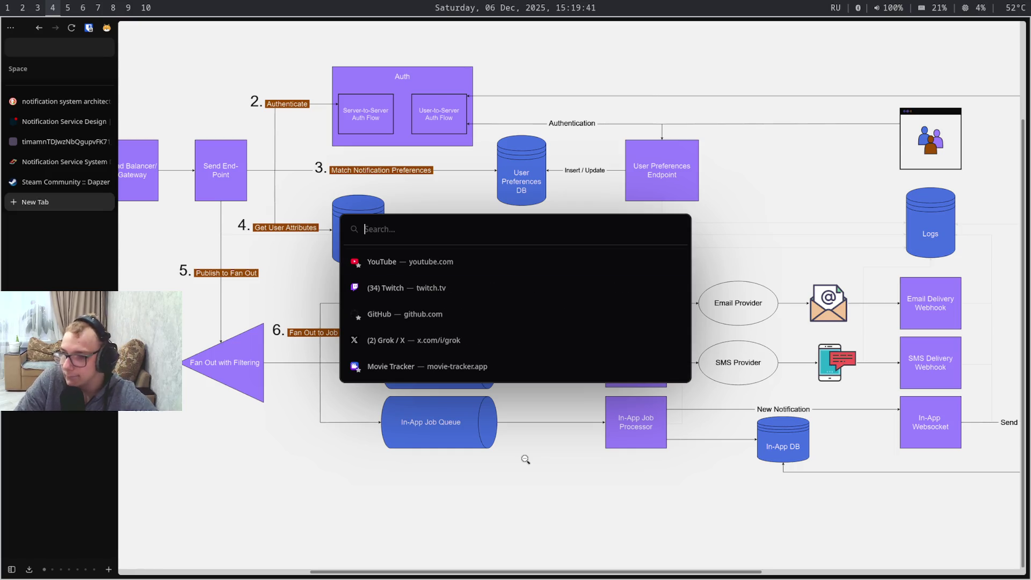
{"action": "type", "text": "v"}
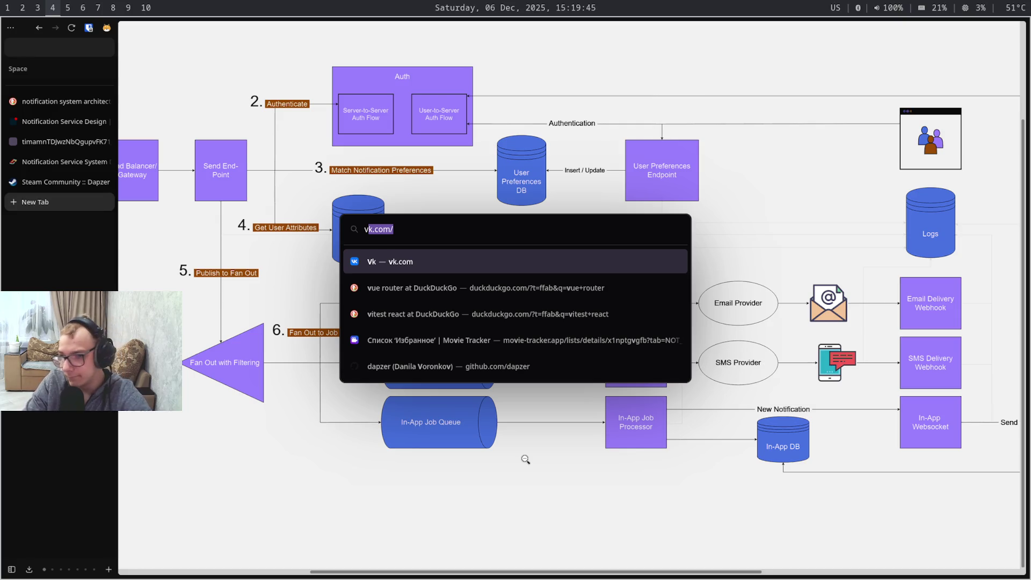
{"action": "type", "text": "o"}
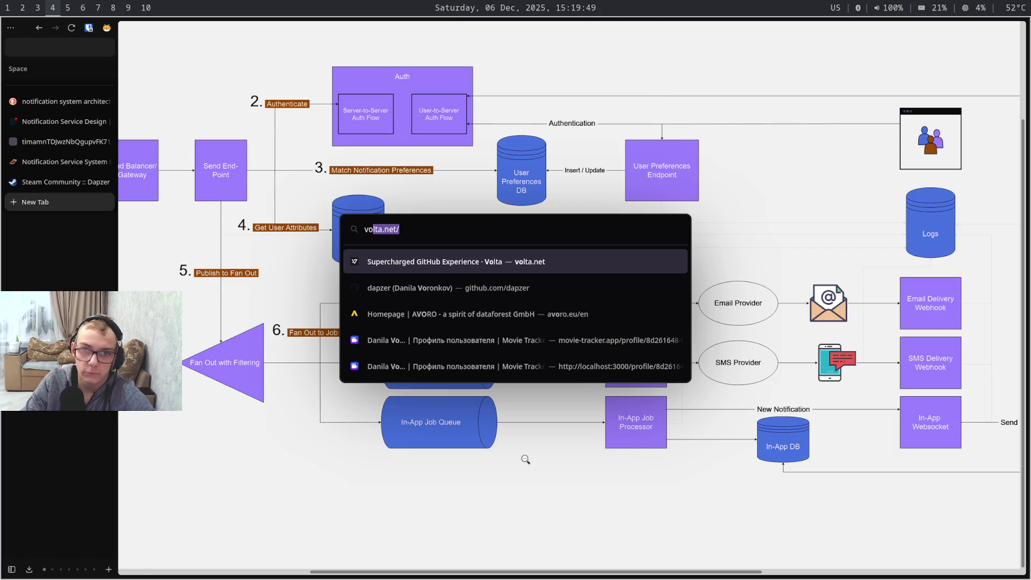
{"action": "key", "text": "BackSpace"}
{"action": "key", "text": "BackSpace"}
{"action": "type", "text": "ites"}
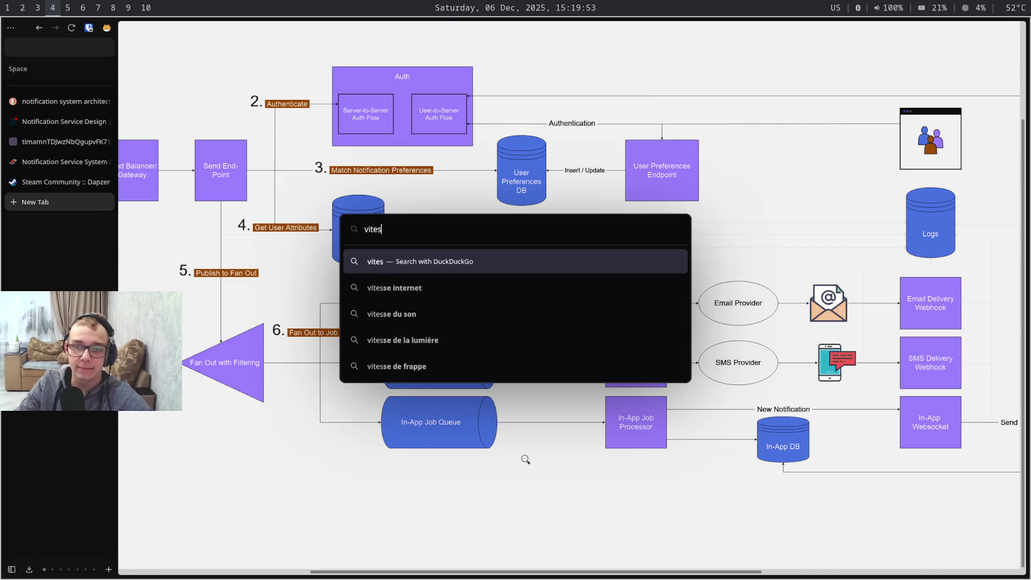
{"action": "key", "text": "BackSpace"}
{"action": "type", "text": "tes"}
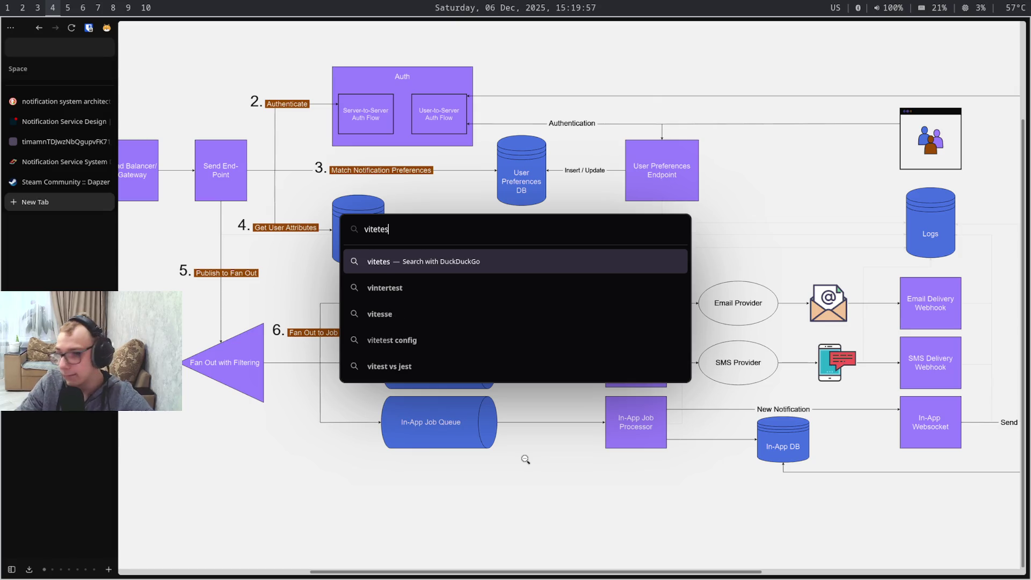
{"action": "type", "text": "t"}
{"action": "key", "text": "Return"}
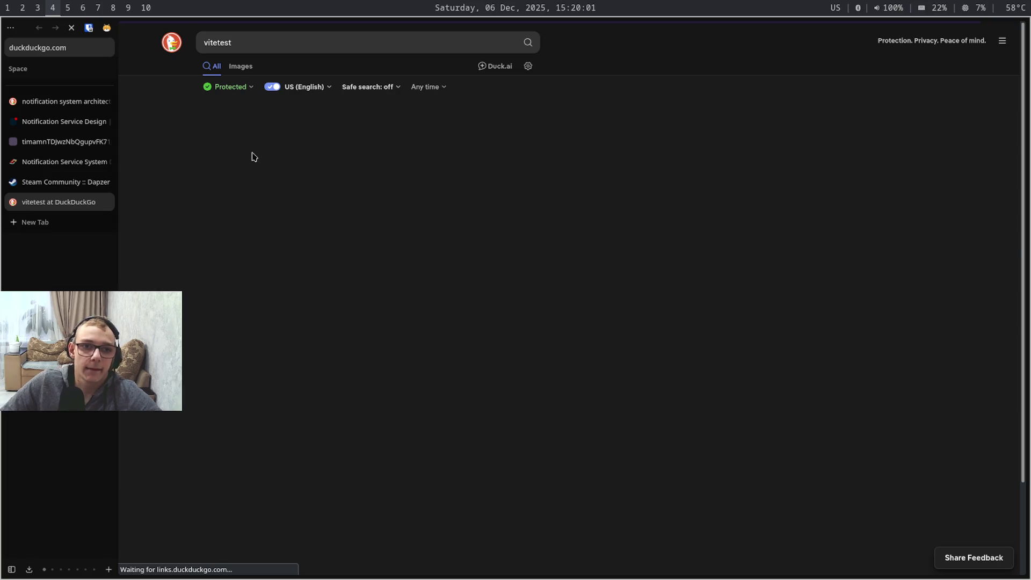
Open vitest.dev from the results, skim the hero text, then return to the notes drawing workspace
{"action": "left_click", "coordinate": [320, 164]}
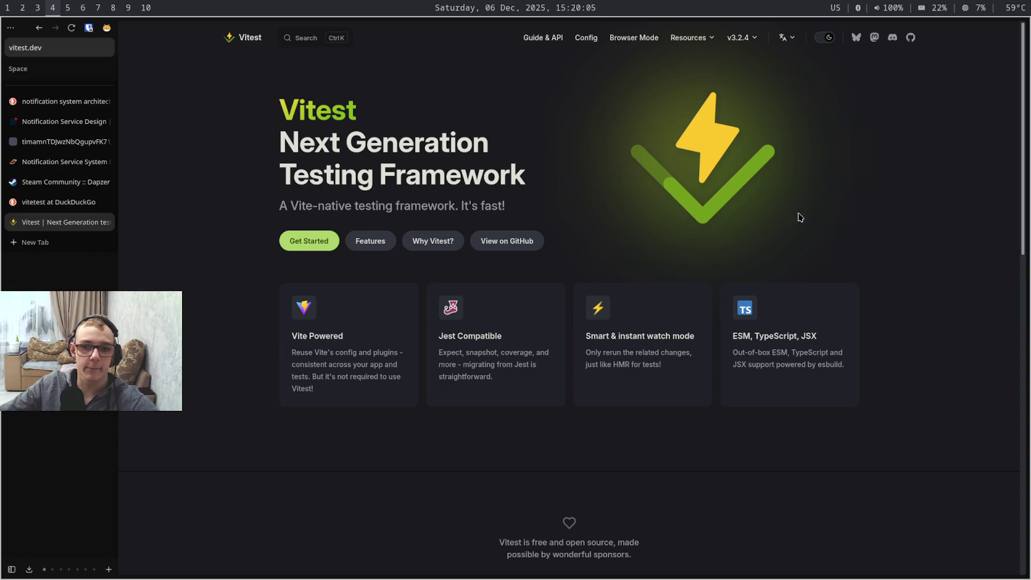
{"action": "scroll", "coordinate": [909, 116], "scroll_direction": "down", "scroll_amount": 5}
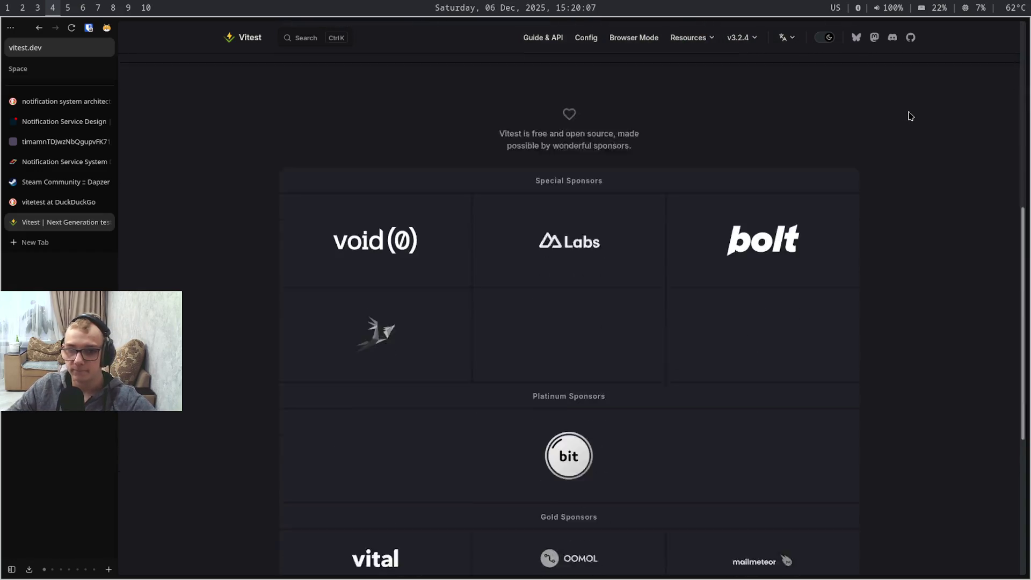
{"action": "scroll", "coordinate": [910, 116], "scroll_direction": "up", "scroll_amount": 5}
{"action": "mouse_move", "coordinate": [500, 336]}
{"action": "left_mouse_down"}
{"action": "mouse_move", "coordinate": [419, 307]}
{"action": "mouse_move", "coordinate": [587, 279]}
{"action": "left_mouse_up"}
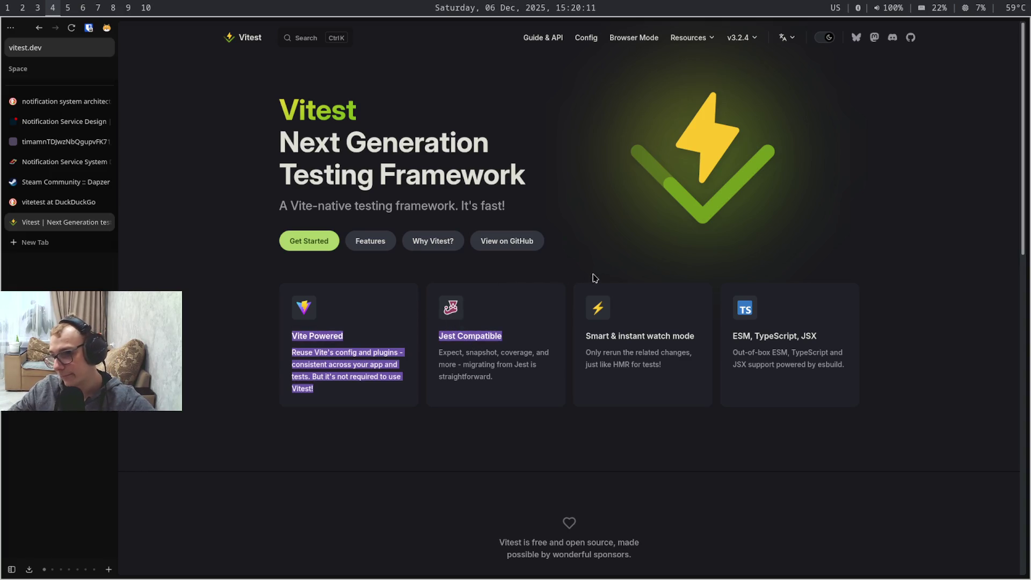
{"action": "scroll", "coordinate": [686, 258], "scroll_direction": "down", "scroll_amount": 2}
{"action": "scroll", "coordinate": [783, 233], "scroll_direction": "down", "scroll_amount": 4}
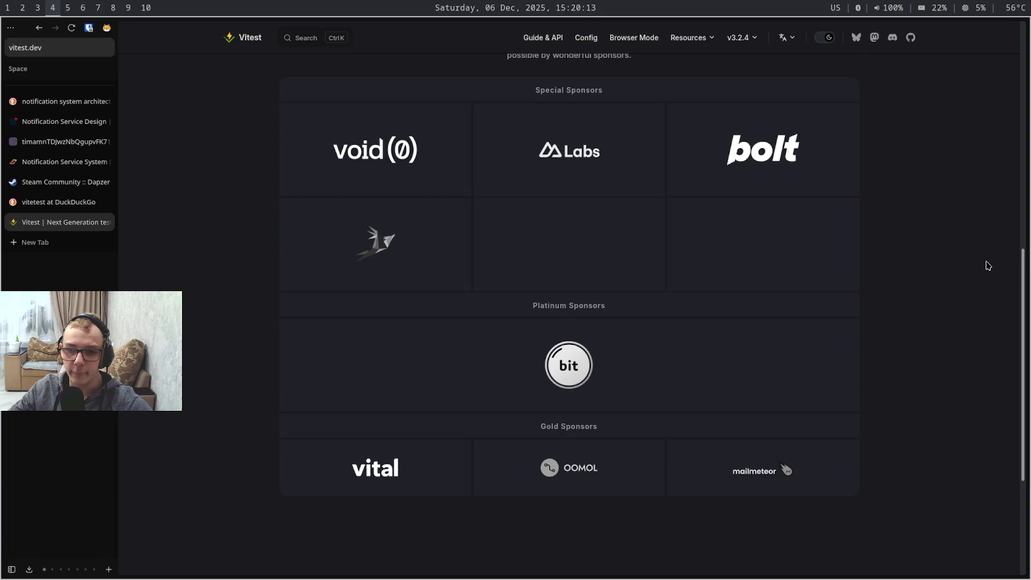
{"action": "scroll", "coordinate": [989, 266], "scroll_direction": "down", "scroll_amount": 3}
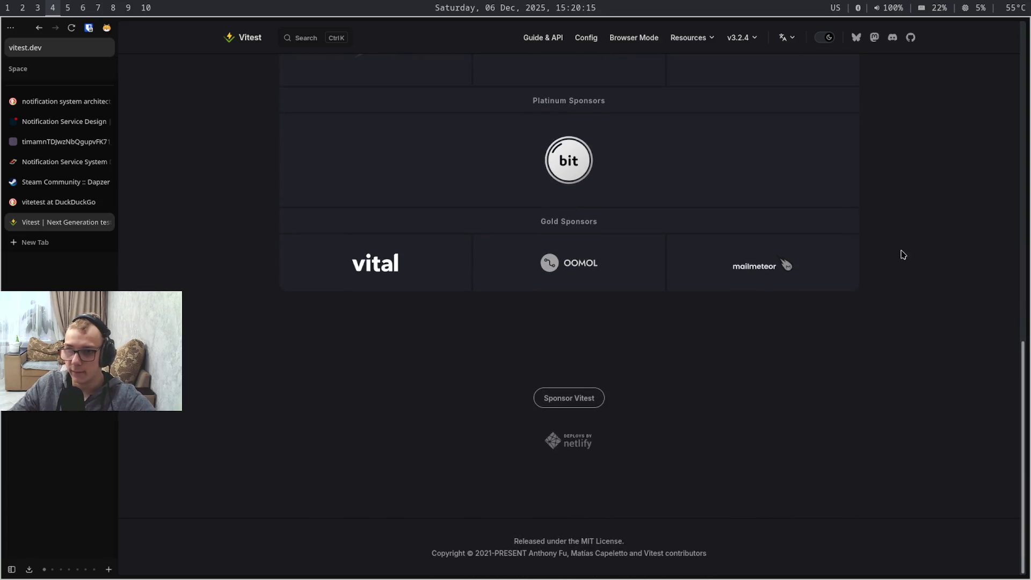
{"action": "scroll", "coordinate": [887, 242], "scroll_direction": "up", "scroll_amount": 6}
{"action": "scroll", "coordinate": [847, 210], "scroll_direction": "up", "scroll_amount": 1}
{"action": "scroll", "coordinate": [843, 194], "scroll_direction": "up", "scroll_amount": 3}
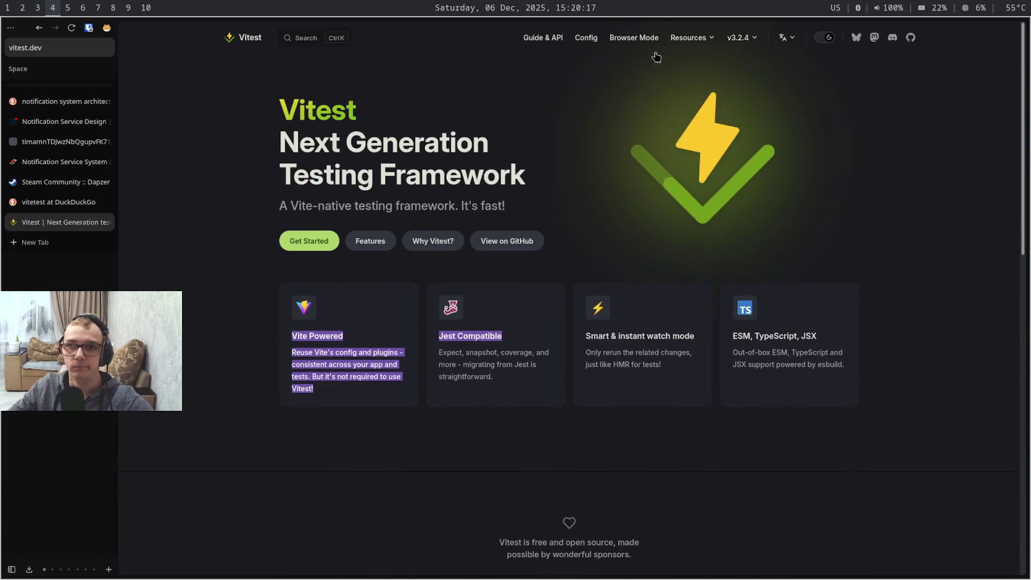
{"action": "key", "text": "super+7"}
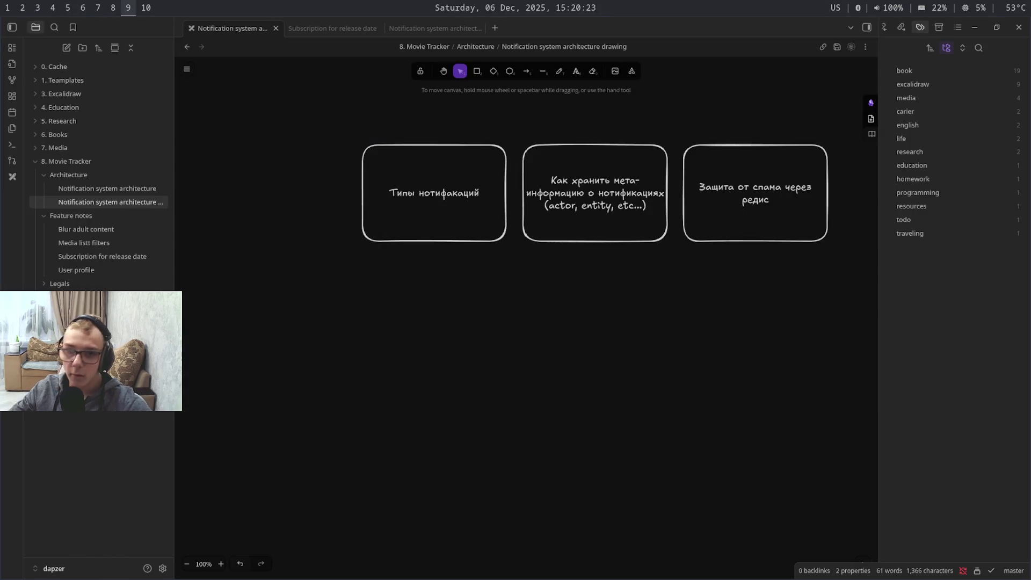
{"action": "key", "text": "super+4"}
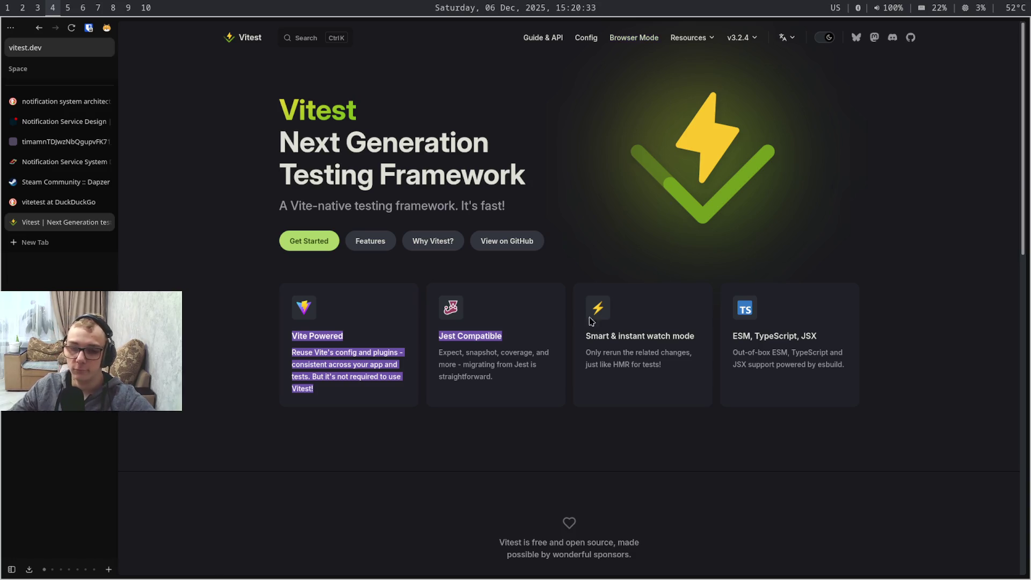
{"action": "scroll", "coordinate": [483, 359], "scroll_direction": "down", "scroll_amount": 5}
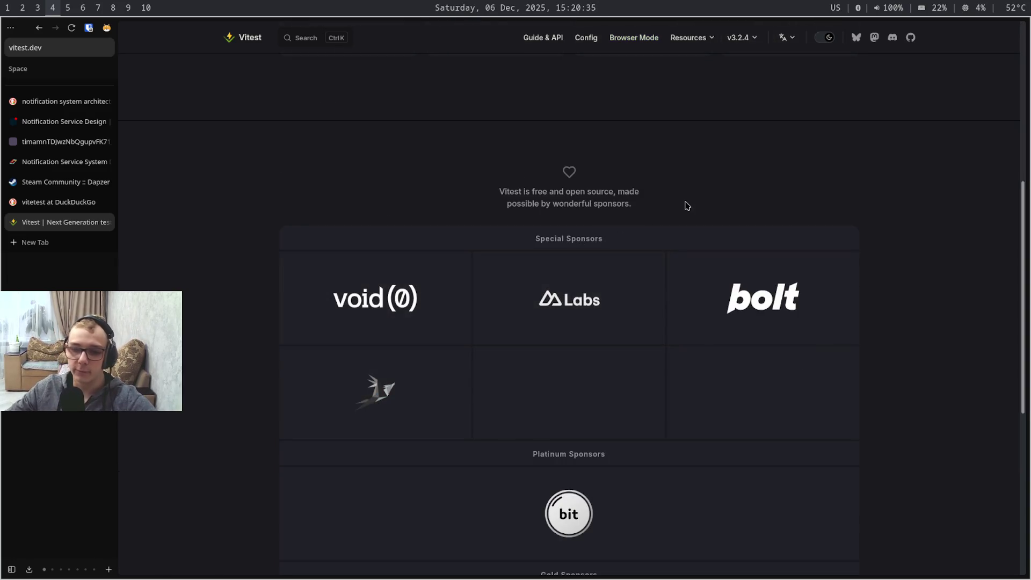
{"action": "scroll", "coordinate": [679, 222], "scroll_direction": "up", "scroll_amount": 5}
{"action": "left_click_drag", "start_coordinate": [525, 358], "coordinate": [454, 337]}
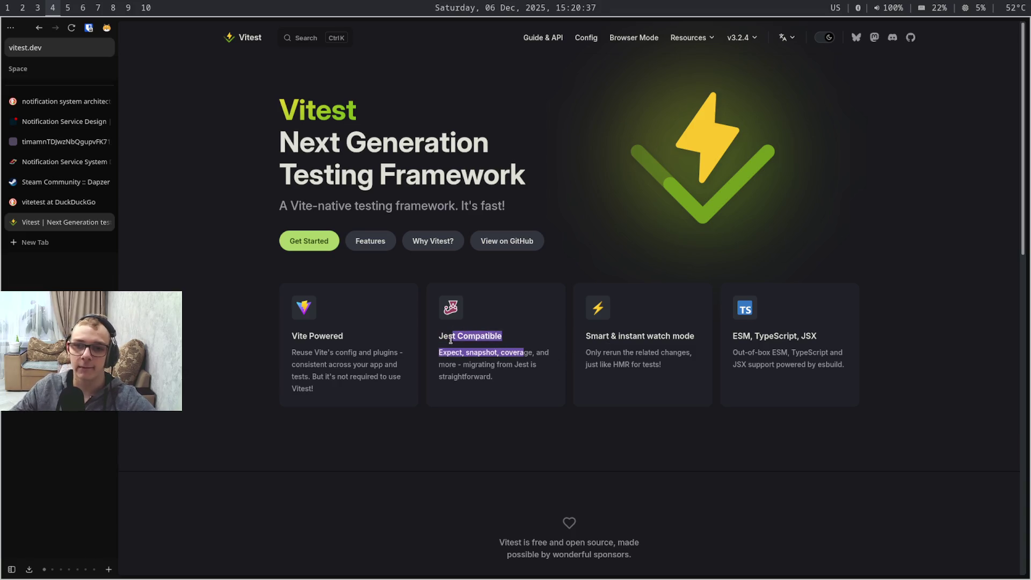
{"action": "left_click", "coordinate": [543, 367]}
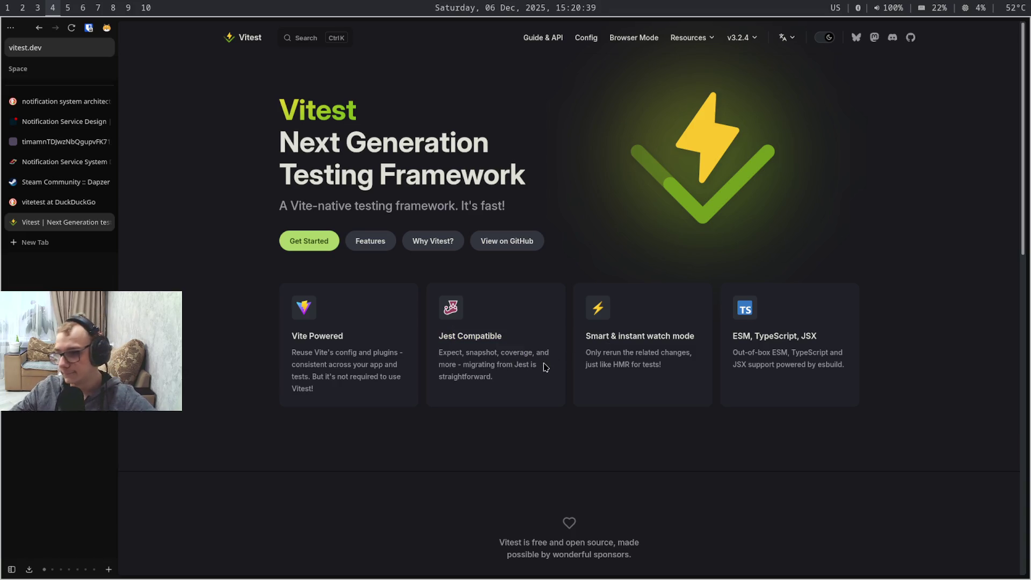
{"action": "left_click_drag", "start_coordinate": [361, 377], "coordinate": [422, 321]}
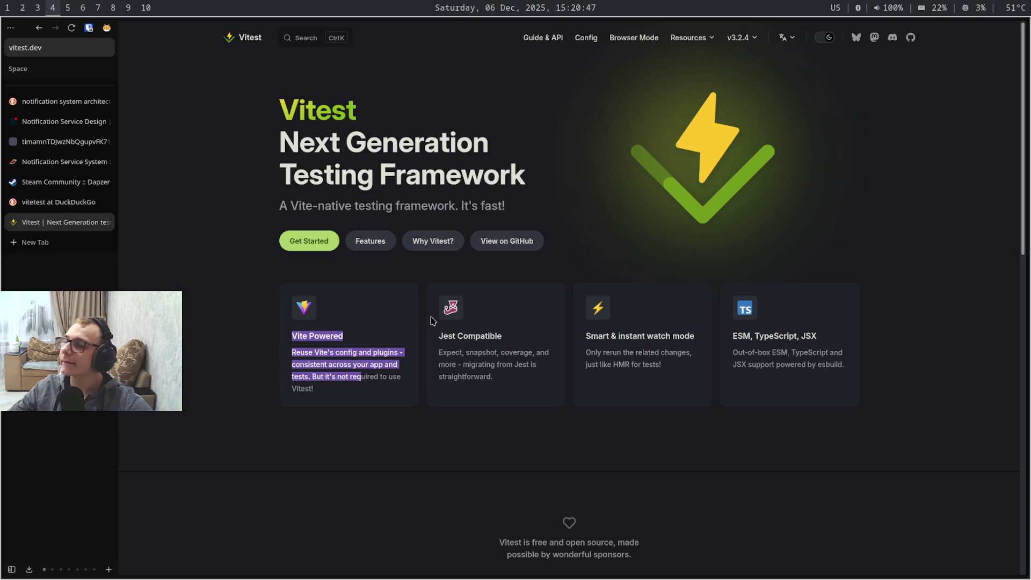
{"action": "key", "text": "super+9"}
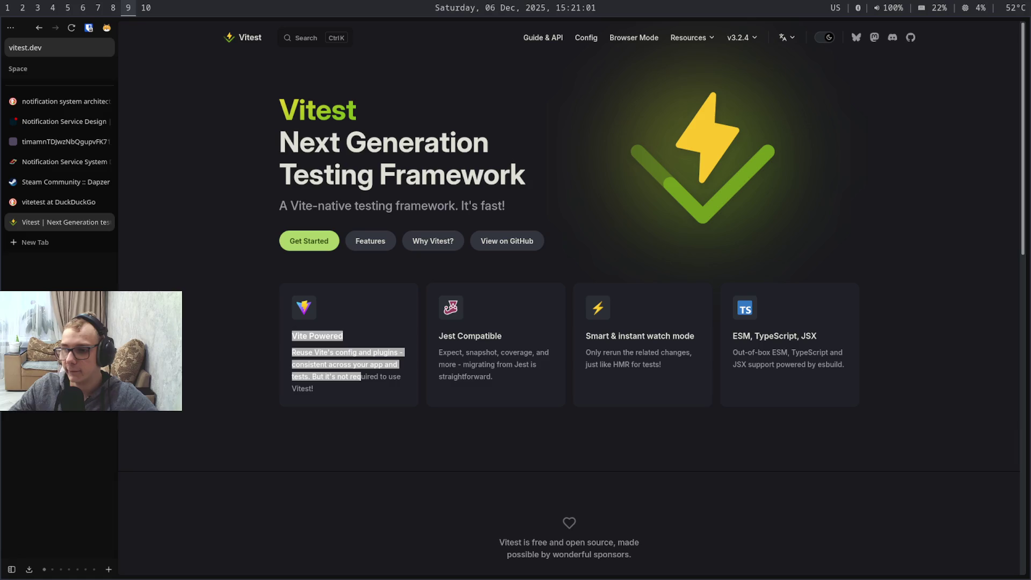
{"action": "key", "text": "super+4"}
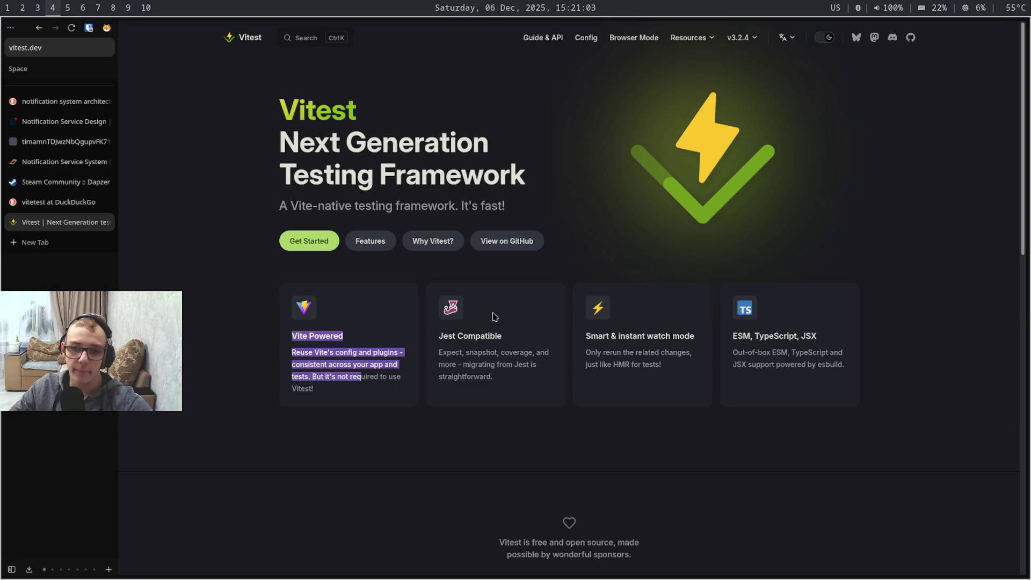
{"action": "left_click", "coordinate": [466, 385]}
{"action": "scroll", "coordinate": [467, 385], "scroll_direction": "down", "scroll_amount": 5}
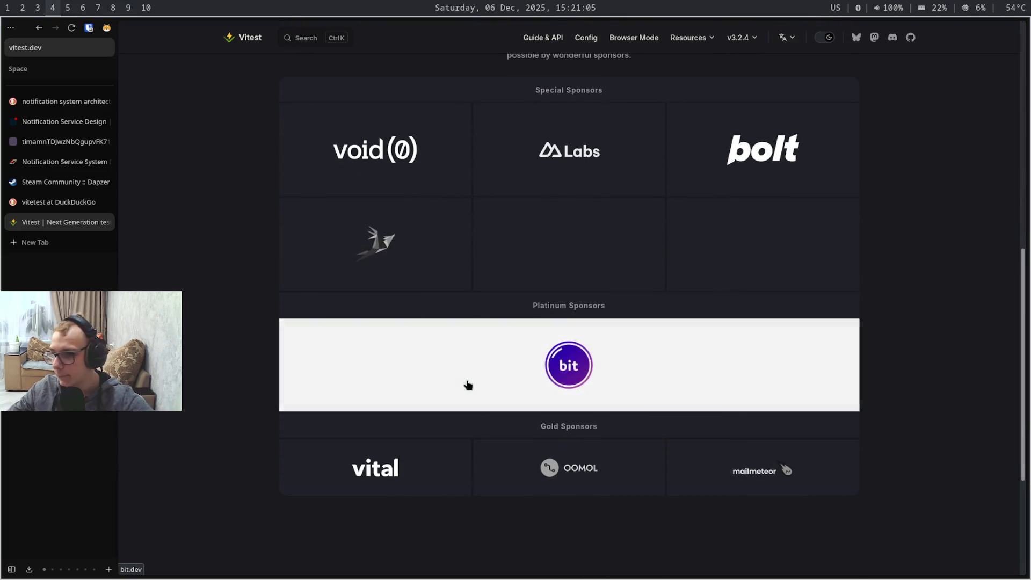
{"action": "scroll", "coordinate": [469, 379], "scroll_direction": "down", "scroll_amount": 3}
{"action": "scroll", "coordinate": [476, 370], "scroll_direction": "up", "scroll_amount": 5}
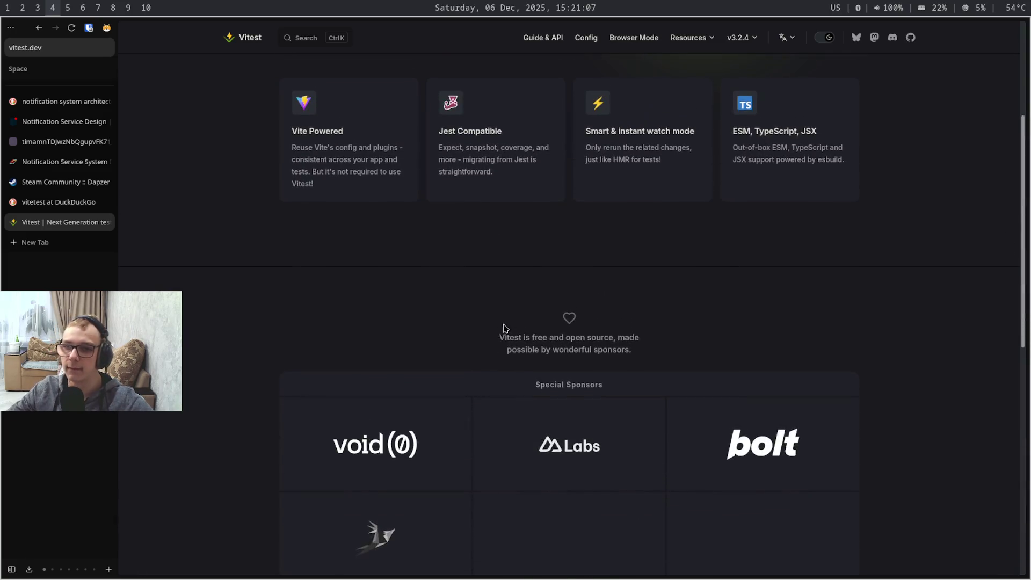
{"action": "scroll", "coordinate": [503, 334], "scroll_direction": "up", "scroll_amount": 3}
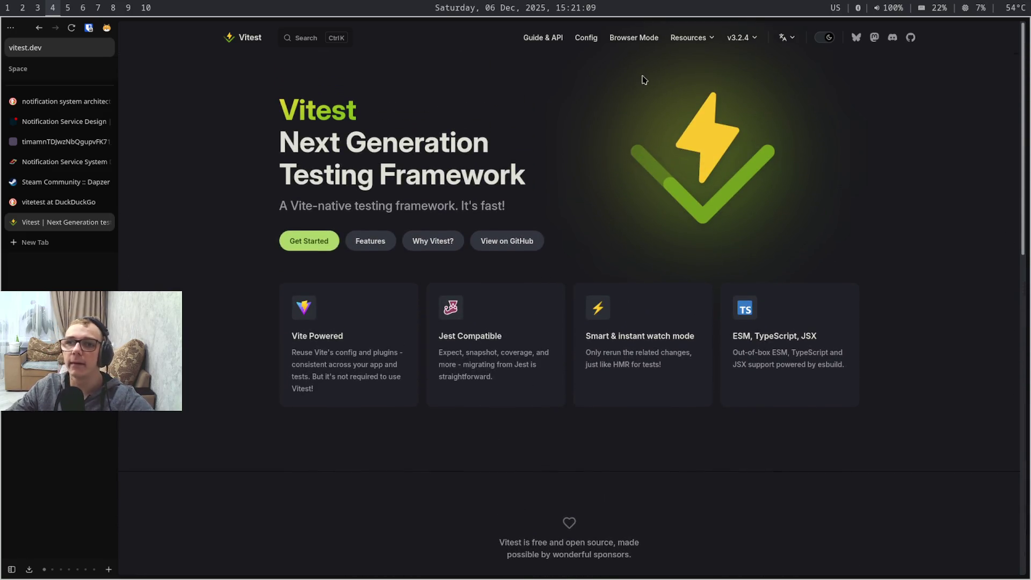
Open the Getting Started guide and launch the React example's Play Online playground
{"action": "left_click", "coordinate": [555, 40]}
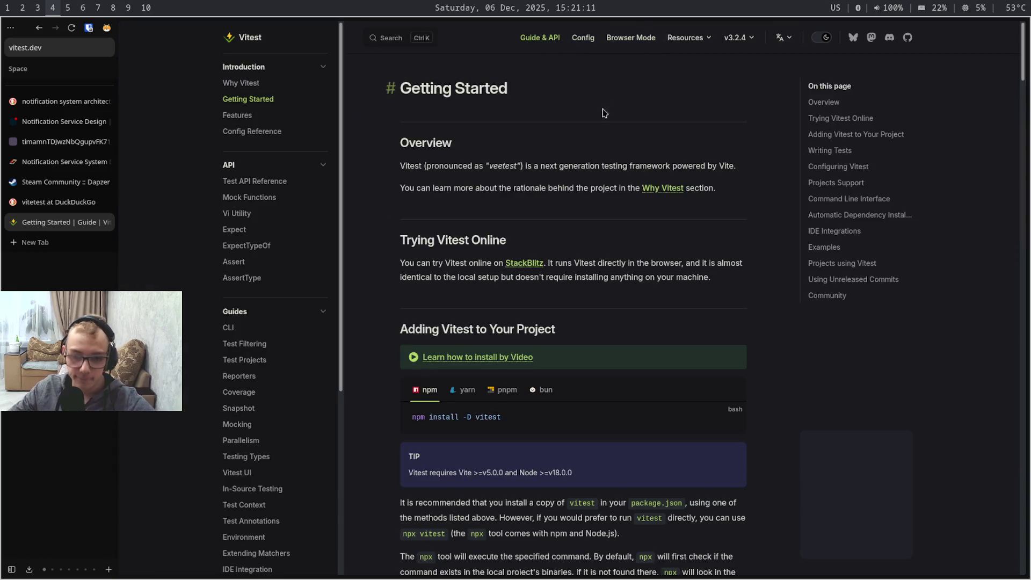
{"action": "scroll", "coordinate": [604, 105], "scroll_direction": "down", "scroll_amount": 5}
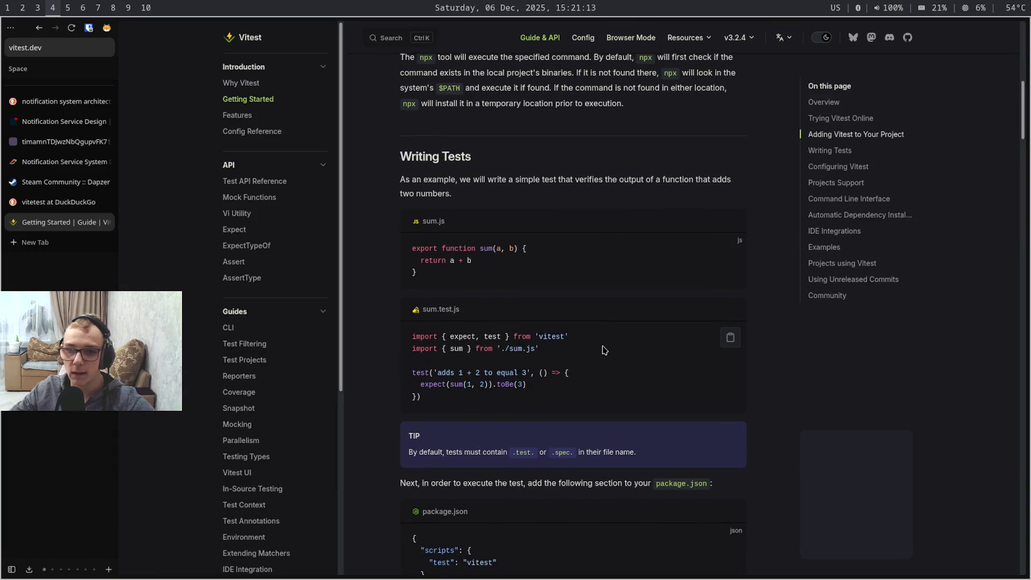
{"action": "scroll", "coordinate": [604, 350], "scroll_direction": "down", "scroll_amount": 5}
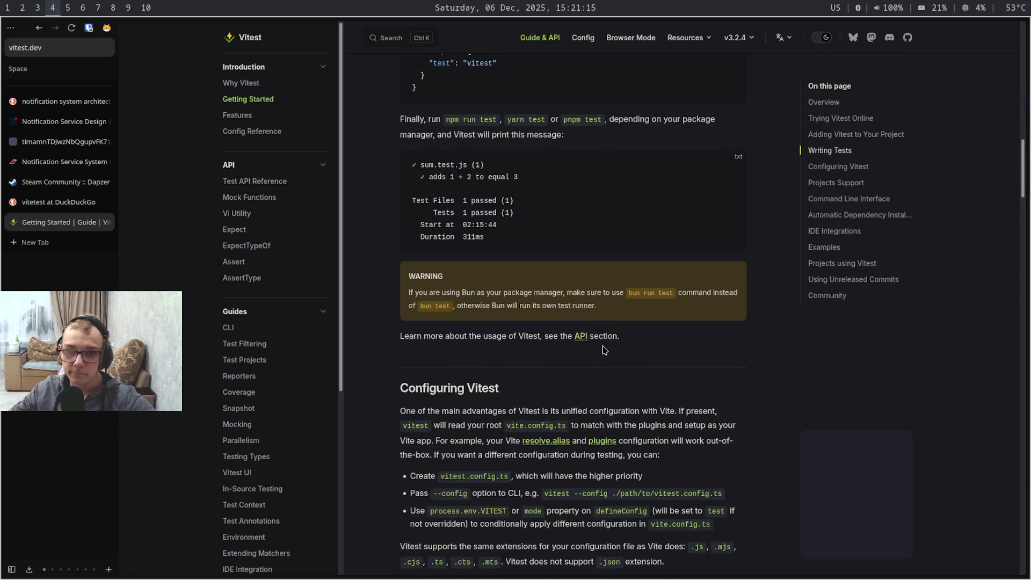
{"action": "scroll", "coordinate": [604, 350], "scroll_direction": "down", "scroll_amount": 5}
{"action": "scroll", "coordinate": [604, 350], "scroll_direction": "down", "scroll_amount": 4}
{"action": "scroll", "coordinate": [602, 350], "scroll_direction": "up", "scroll_amount": 3}
{"action": "scroll", "coordinate": [515, 339], "scroll_direction": "up", "scroll_amount": 3}
{"action": "scroll", "coordinate": [418, 332], "scroll_direction": "up", "scroll_amount": 3}
{"action": "scroll", "coordinate": [418, 332], "scroll_direction": "up", "scroll_amount": 5}
{"action": "scroll", "coordinate": [419, 333], "scroll_direction": "up", "scroll_amount": 4}
{"action": "scroll", "coordinate": [419, 331], "scroll_direction": "up", "scroll_amount": 5}
{"action": "scroll", "coordinate": [418, 328], "scroll_direction": "up", "scroll_amount": 1}
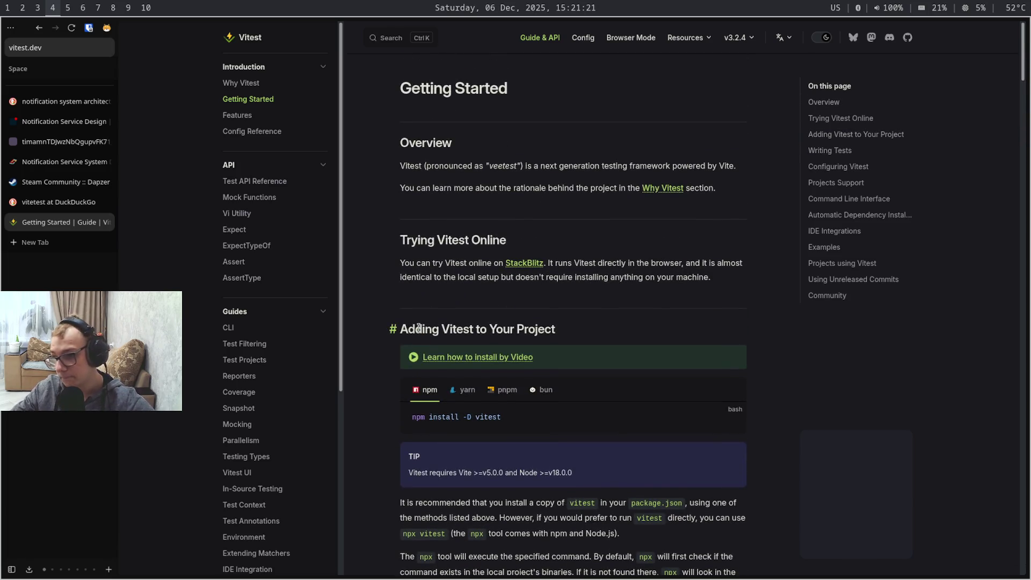
{"action": "scroll", "coordinate": [419, 327], "scroll_direction": "down", "scroll_amount": 5}
{"action": "scroll", "coordinate": [419, 322], "scroll_direction": "down", "scroll_amount": 5}
{"action": "scroll", "coordinate": [418, 315], "scroll_direction": "down", "scroll_amount": 5}
{"action": "scroll", "coordinate": [418, 307], "scroll_direction": "down", "scroll_amount": 5}
{"action": "scroll", "coordinate": [418, 308], "scroll_direction": "down", "scroll_amount": 10}
{"action": "scroll", "coordinate": [418, 307], "scroll_direction": "up", "scroll_amount": 5}
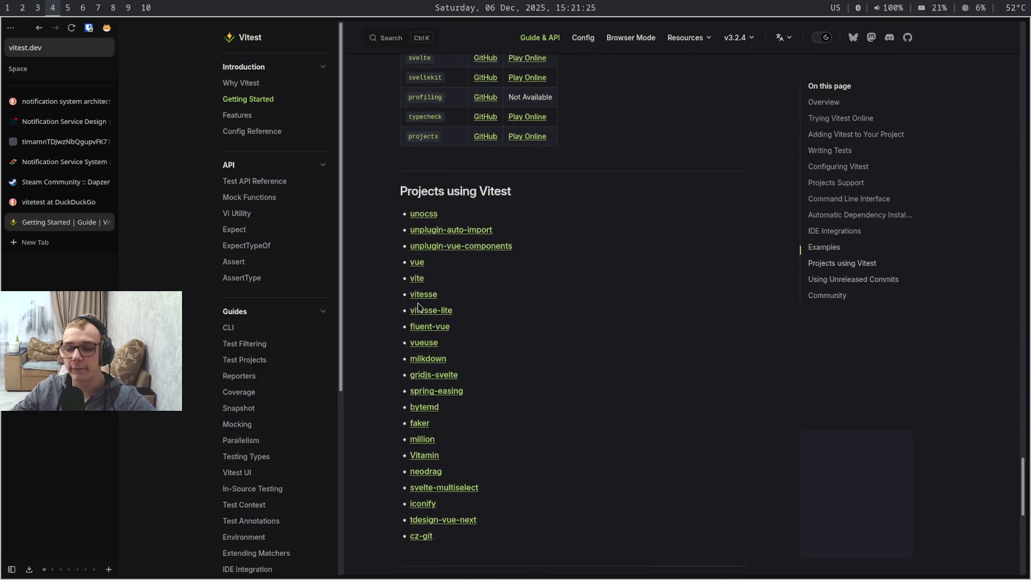
{"action": "scroll", "coordinate": [418, 307], "scroll_direction": "up", "scroll_amount": 5}
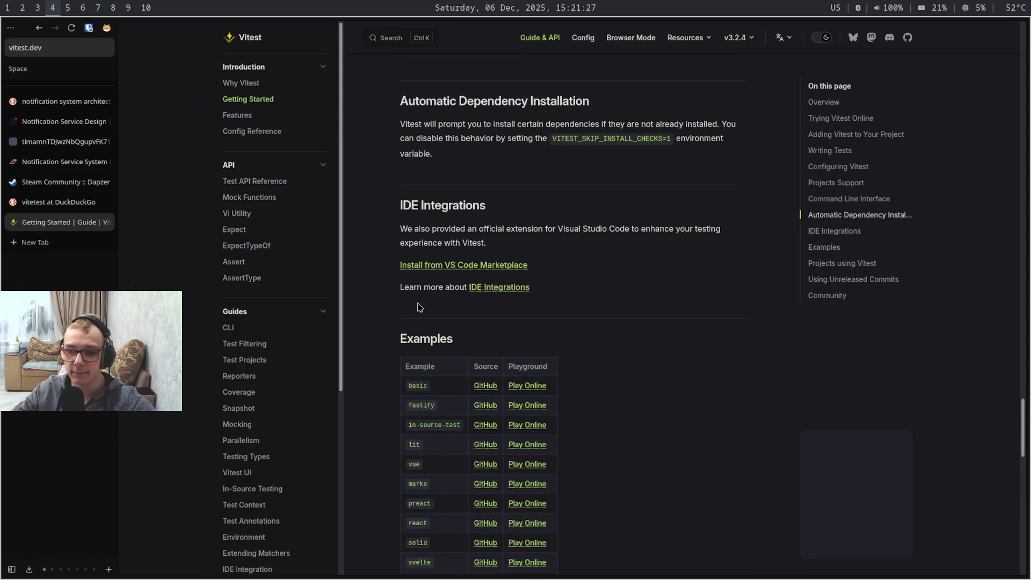
{"action": "scroll", "coordinate": [418, 307], "scroll_direction": "up", "scroll_amount": 5}
{"action": "scroll", "coordinate": [419, 307], "scroll_direction": "down", "scroll_amount": 5}
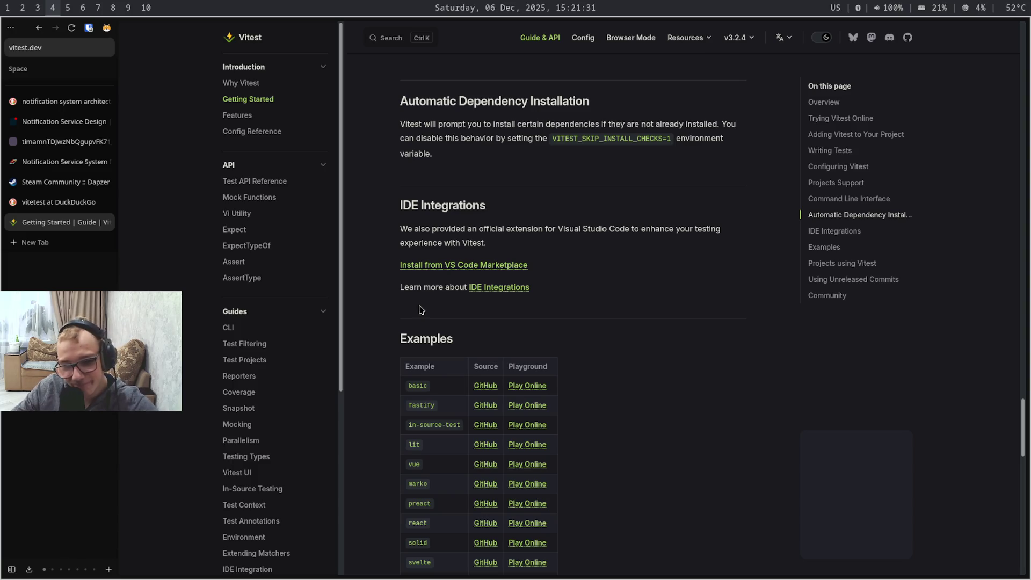
{"action": "left_click", "coordinate": [528, 524]}
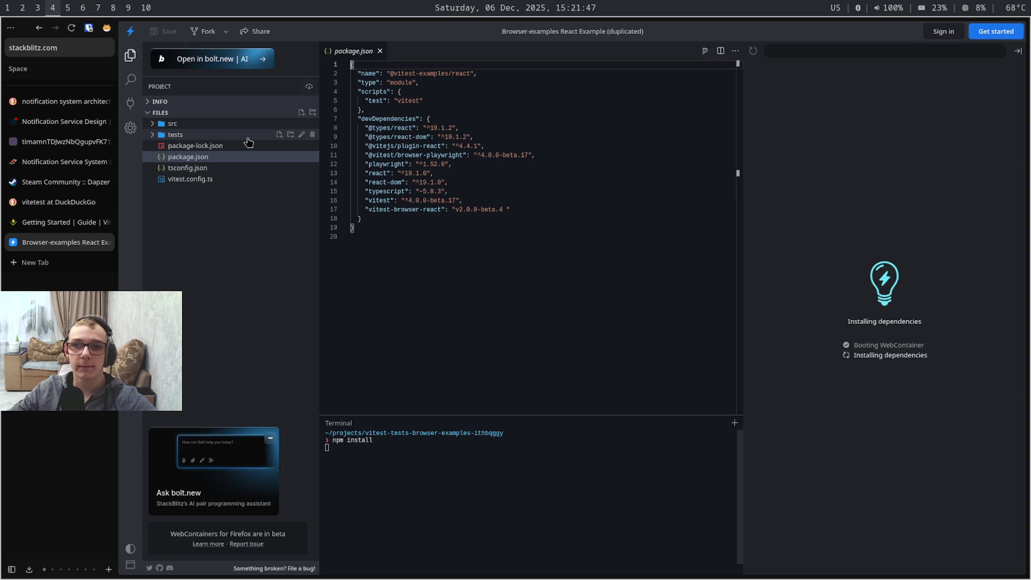
Expand tests and __screenshots__ and read HelloWorld.spec.tsx with its vitest-browser-react import
{"action": "left_click", "coordinate": [248, 141]}
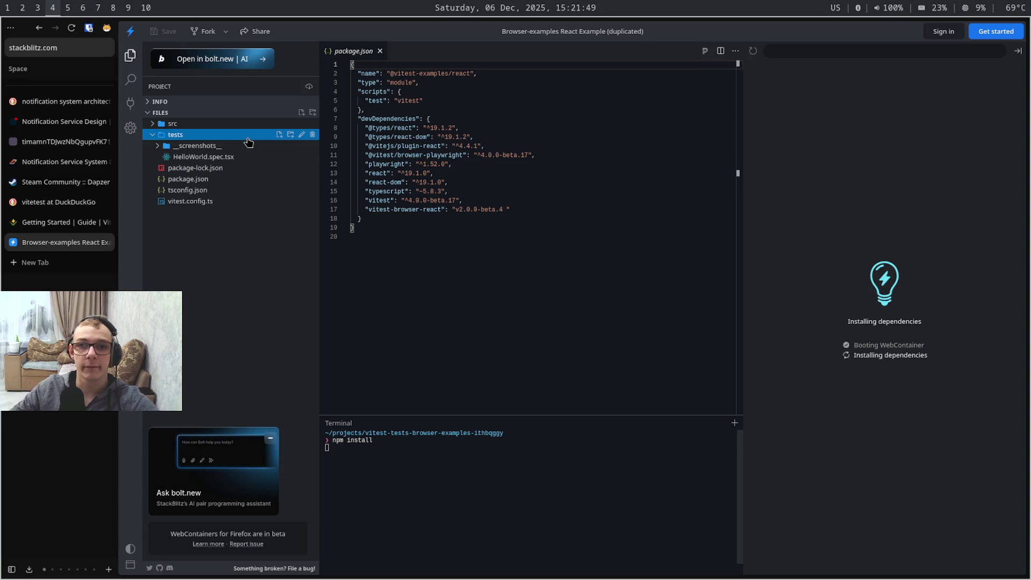
{"action": "left_click", "coordinate": [248, 145]}
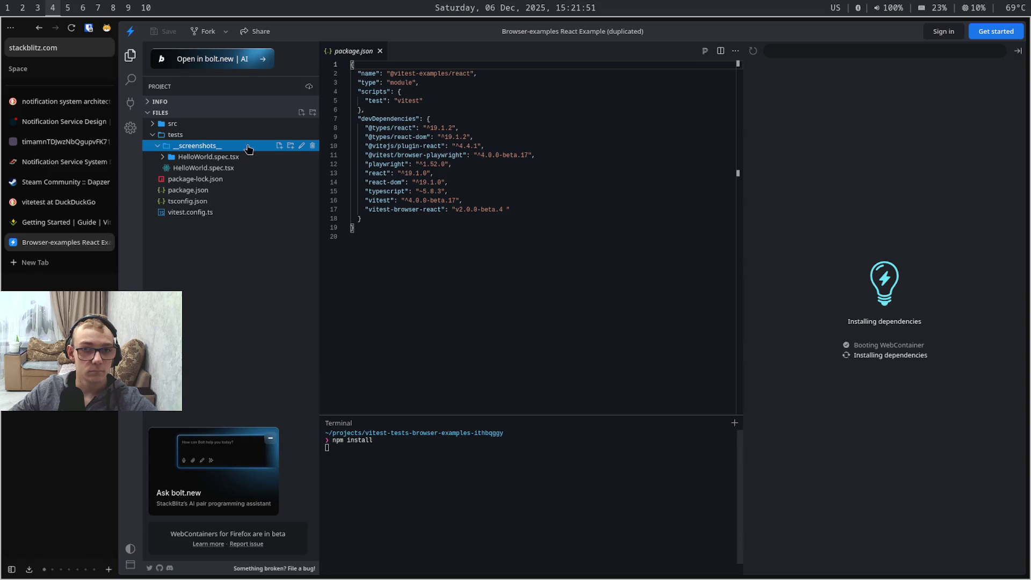
{"action": "left_click", "coordinate": [256, 167]}
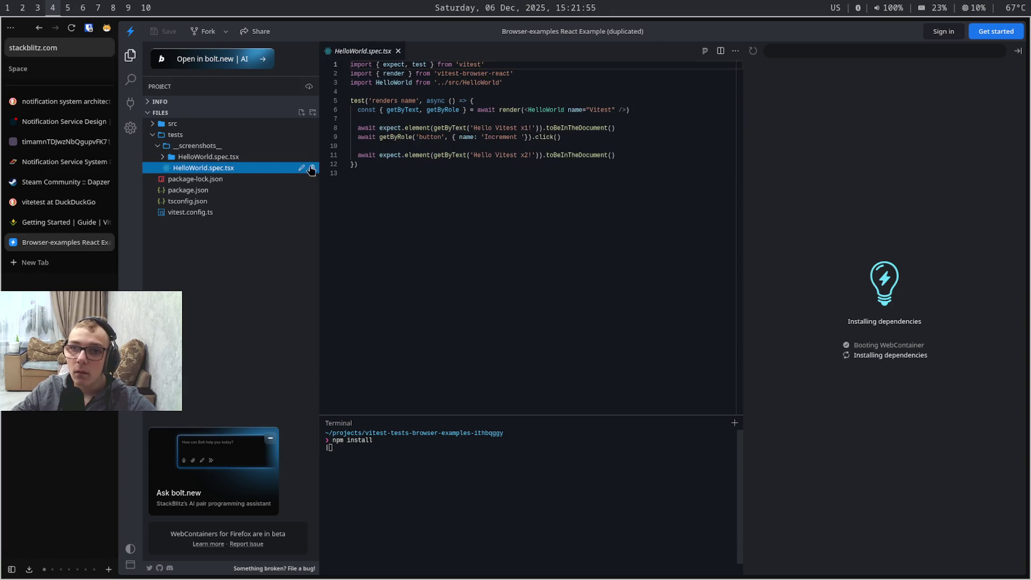
{"action": "mouse_move", "coordinate": [438, 164]}
{"action": "left_mouse_down"}
{"action": "mouse_move", "coordinate": [401, 155]}
{"action": "mouse_move", "coordinate": [433, 68]}
{"action": "left_mouse_up"}
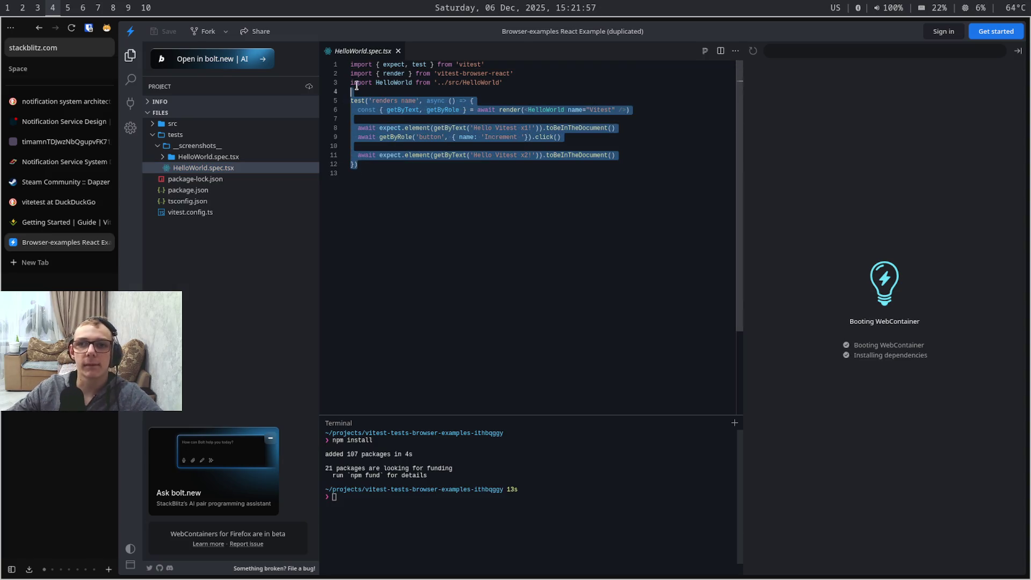
{"action": "left_click_drag", "start_coordinate": [510, 74], "coordinate": [437, 74]}
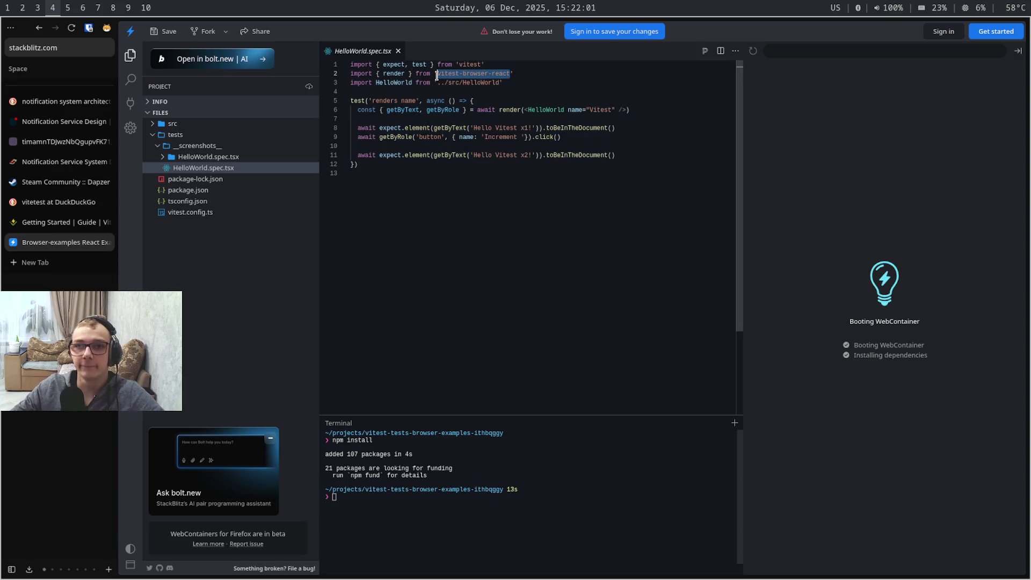
{"action": "left_click", "coordinate": [524, 75]}
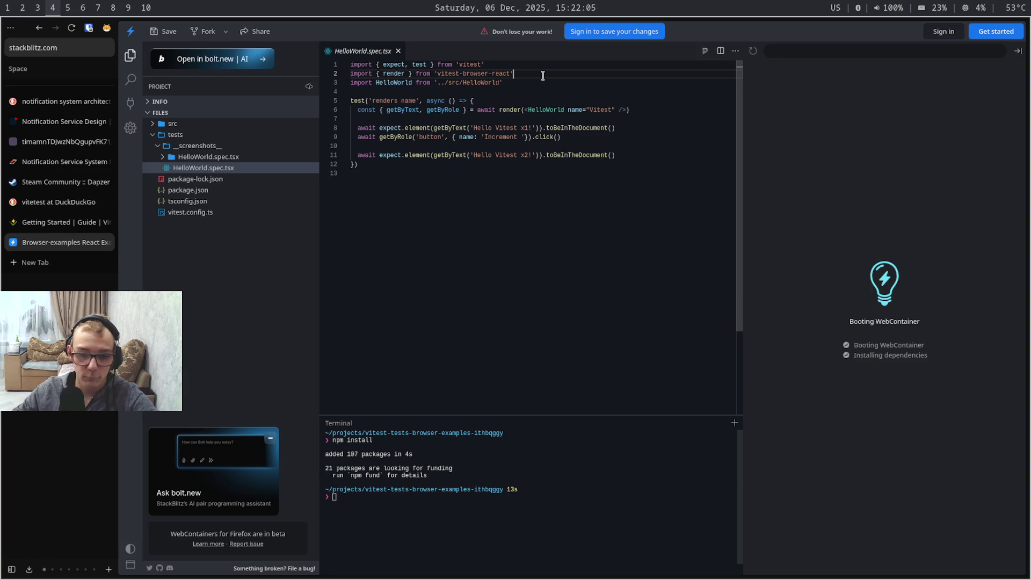
Leave the StackBlitz playground, close the Vitest and DuckDuckGo tabs, and go to the terminal workspace
{"action": "key", "text": "ctrl+r"}
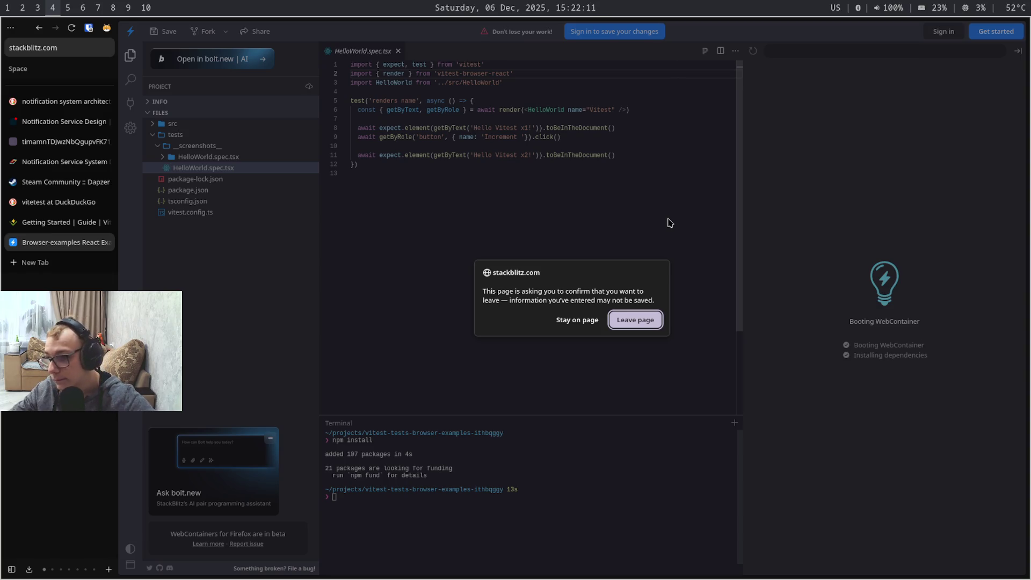
{"action": "key", "text": "Return"}
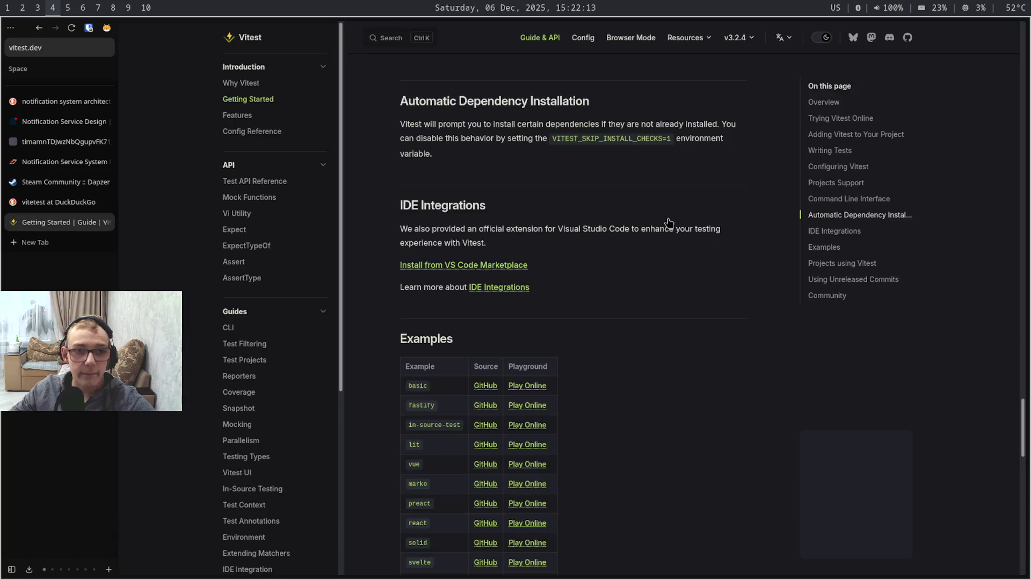
{"action": "scroll", "coordinate": [668, 250], "scroll_direction": "down", "scroll_amount": 5}
{"action": "scroll", "coordinate": [666, 337], "scroll_direction": "down", "scroll_amount": 3}
{"action": "scroll", "coordinate": [665, 338], "scroll_direction": "up", "scroll_amount": 3}
{"action": "scroll", "coordinate": [665, 336], "scroll_direction": "up", "scroll_amount": 10}
{"action": "scroll", "coordinate": [668, 337], "scroll_direction": "up", "scroll_amount": 1}
{"action": "scroll", "coordinate": [666, 336], "scroll_direction": "up", "scroll_amount": 5}
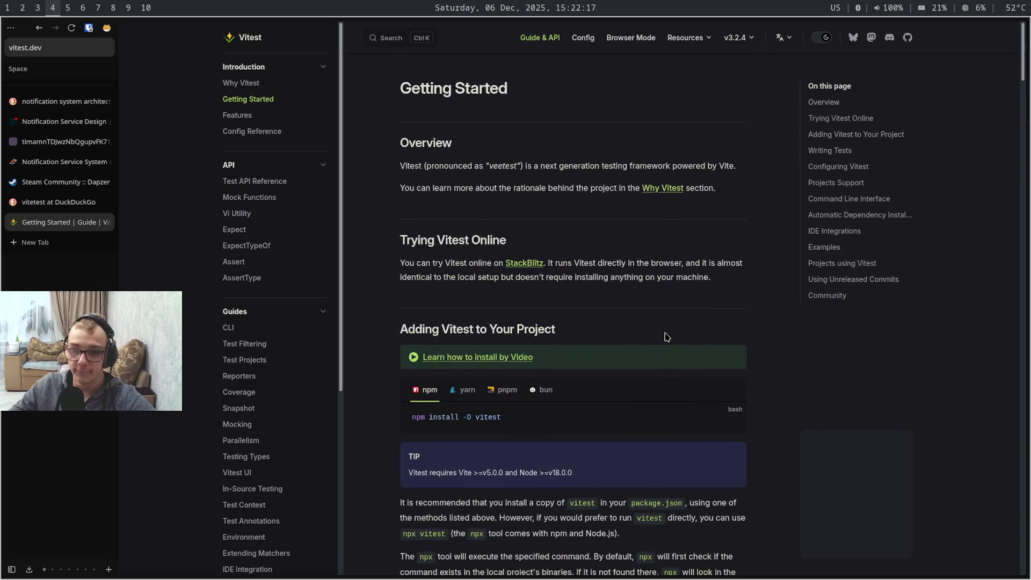
{"action": "key", "text": "ctrl+w"}
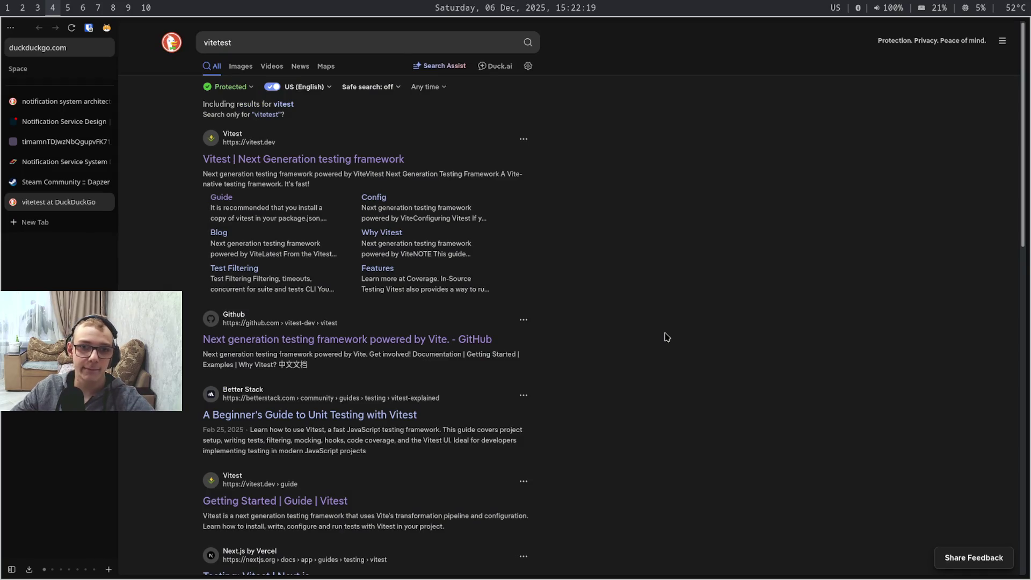
{"action": "key", "text": "ctrl+w"}
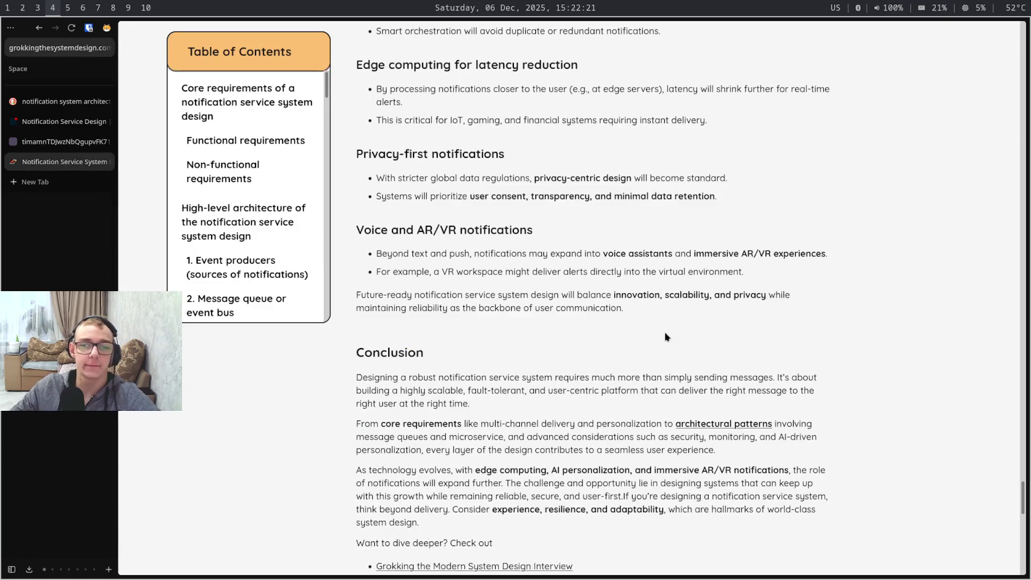
{"action": "key", "text": "Caps_Lock"}
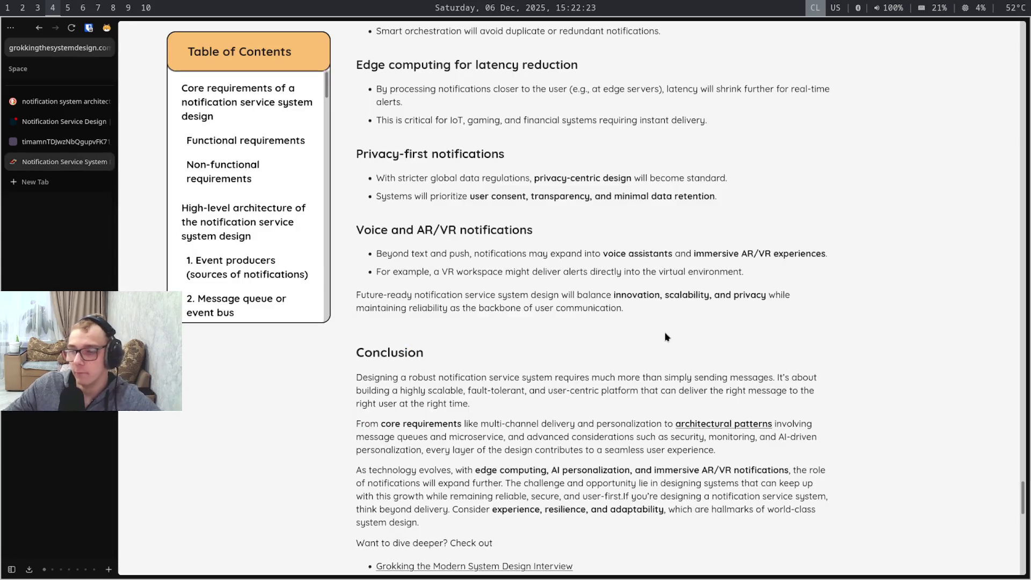
{"action": "key", "text": "super+5"}
{"action": "key", "text": "super+6"}
{"action": "key", "text": "super+5"}
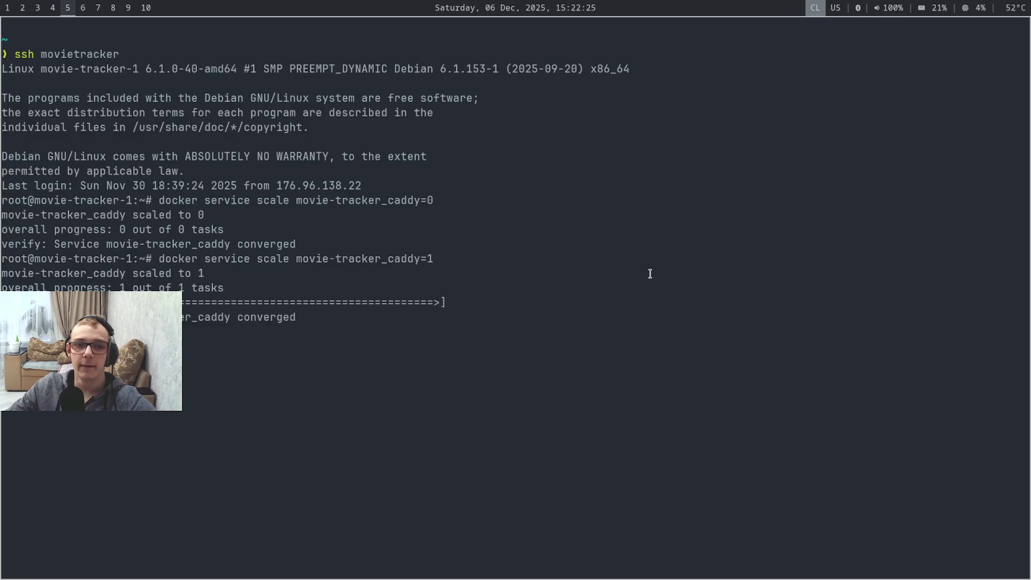
Replace the old terminal, ssh into movietracker, then close that session
{"action": "key", "text": "super+shift+q"}
{"action": "key", "text": "super+Return"}
{"action": "key", "text": "super+Return"}
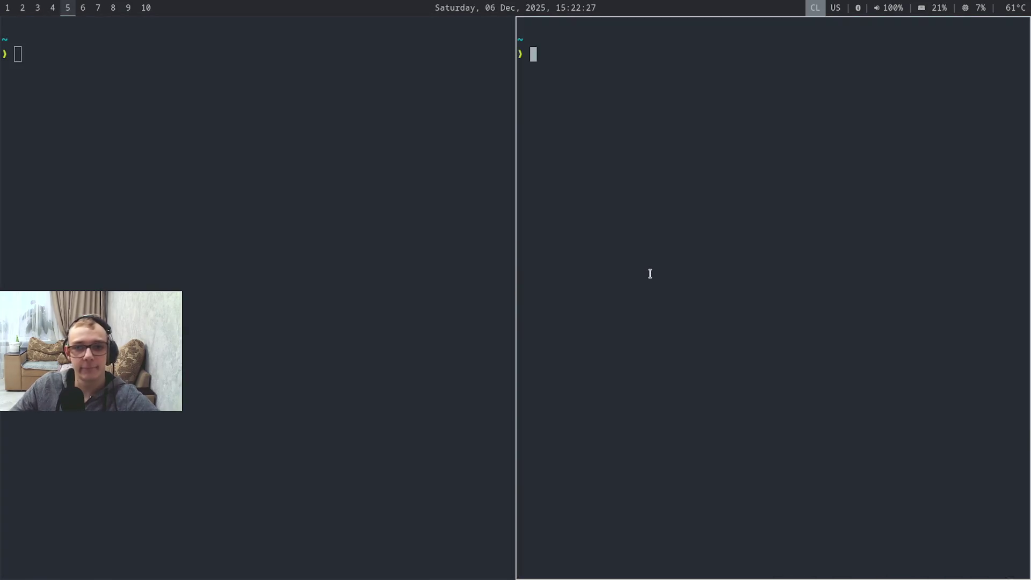
{"action": "key", "text": "super+shift+q"}
{"action": "key", "text": "Caps_Lock"}
{"action": "type", "text": "ssh"}
{"action": "key", "text": "Right"}
{"action": "key", "text": "Return"}
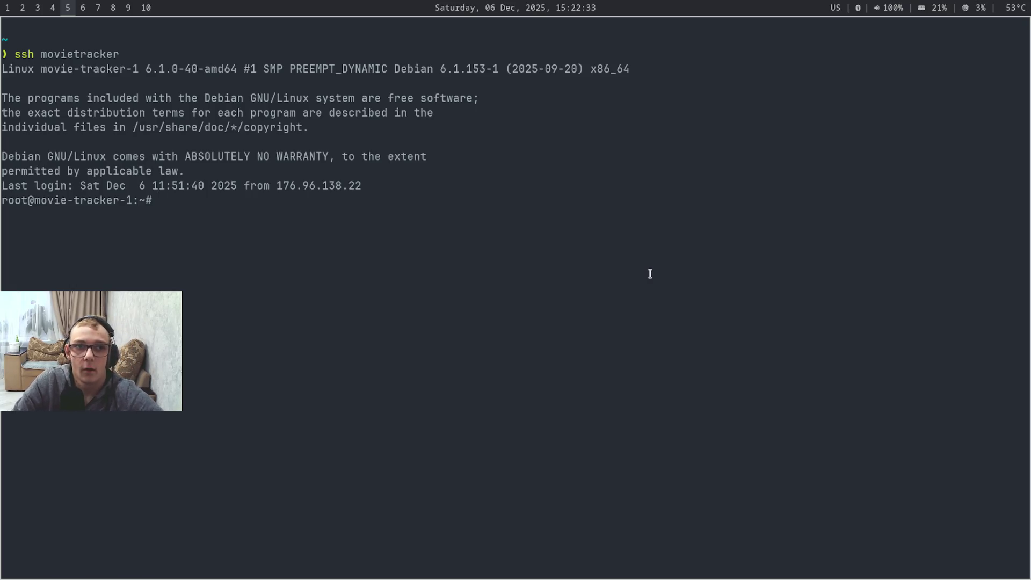
{"action": "key", "text": "super+shift+q"}
In a fresh terminal run mtf and pnpm dev to start the movie-tracker dev server, then go to the browser
{"action": "key", "text": "super+Return"}
{"action": "type", "text": "mtf"}
{"action": "key", "text": "Return"}
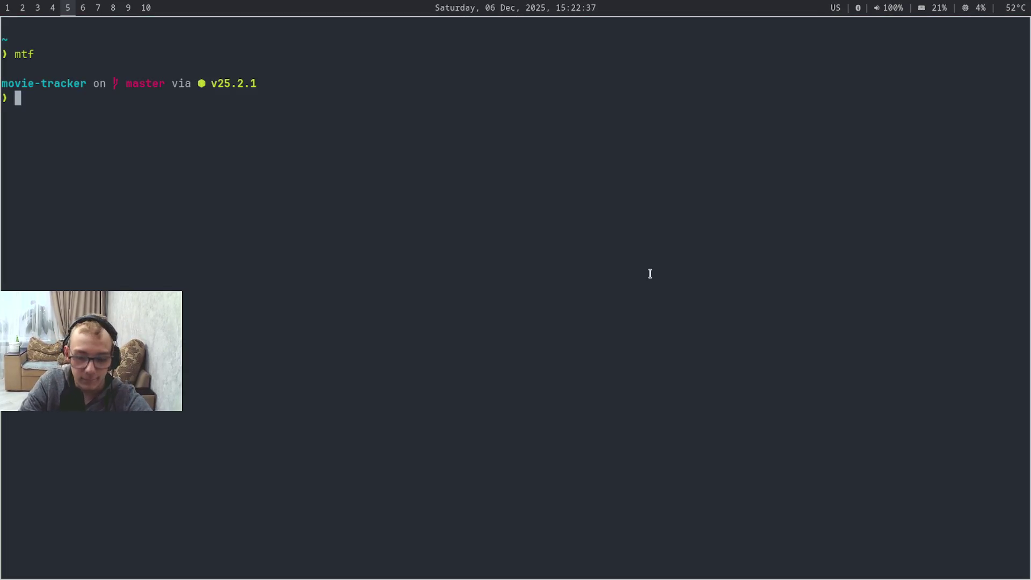
{"action": "type", "text": "pnpm dev"}
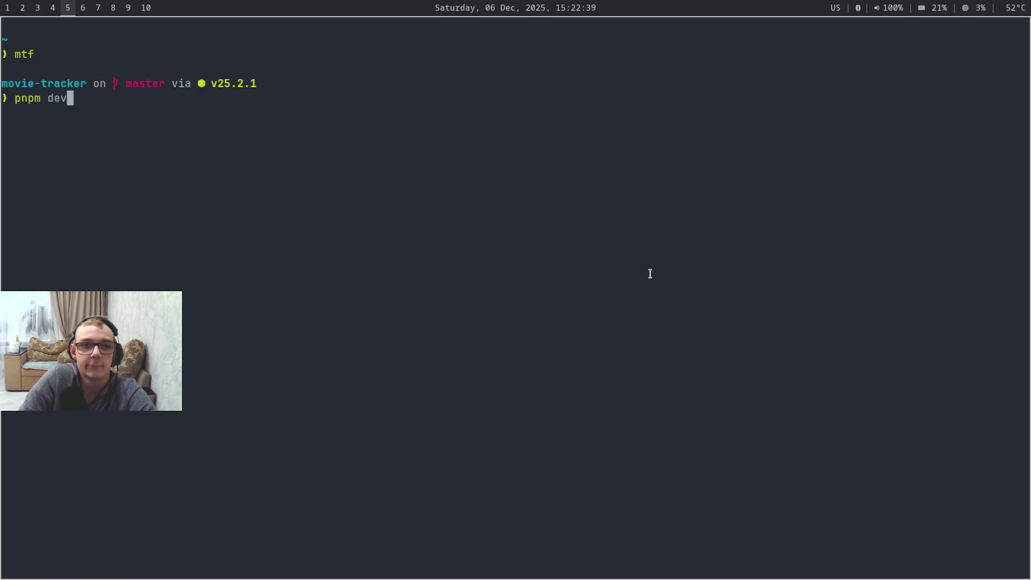
{"action": "key", "text": "Return"}
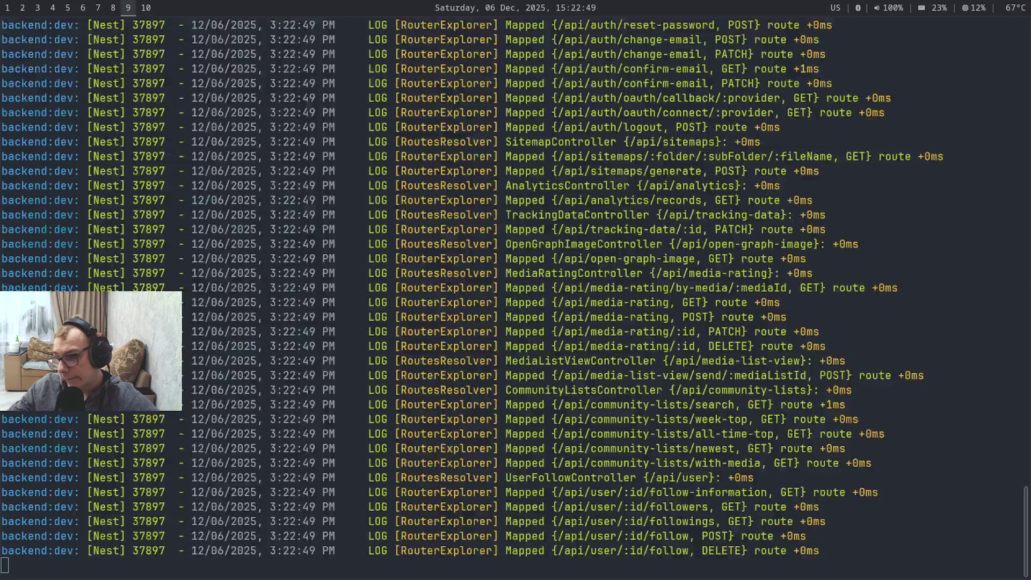
{"action": "key", "text": "super+4"}
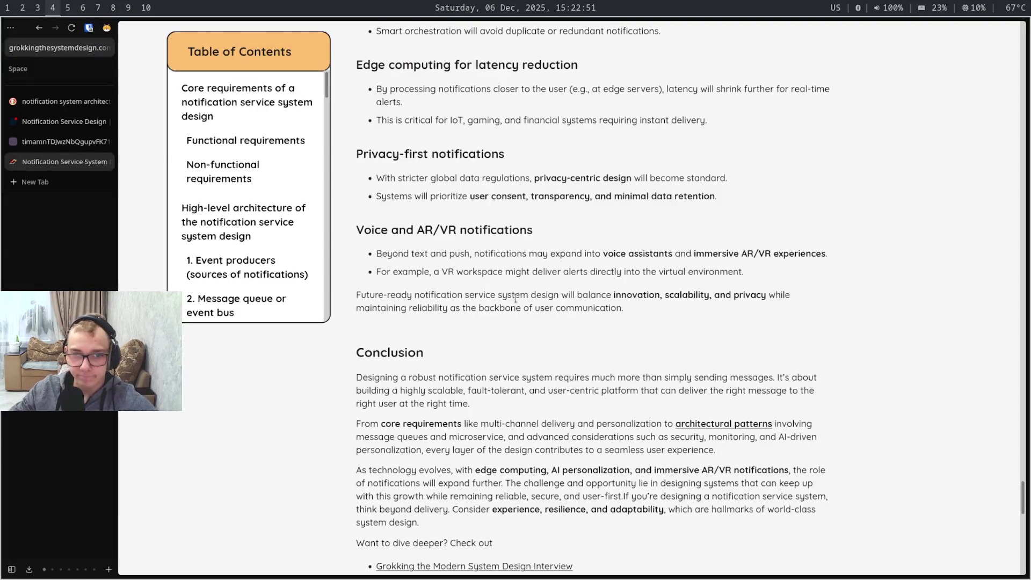
{"action": "scroll", "coordinate": [516, 299], "scroll_direction": "up", "scroll_amount": 5}
{"action": "scroll", "coordinate": [516, 298], "scroll_direction": "up", "scroll_amount": 5}
{"action": "scroll", "coordinate": [516, 298], "scroll_direction": "down", "scroll_amount": 5}
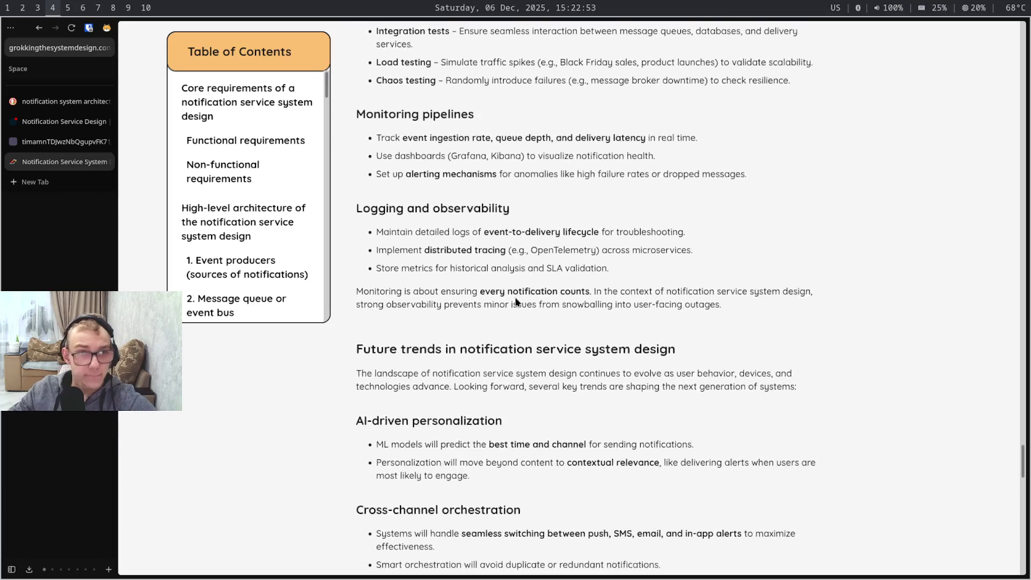
Cycle browser tabs to bring the notification architecture diagram back in front
{"action": "key", "text": "ctrl+shift+Tab"}
{"action": "key", "text": "ctrl+shift+Tab"}
{"action": "key", "text": "ctrl+Tab"}
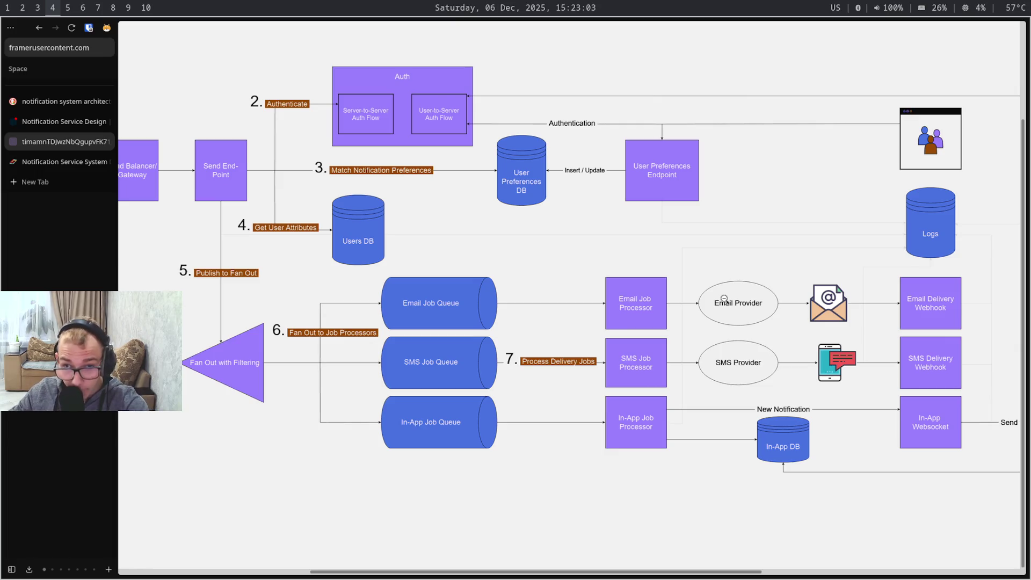
{"action": "scroll", "coordinate": [725, 298], "scroll_direction": "left", "scroll_amount": 1}
{"action": "scroll", "coordinate": [725, 299], "scroll_direction": "left", "scroll_amount": 1}
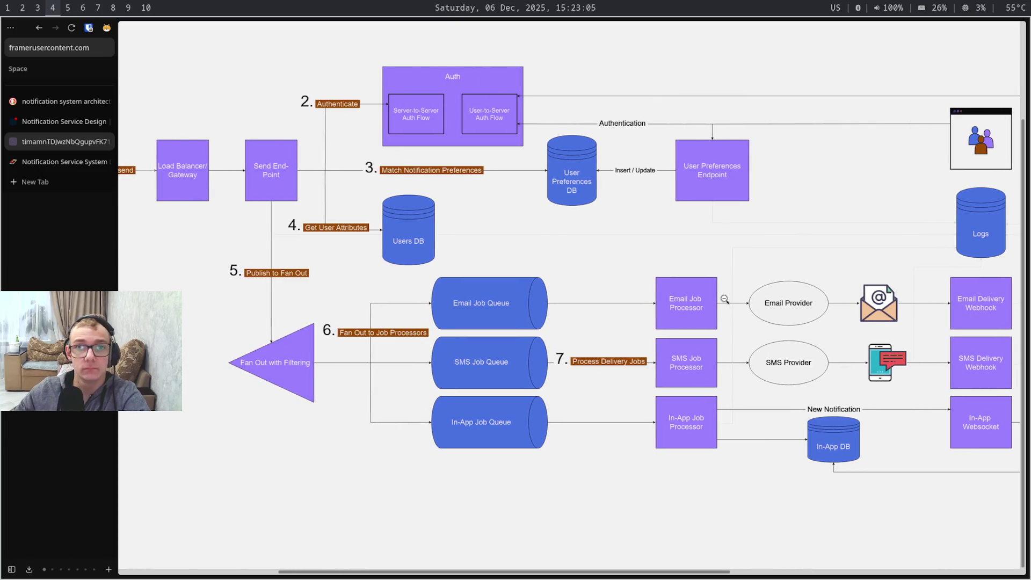
{"action": "scroll", "coordinate": [724, 300], "scroll_direction": "left", "scroll_amount": 1}
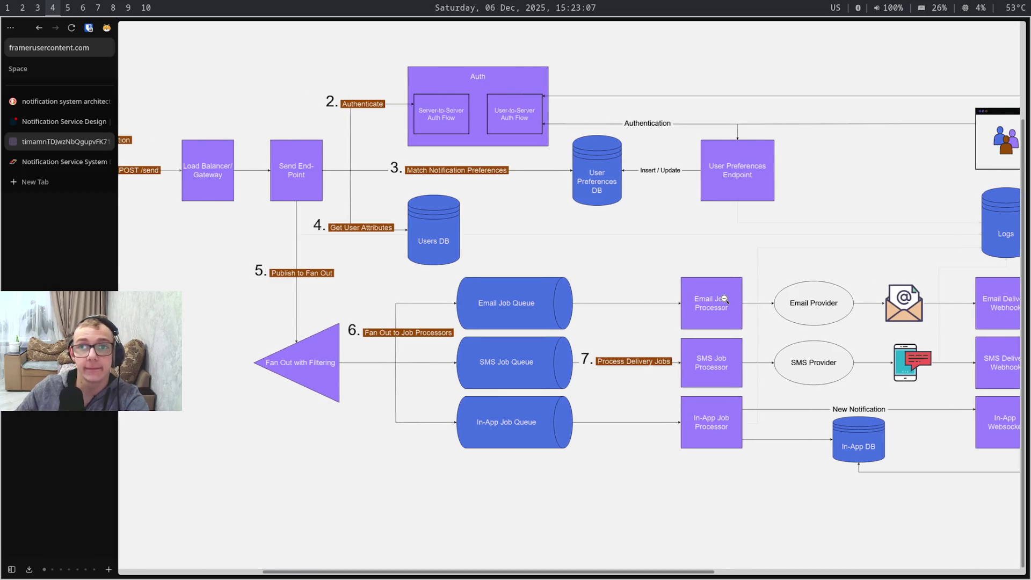
{"action": "scroll", "coordinate": [725, 299], "scroll_direction": "left", "scroll_amount": 1}
{"action": "scroll", "coordinate": [725, 299], "scroll_direction": "left", "scroll_amount": 1}
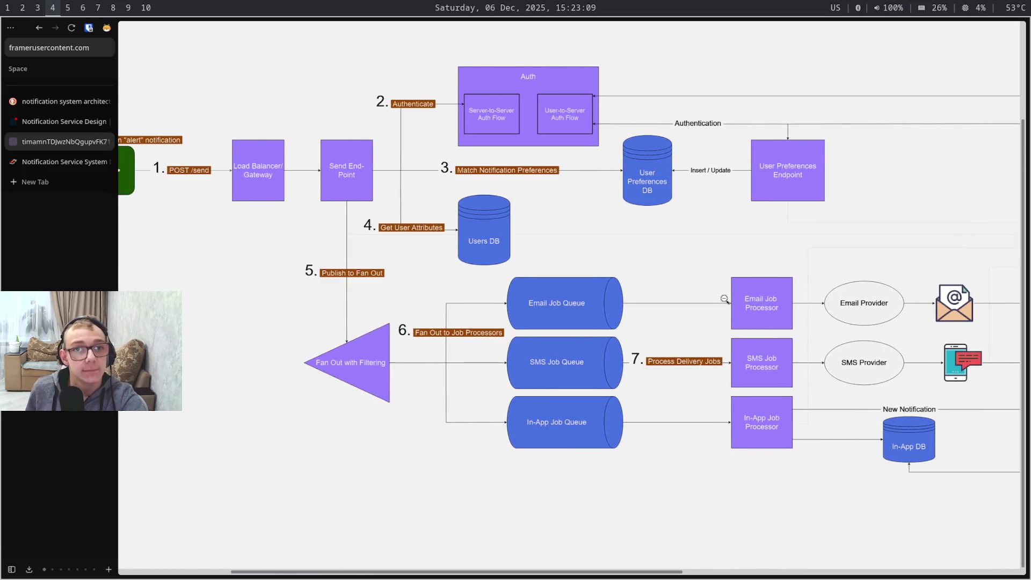
{"action": "scroll", "coordinate": [724, 299], "scroll_direction": "left", "scroll_amount": 7}
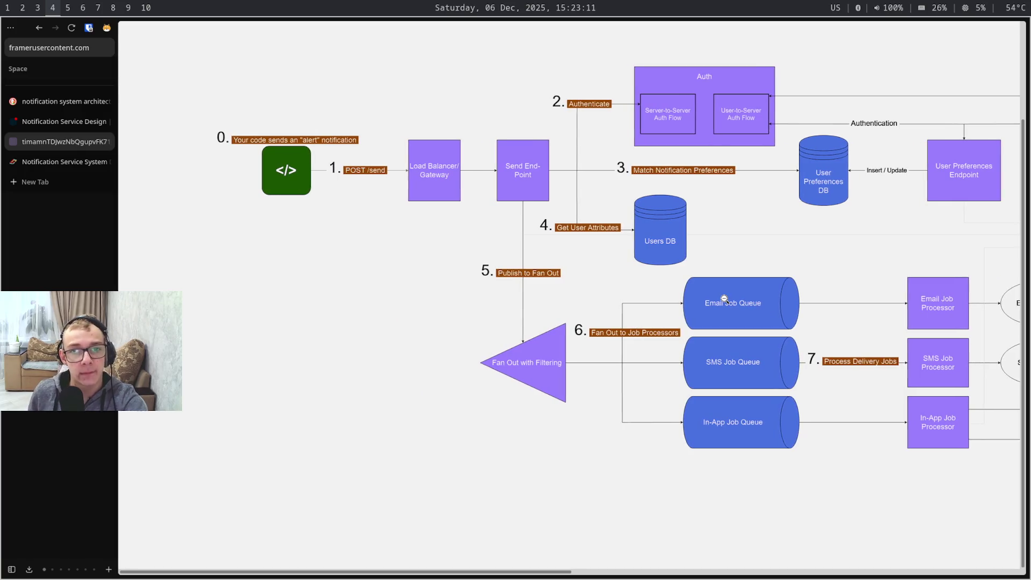
{"action": "scroll", "coordinate": [725, 299], "scroll_direction": "right", "scroll_amount": 1}
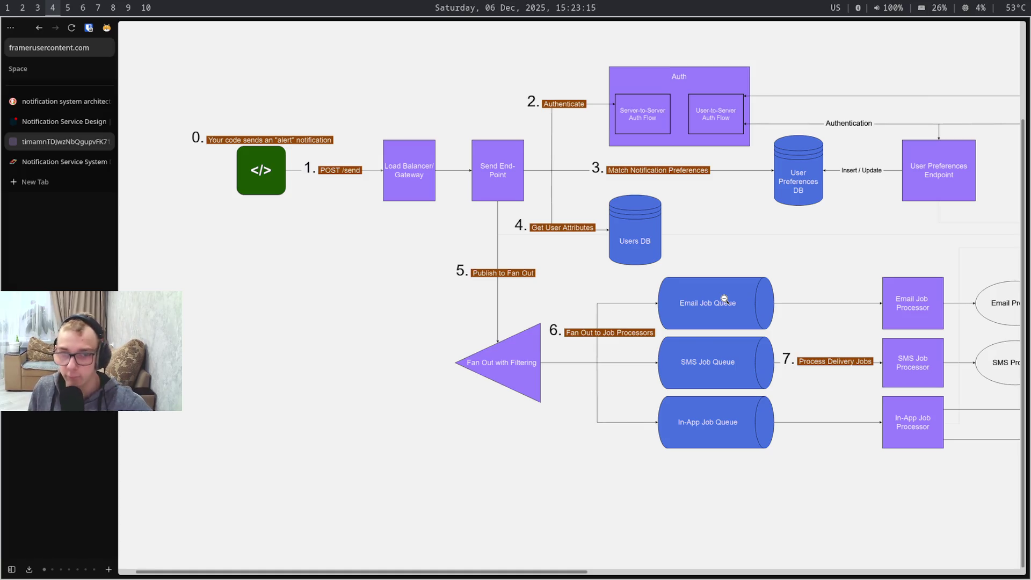
Switch to the WebStorm workspace showing useMediaRatingApi.ts and bring up the Copilot chat panel
{"action": "key", "text": "super+1"}
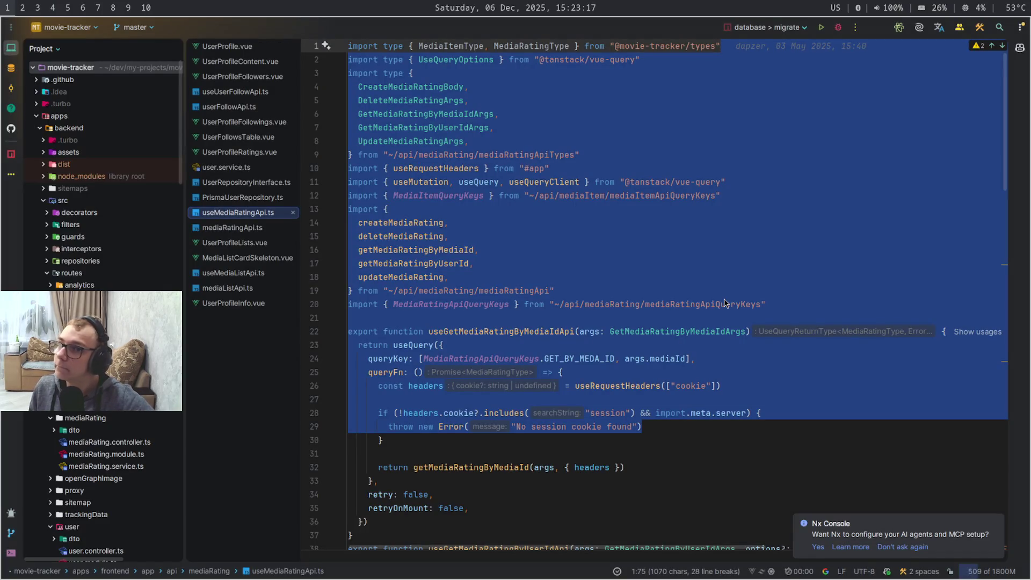
{"action": "key", "text": "super+4"}
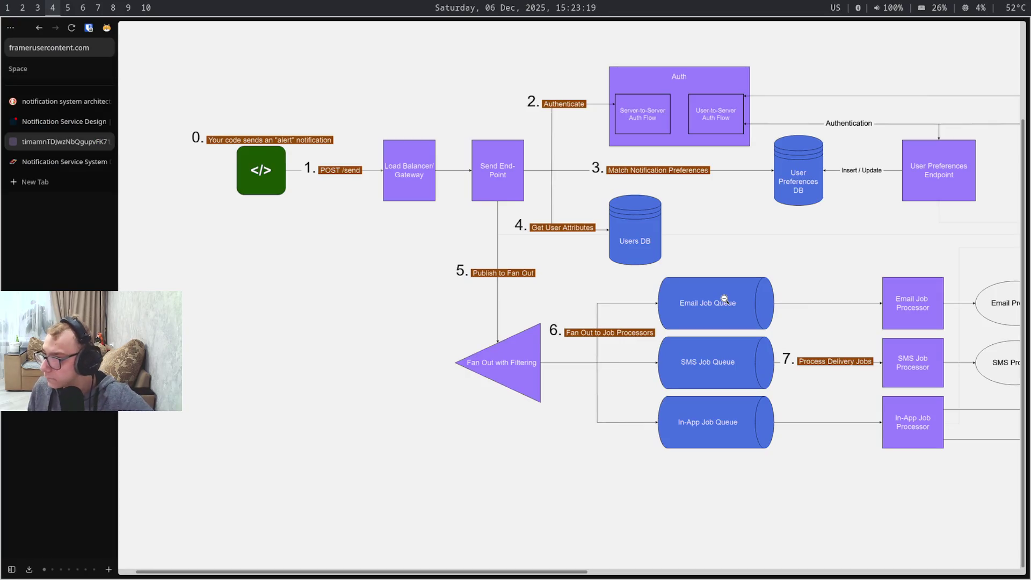
{"action": "key", "text": "super+1"}
{"action": "key", "text": "Escape"}
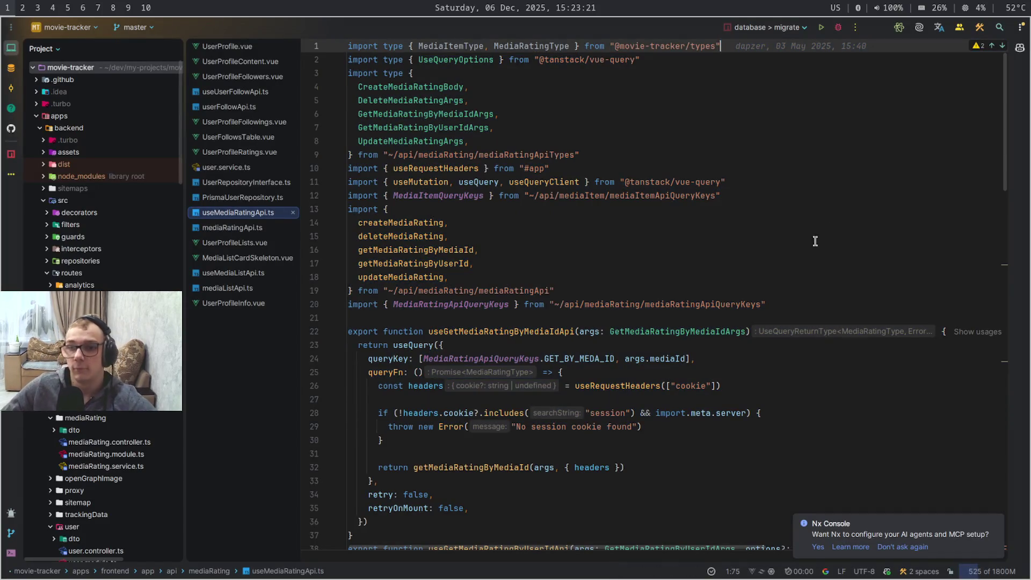
{"action": "left_click", "coordinate": [1019, 48]}
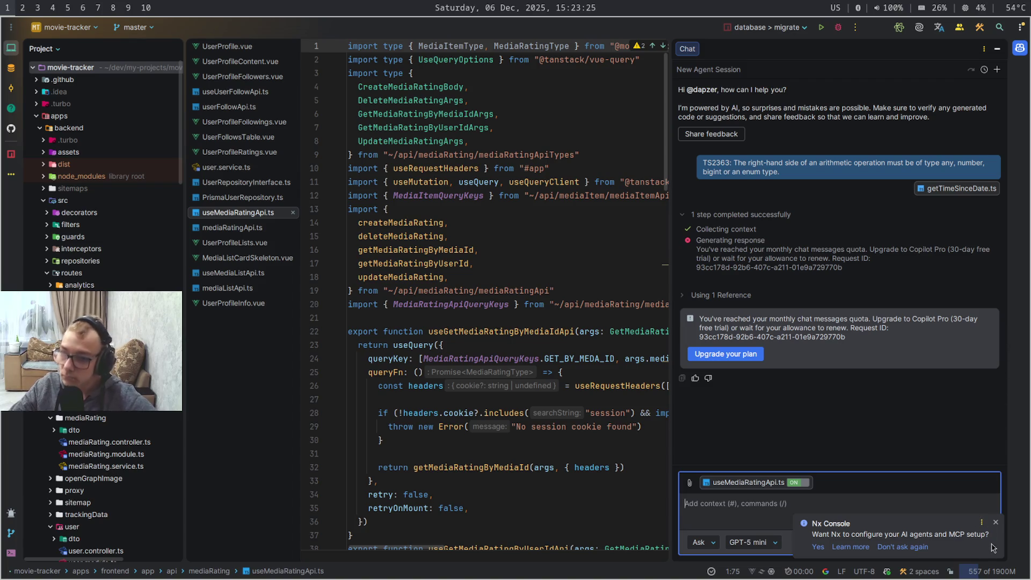
Start a new Copilot chat session in Agent mode with Claude Opus 4.5 (Preview) as the model
{"action": "left_click", "coordinate": [996, 522]}
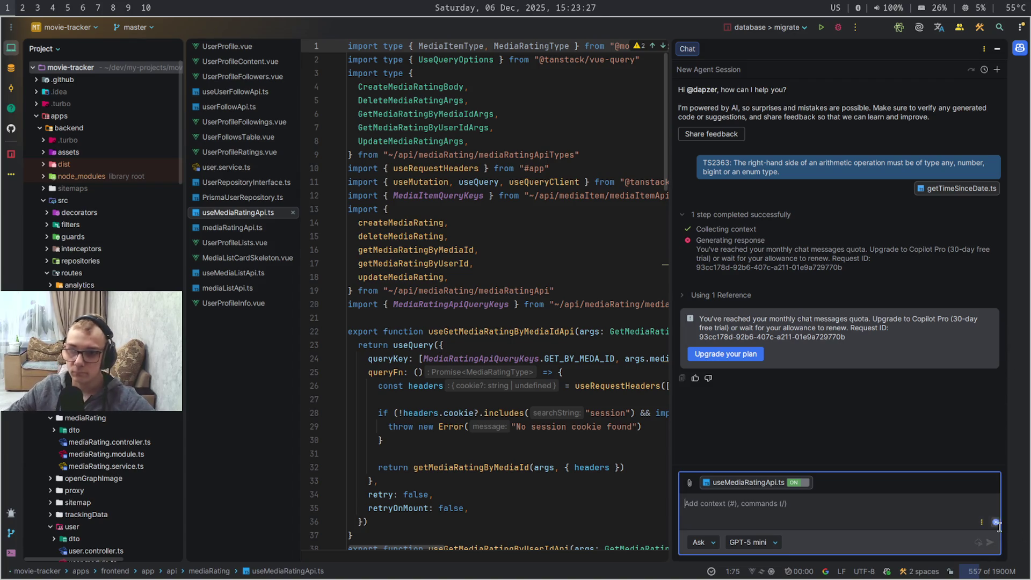
{"action": "left_click", "coordinate": [997, 70]}
{"action": "left_click", "coordinate": [716, 543]}
{"action": "left_click", "coordinate": [741, 536]}
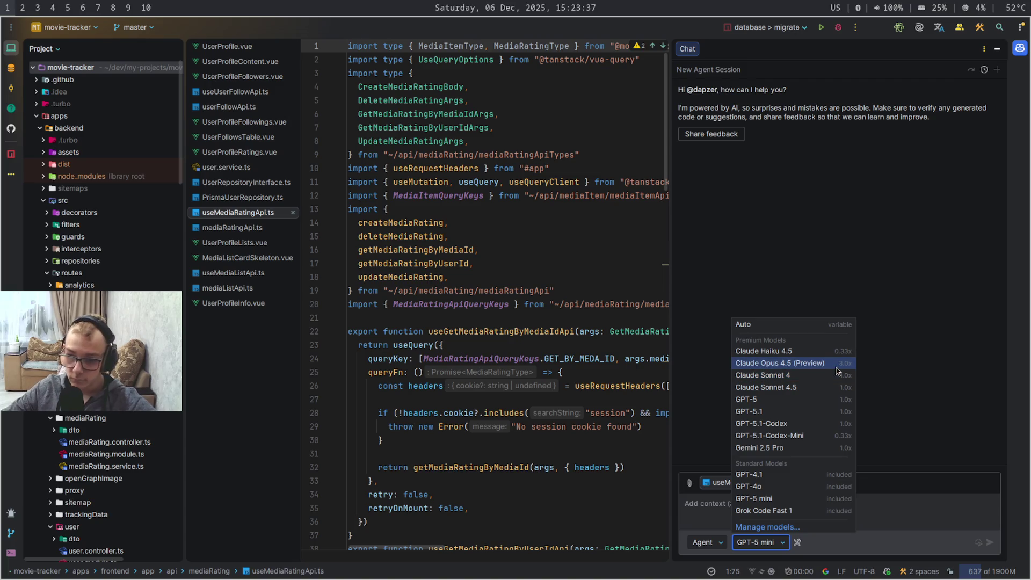
{"action": "left_click", "coordinate": [837, 370]}
Open the Copilot agent customization settings from the mode list
{"action": "left_click", "coordinate": [713, 547]}
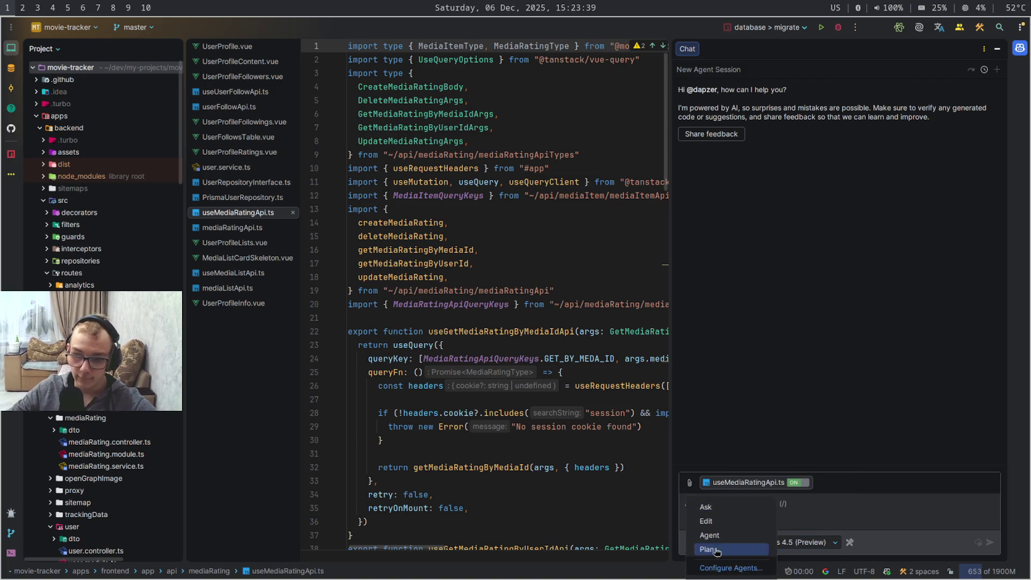
{"action": "left_click", "coordinate": [730, 568]}
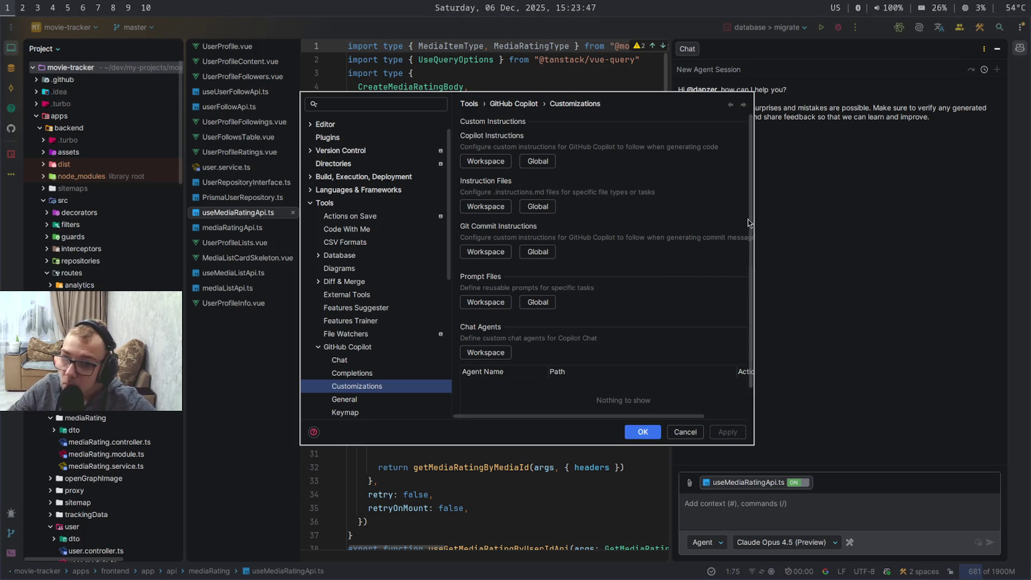
{"action": "scroll", "coordinate": [753, 266], "scroll_direction": "down", "scroll_amount": 1}
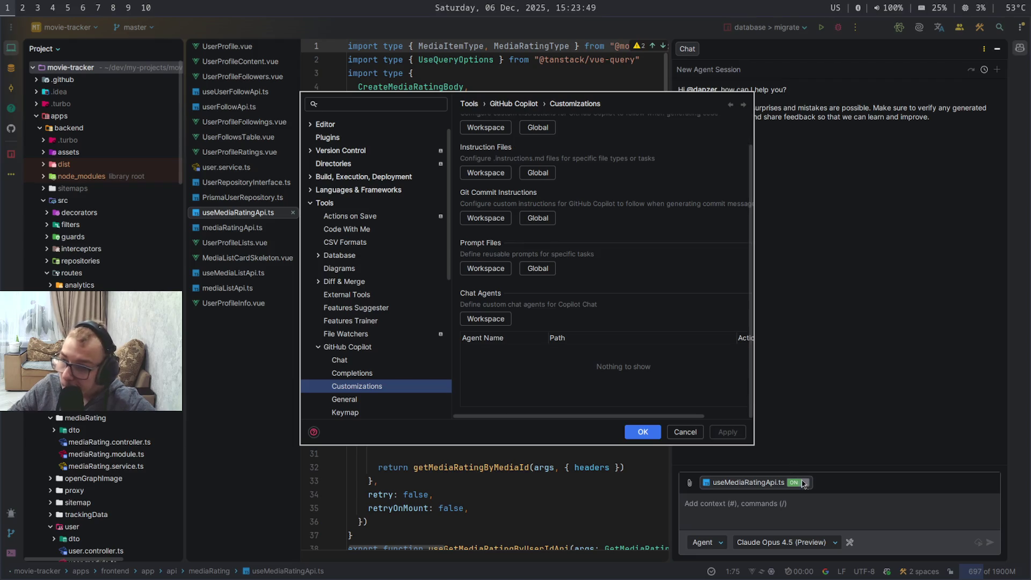
Review the built-in agent tools list unchanged, then open the model provider management window
{"action": "key", "text": "Escape"}
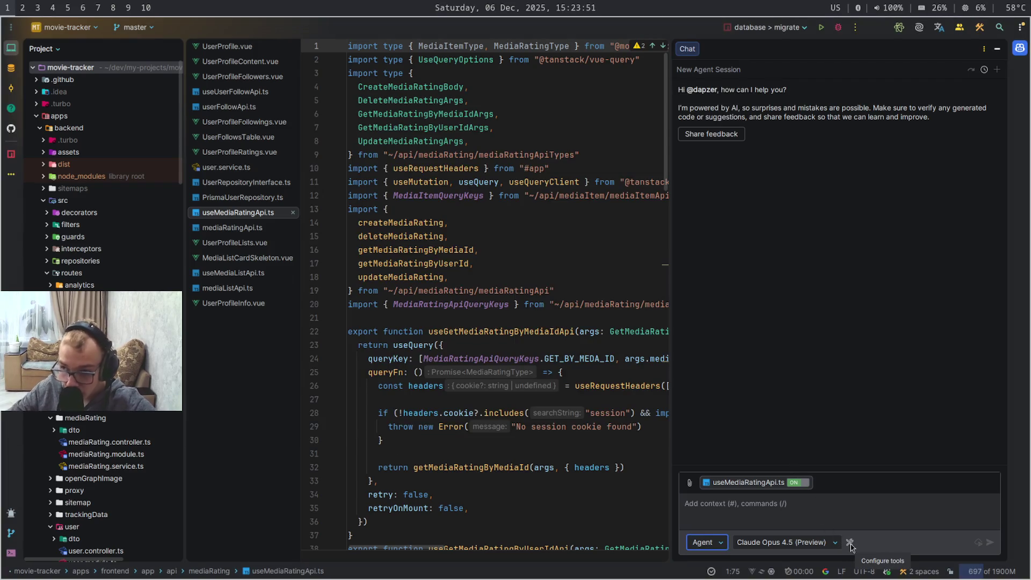
{"action": "left_click", "coordinate": [850, 545]}
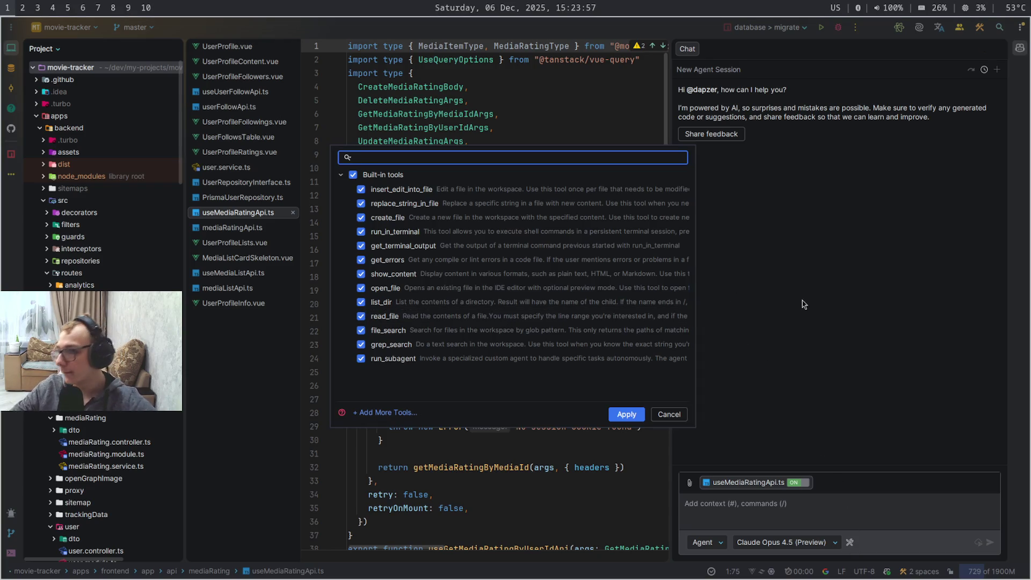
{"action": "key", "text": "Escape"}
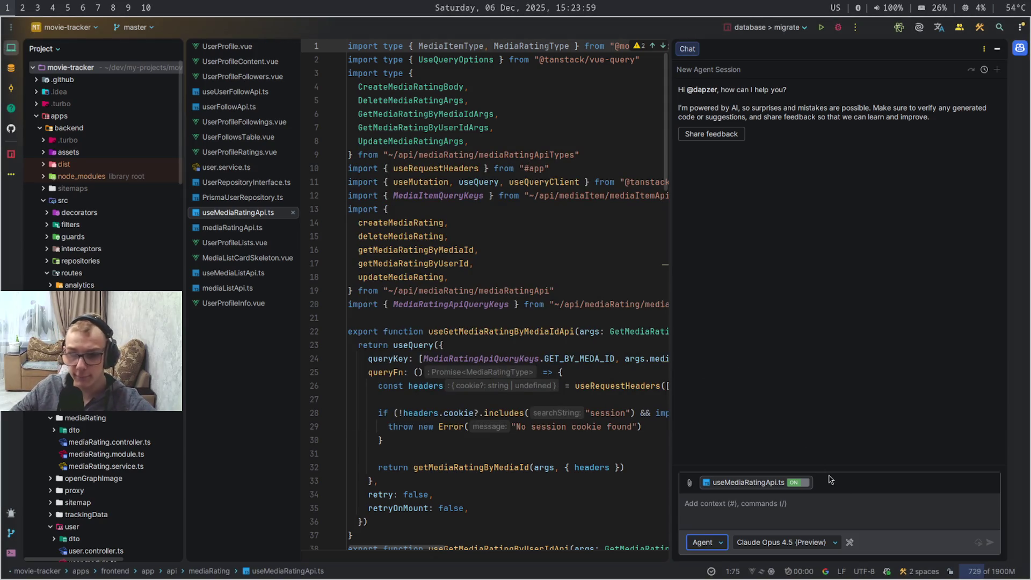
{"action": "left_click", "coordinate": [832, 544]}
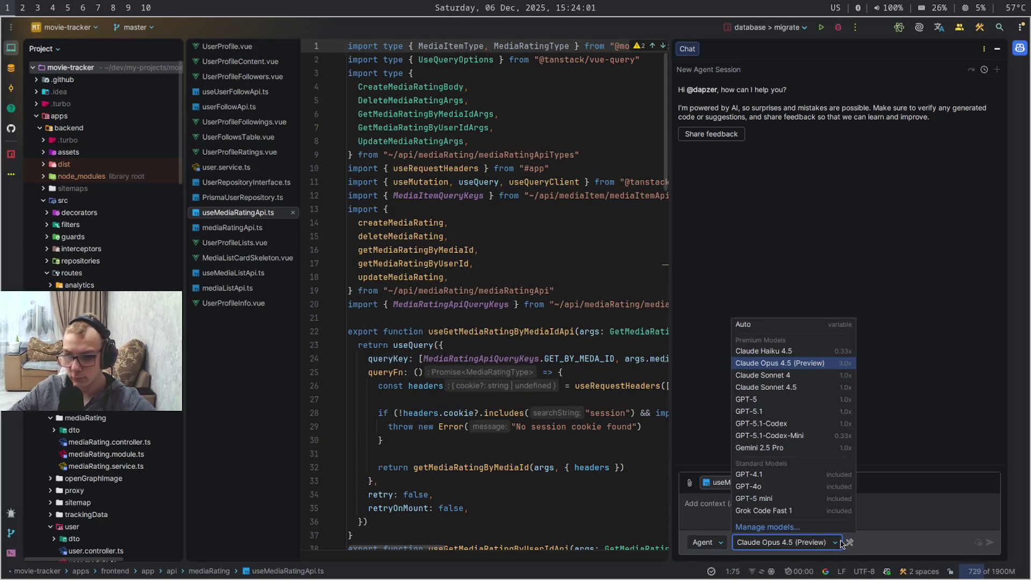
{"action": "left_click", "coordinate": [779, 528]}
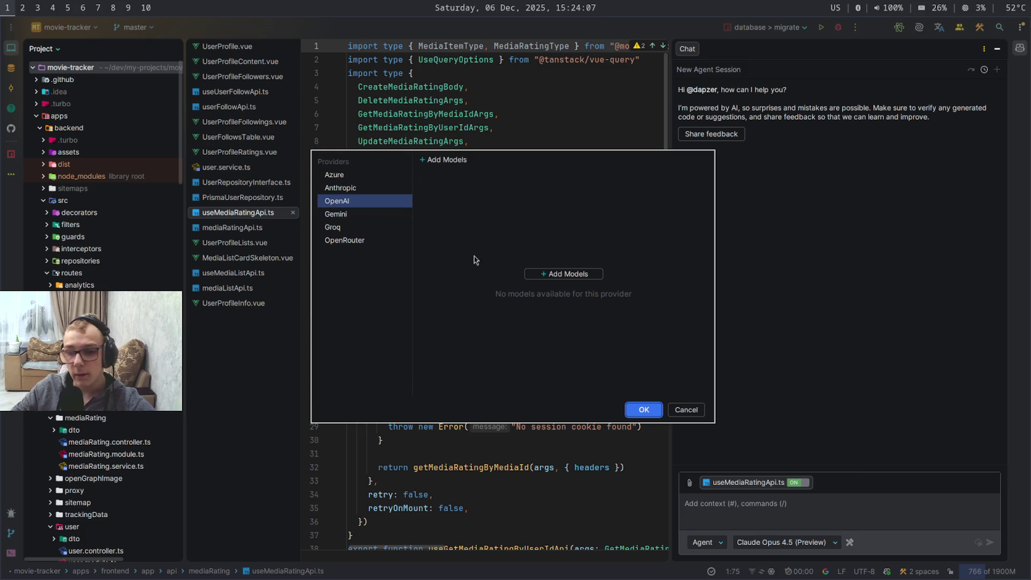
Close the providers dialog keeping Claude Opus 4.5, hide the Copilot chat panel, and return to the browser diagram
{"action": "key", "text": "Escape"}
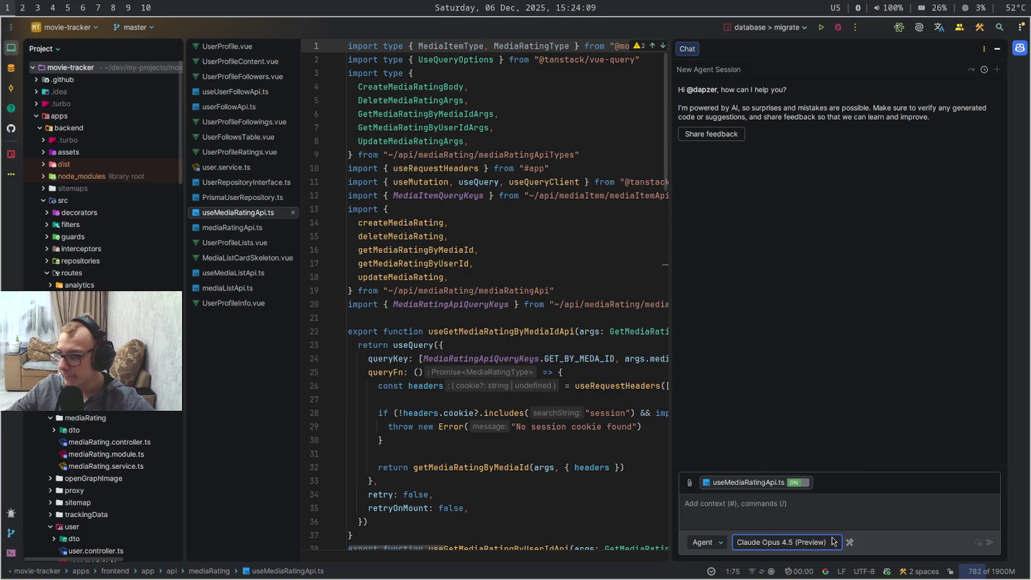
{"action": "left_click", "coordinate": [835, 541]}
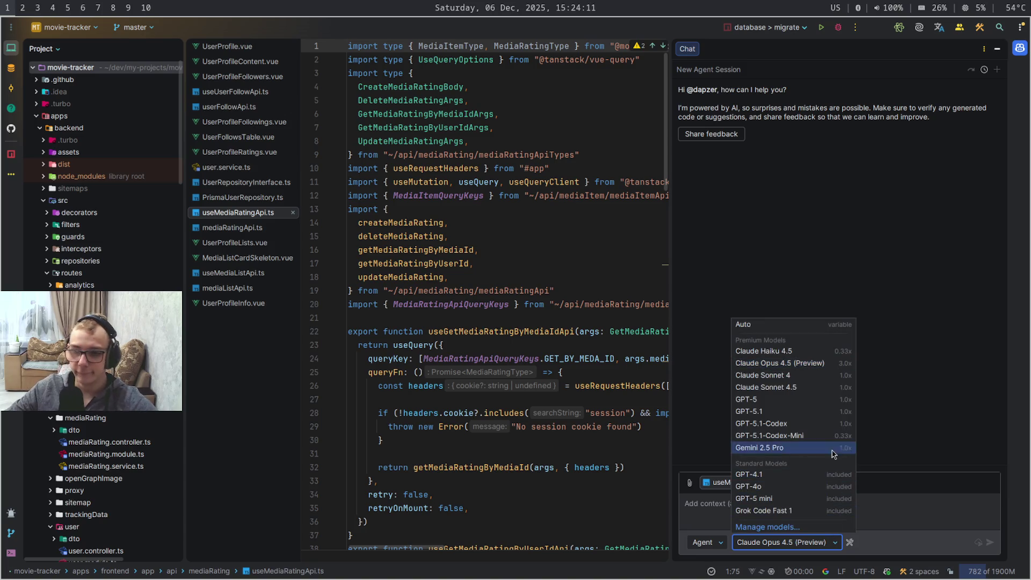
{"action": "left_click", "coordinate": [846, 368]}
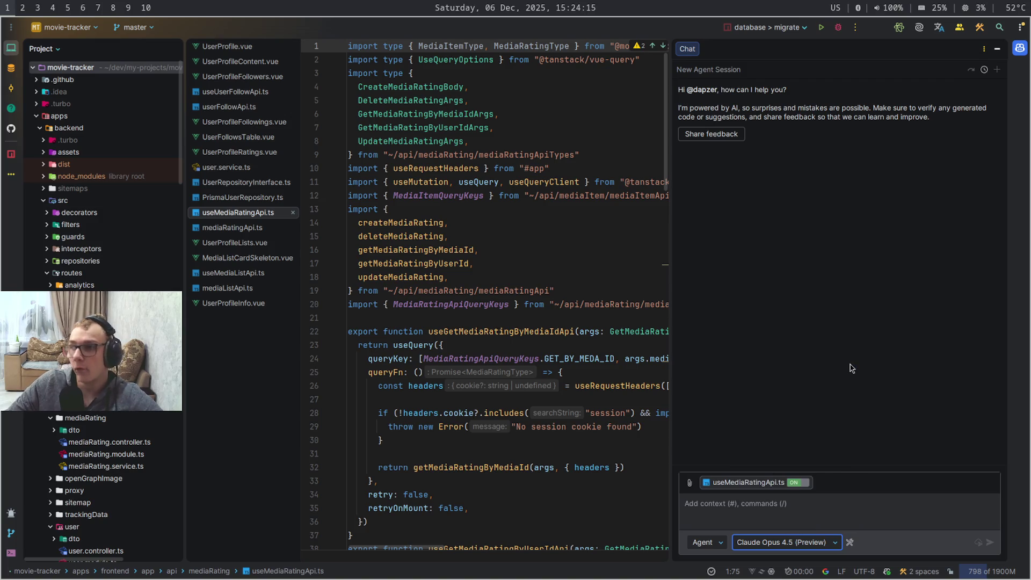
{"action": "left_click", "coordinate": [931, 518]}
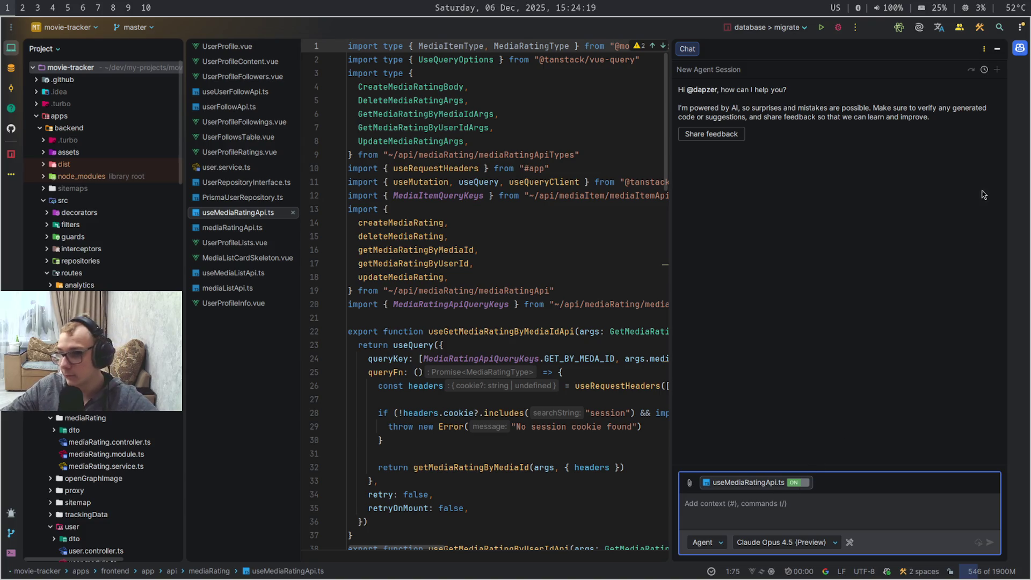
{"action": "left_click", "coordinate": [984, 49]}
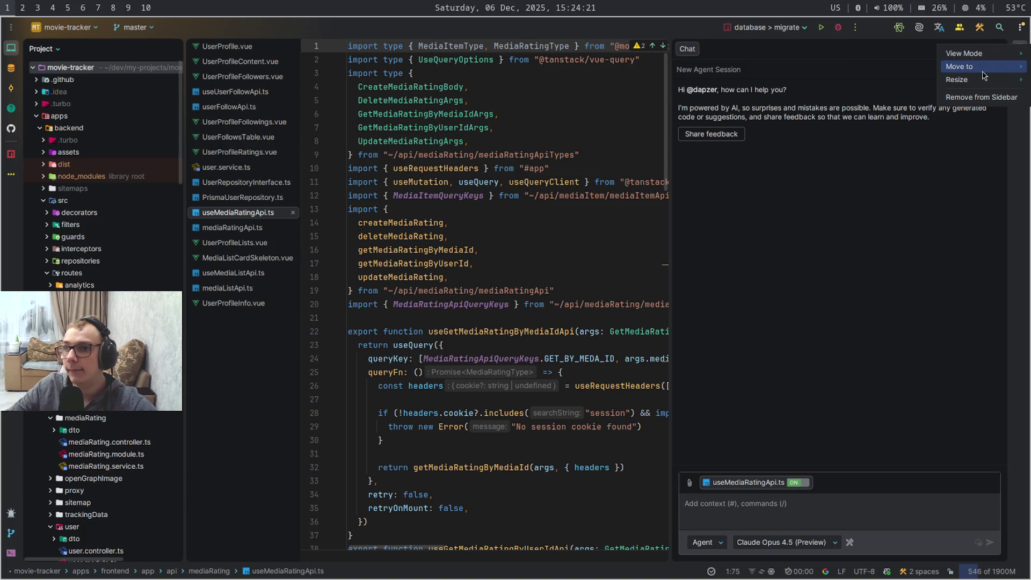
{"action": "left_click", "coordinate": [996, 97]}
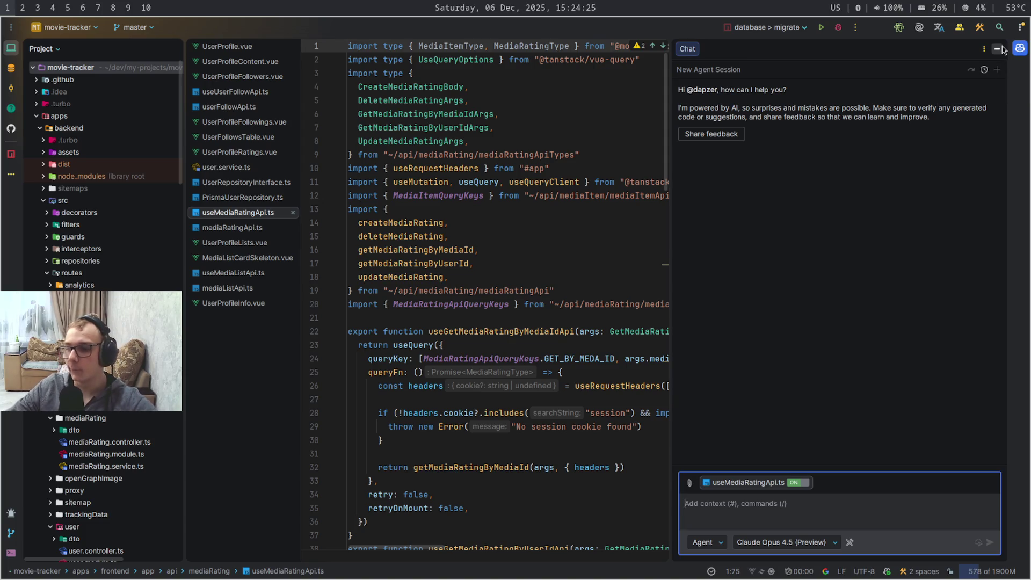
{"action": "left_click", "coordinate": [998, 49]}
{"action": "key", "text": "super+4"}
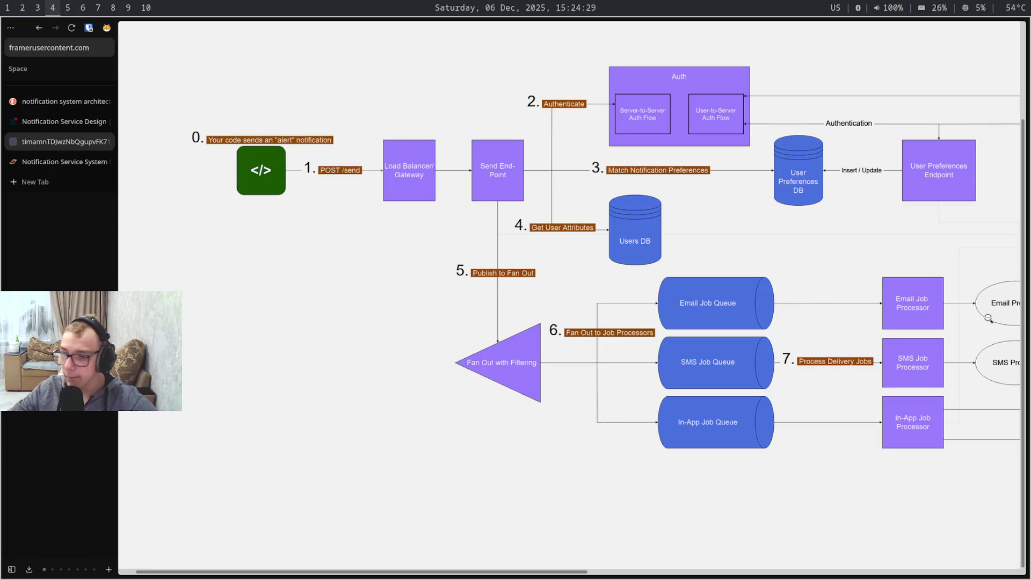
{"action": "scroll", "coordinate": [989, 317], "scroll_direction": "right", "scroll_amount": 1}
{"action": "scroll", "coordinate": [979, 323], "scroll_direction": "right", "scroll_amount": 2}
{"action": "scroll", "coordinate": [960, 334], "scroll_direction": "right", "scroll_amount": 5}
{"action": "scroll", "coordinate": [944, 346], "scroll_direction": "right", "scroll_amount": 8}
{"action": "scroll", "coordinate": [945, 346], "scroll_direction": "right", "scroll_amount": 3}
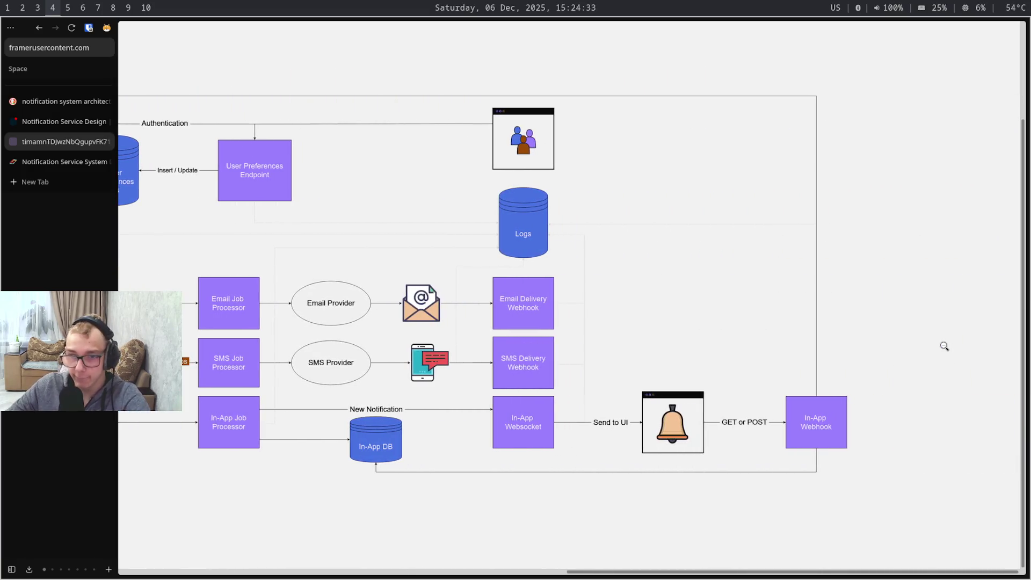
{"action": "scroll", "coordinate": [945, 346], "scroll_direction": "left", "scroll_amount": 1}
{"action": "scroll", "coordinate": [945, 346], "scroll_direction": "left", "scroll_amount": 1}
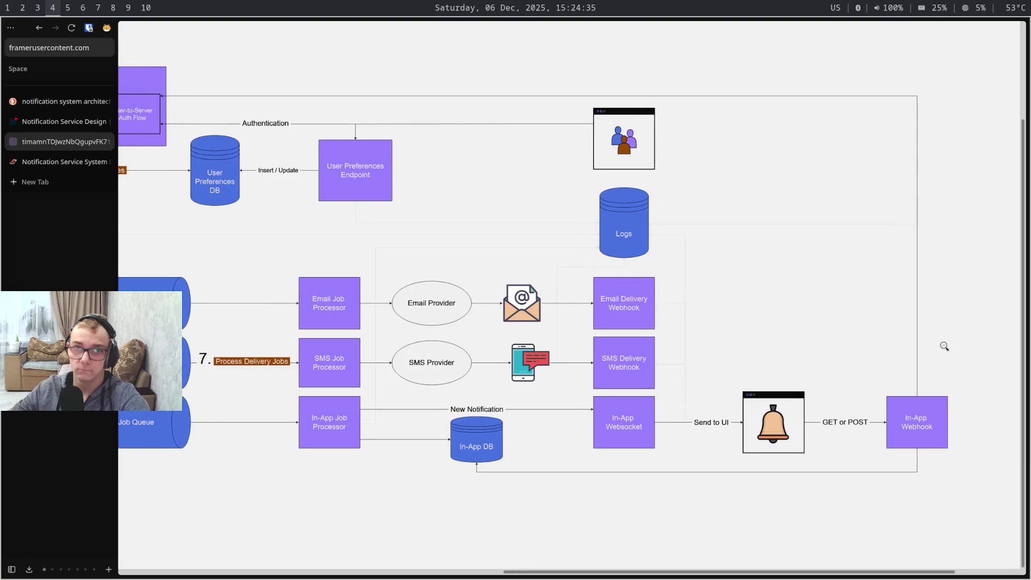
{"action": "scroll", "coordinate": [945, 346], "scroll_direction": "left", "scroll_amount": 5}
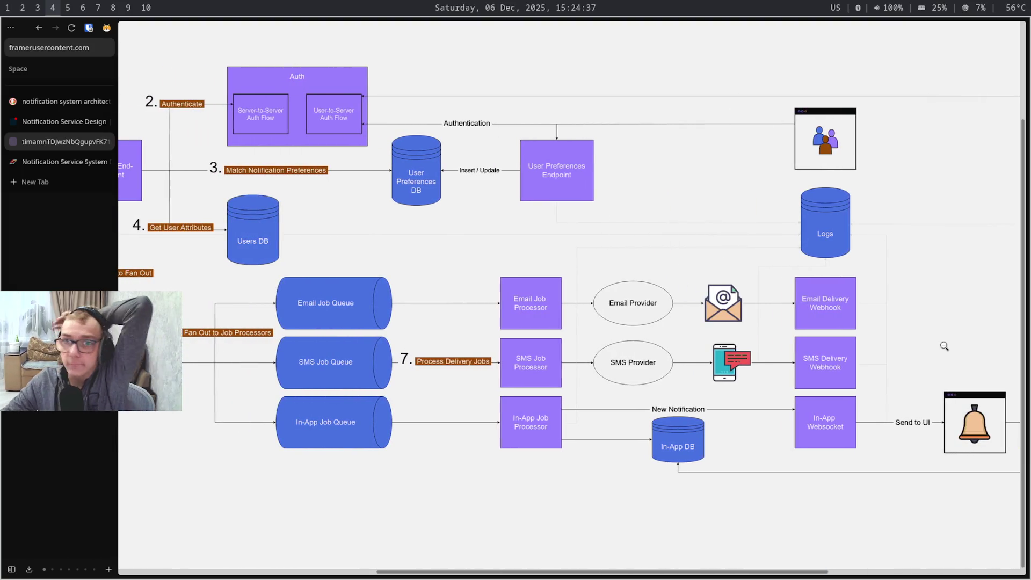
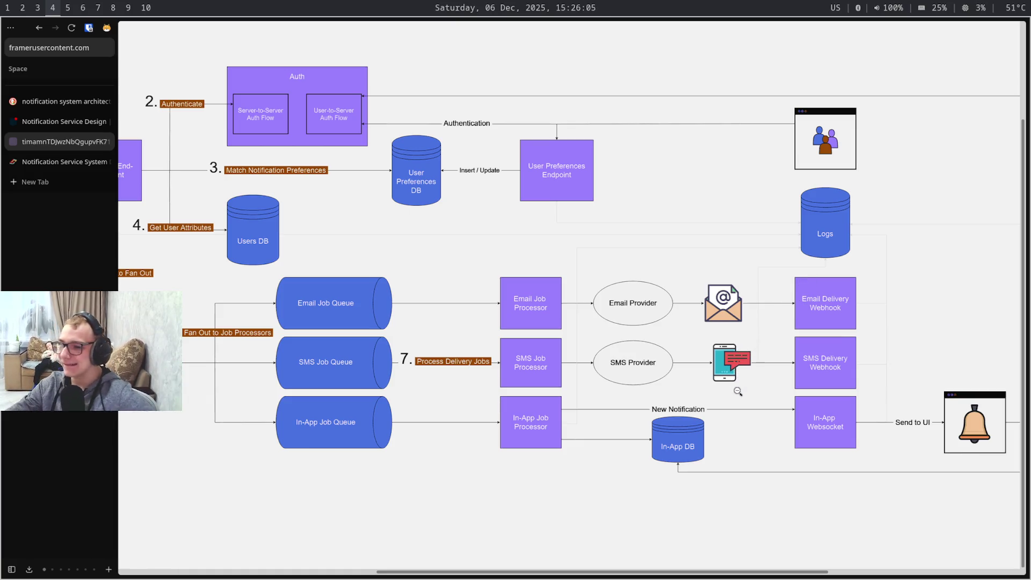
Bring up the Notification Service Design article tab in the browser
{"action": "key", "text": "ctrl+shift+Tab"}
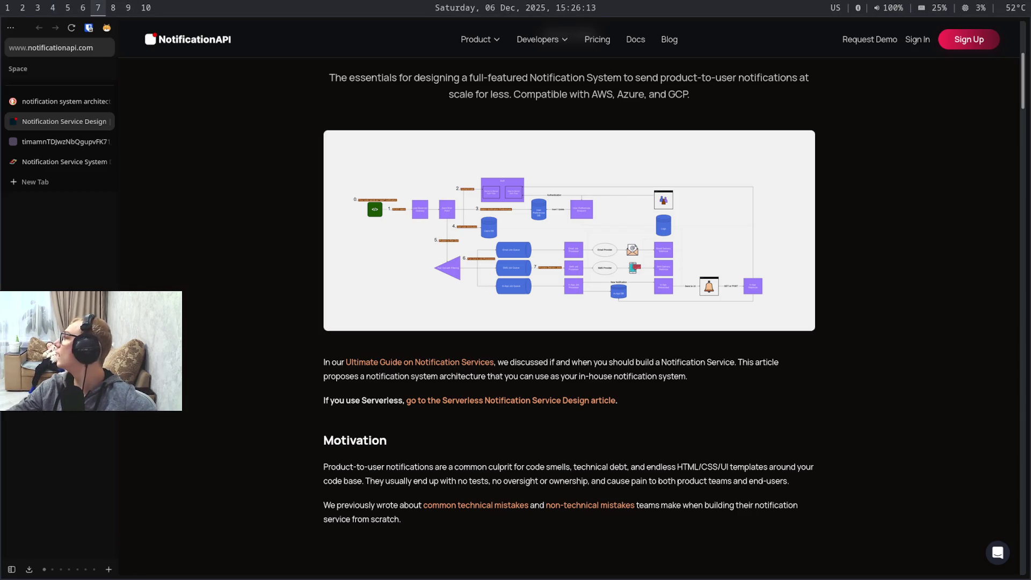
{"action": "key", "text": "super+9"}
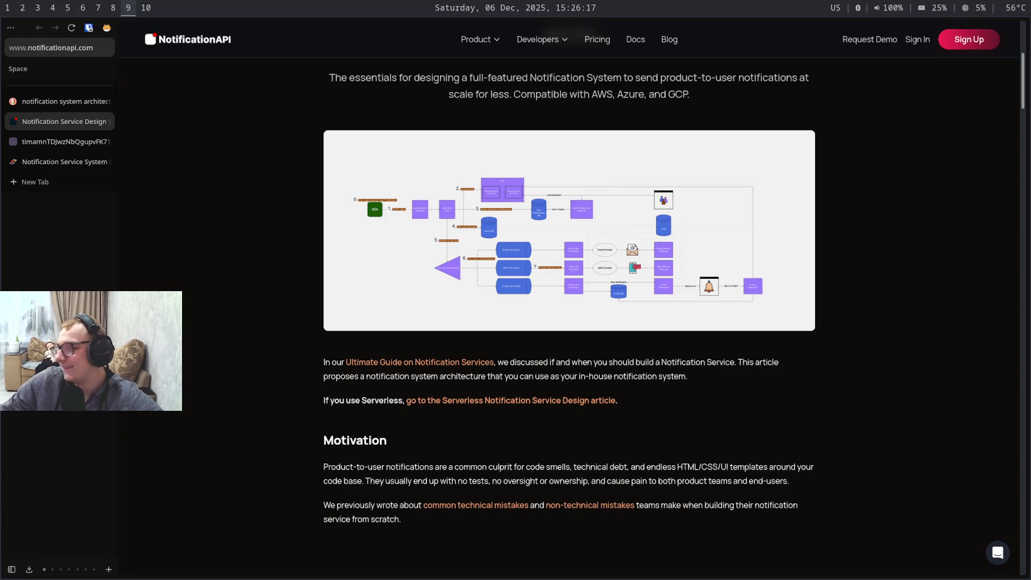
Read the NotificationAPI article to its footer, then move to the Obsidian architecture drawing
{"action": "key", "text": "super+4"}
{"action": "scroll", "coordinate": [617, 309], "scroll_direction": "down", "scroll_amount": 10}
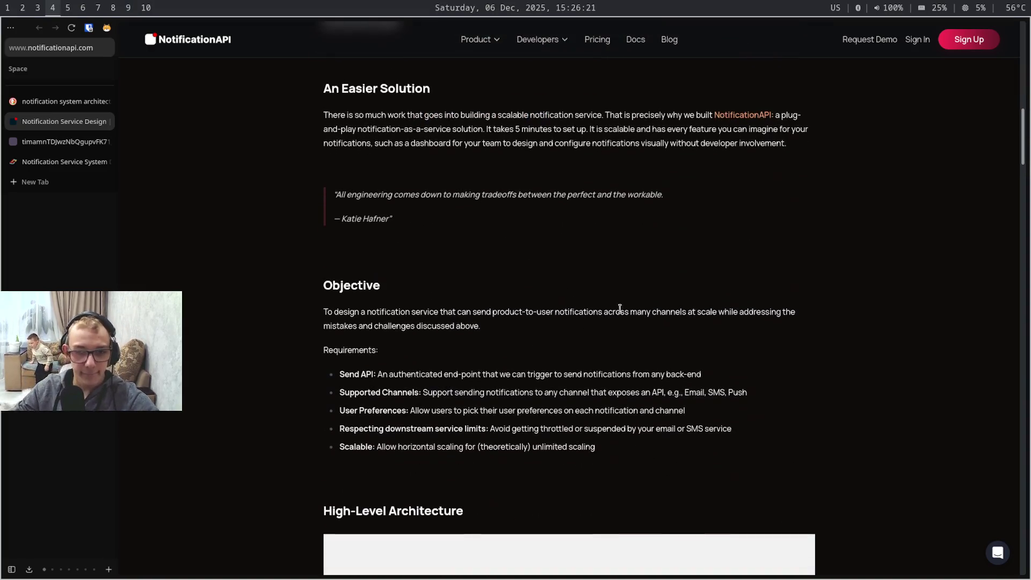
{"action": "scroll", "coordinate": [629, 311], "scroll_direction": "down", "scroll_amount": 5}
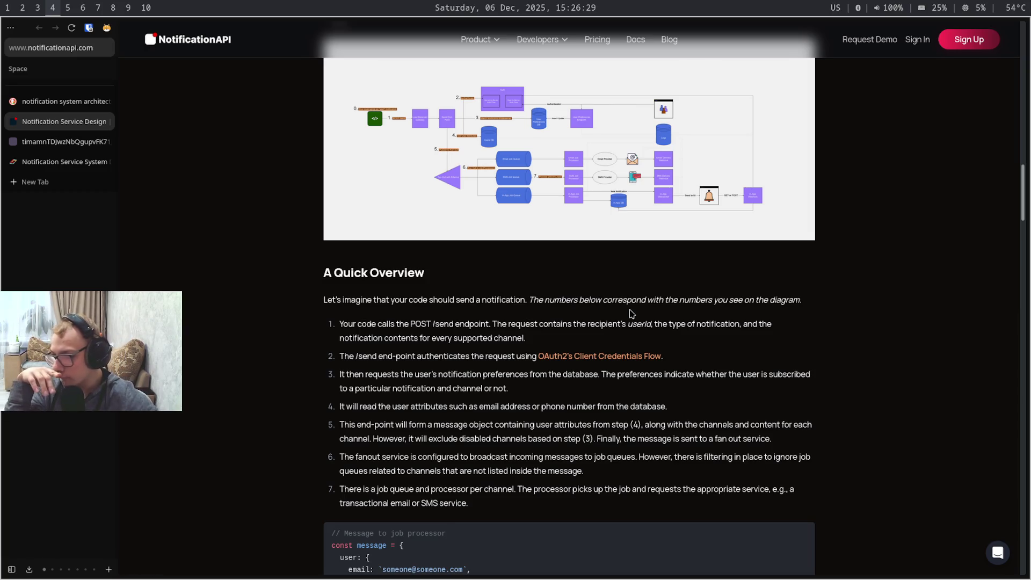
{"action": "scroll", "coordinate": [631, 314], "scroll_direction": "down", "scroll_amount": 5}
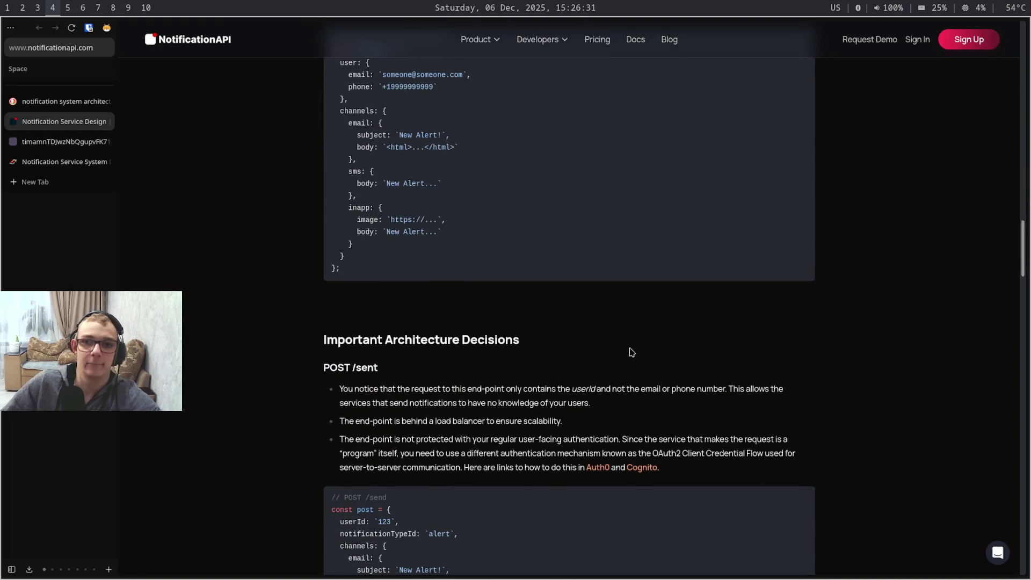
{"action": "scroll", "coordinate": [641, 424], "scroll_direction": "down", "scroll_amount": 5}
{"action": "scroll", "coordinate": [652, 447], "scroll_direction": "down", "scroll_amount": 1}
{"action": "scroll", "coordinate": [650, 448], "scroll_direction": "up", "scroll_amount": 6}
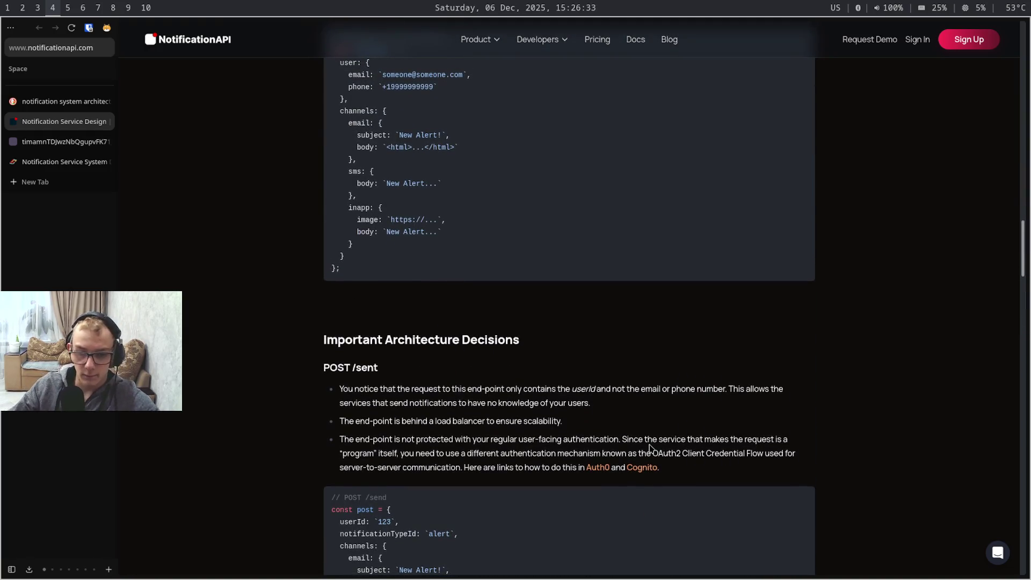
{"action": "scroll", "coordinate": [651, 448], "scroll_direction": "up", "scroll_amount": 4}
{"action": "scroll", "coordinate": [650, 449], "scroll_direction": "up", "scroll_amount": 1}
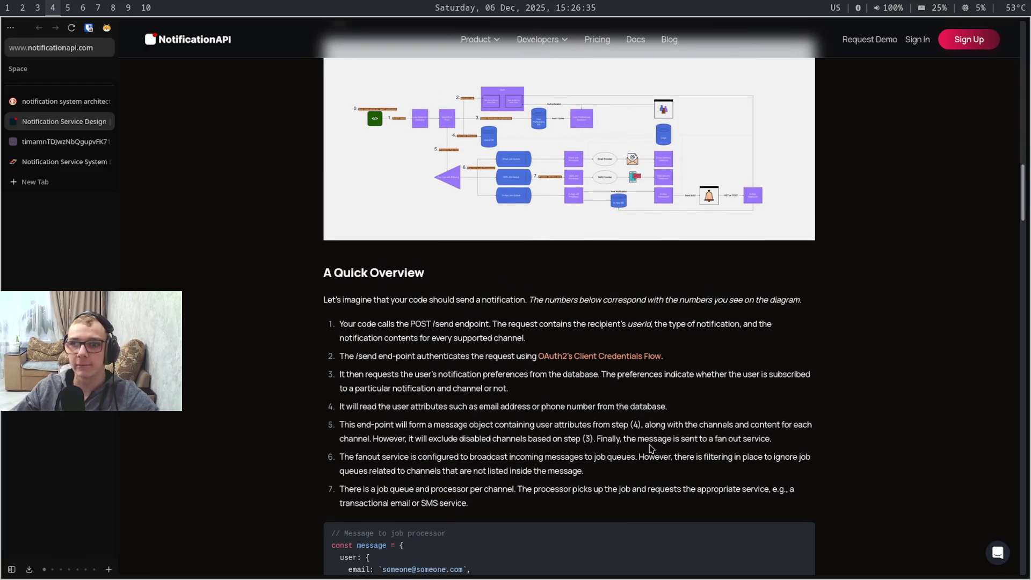
{"action": "scroll", "coordinate": [650, 448], "scroll_direction": "down", "scroll_amount": 1}
{"action": "scroll", "coordinate": [651, 449], "scroll_direction": "down", "scroll_amount": 4}
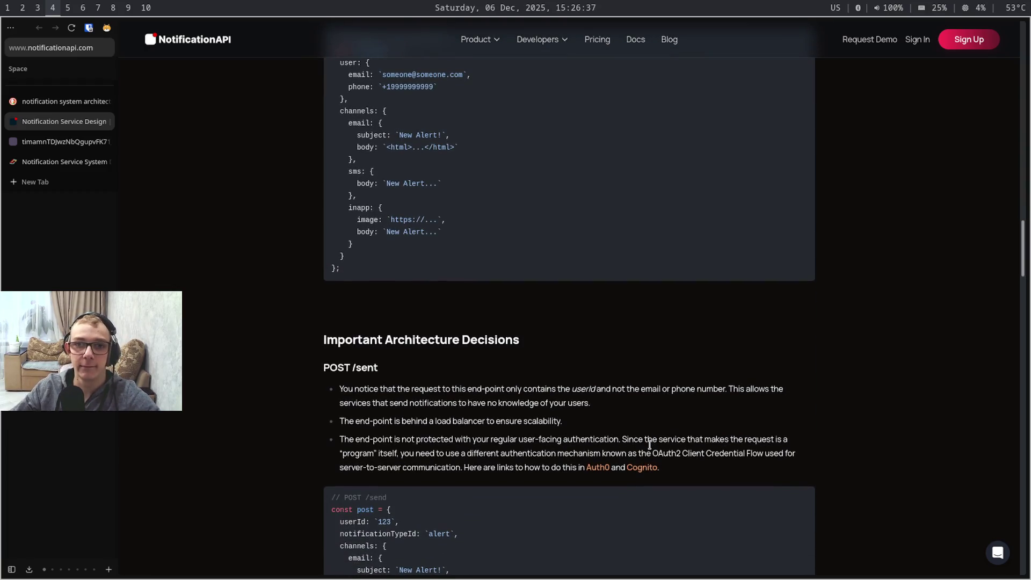
{"action": "scroll", "coordinate": [651, 445], "scroll_direction": "up", "scroll_amount": 1}
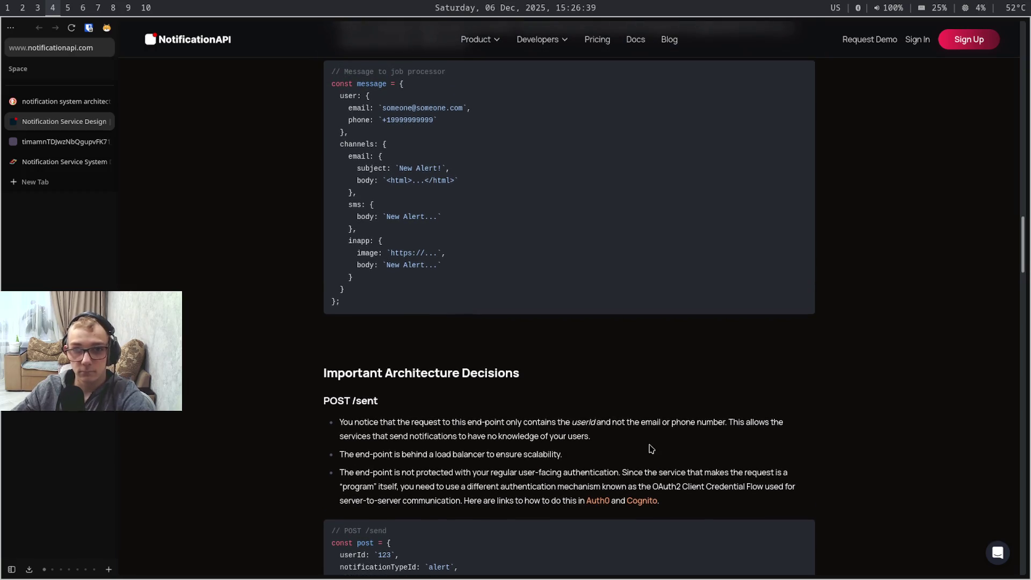
{"action": "scroll", "coordinate": [651, 449], "scroll_direction": "up", "scroll_amount": 1}
{"action": "scroll", "coordinate": [651, 449], "scroll_direction": "down", "scroll_amount": 1}
{"action": "scroll", "coordinate": [650, 449], "scroll_direction": "down", "scroll_amount": 1}
{"action": "scroll", "coordinate": [651, 448], "scroll_direction": "down", "scroll_amount": 2}
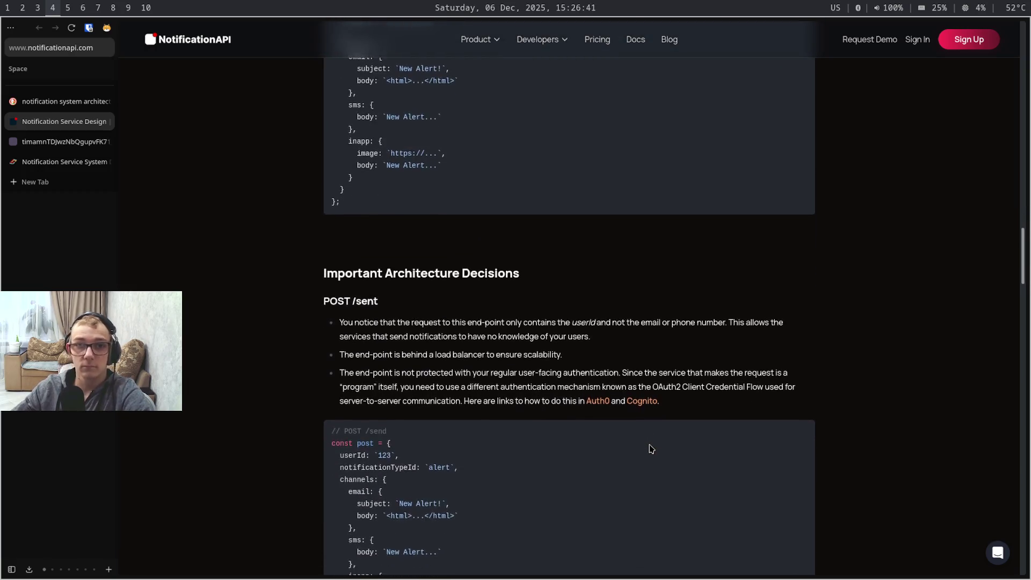
{"action": "scroll", "coordinate": [650, 448], "scroll_direction": "down", "scroll_amount": 2}
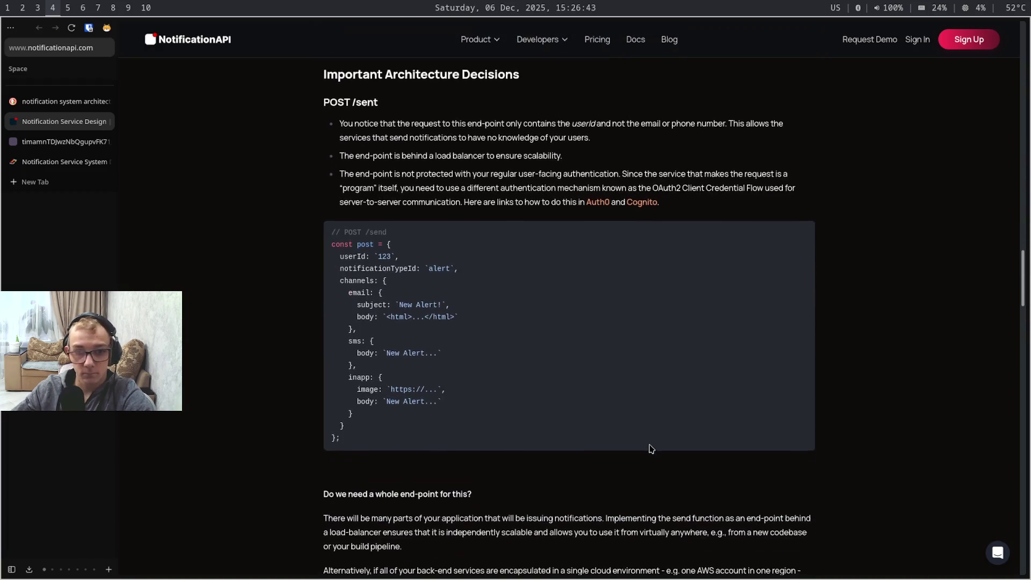
{"action": "scroll", "coordinate": [650, 448], "scroll_direction": "down", "scroll_amount": 1}
{"action": "scroll", "coordinate": [650, 448], "scroll_direction": "down", "scroll_amount": 3}
{"action": "scroll", "coordinate": [650, 448], "scroll_direction": "down", "scroll_amount": 3}
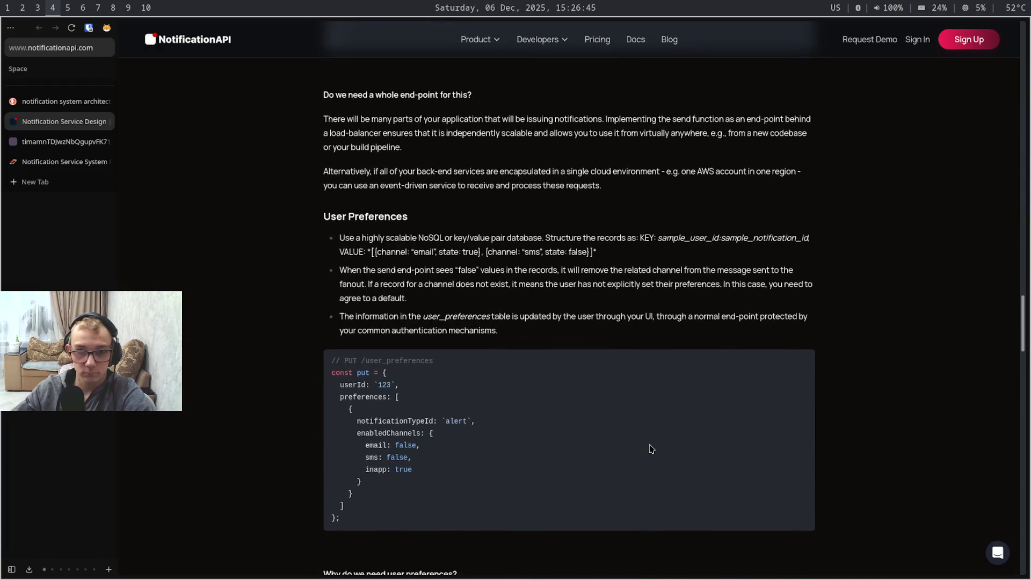
{"action": "scroll", "coordinate": [650, 448], "scroll_direction": "down", "scroll_amount": 2}
{"action": "scroll", "coordinate": [650, 448], "scroll_direction": "down", "scroll_amount": 5}
{"action": "scroll", "coordinate": [650, 449], "scroll_direction": "down", "scroll_amount": 2}
{"action": "scroll", "coordinate": [650, 448], "scroll_direction": "down", "scroll_amount": 5}
{"action": "scroll", "coordinate": [650, 448], "scroll_direction": "down", "scroll_amount": 1}
{"action": "scroll", "coordinate": [650, 448], "scroll_direction": "down", "scroll_amount": 2}
{"action": "scroll", "coordinate": [651, 448], "scroll_direction": "down", "scroll_amount": 1}
{"action": "scroll", "coordinate": [651, 448], "scroll_direction": "down", "scroll_amount": 4}
{"action": "scroll", "coordinate": [650, 448], "scroll_direction": "down", "scroll_amount": 2}
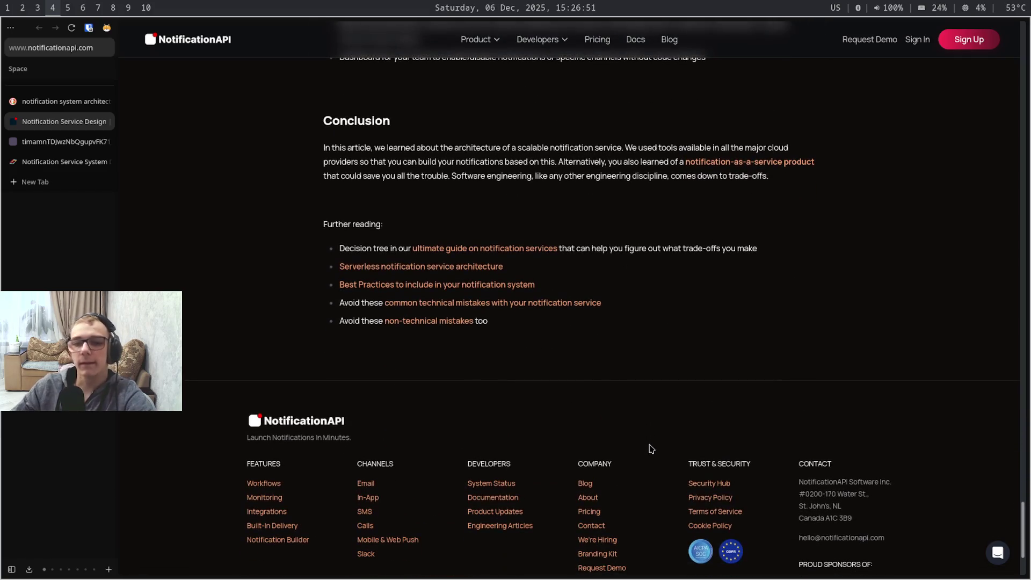
{"action": "scroll", "coordinate": [650, 448], "scroll_direction": "down", "scroll_amount": 1}
{"action": "scroll", "coordinate": [651, 448], "scroll_direction": "down", "scroll_amount": 1}
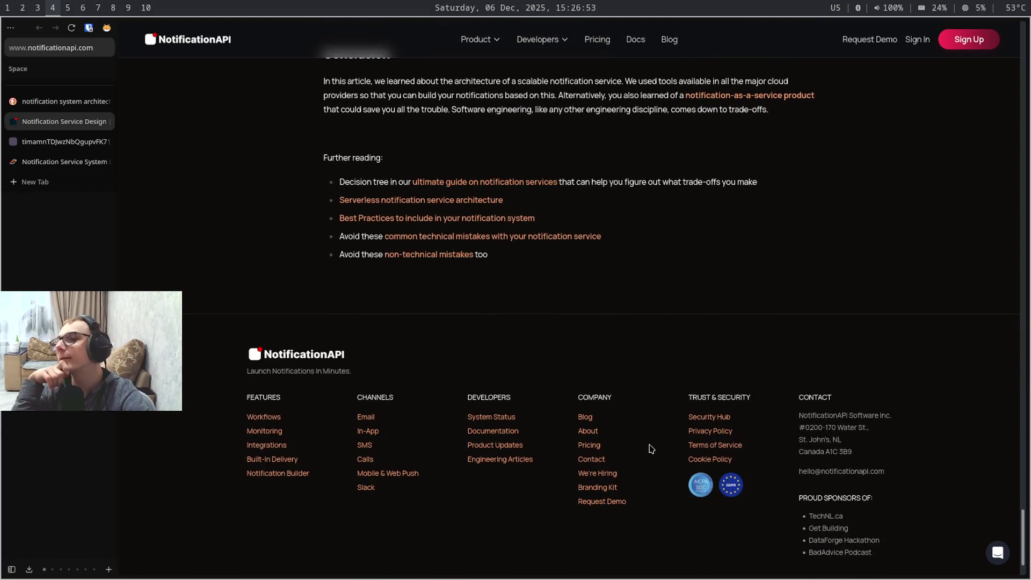
{"action": "key", "text": "super+5"}
{"action": "key", "text": "super+6"}
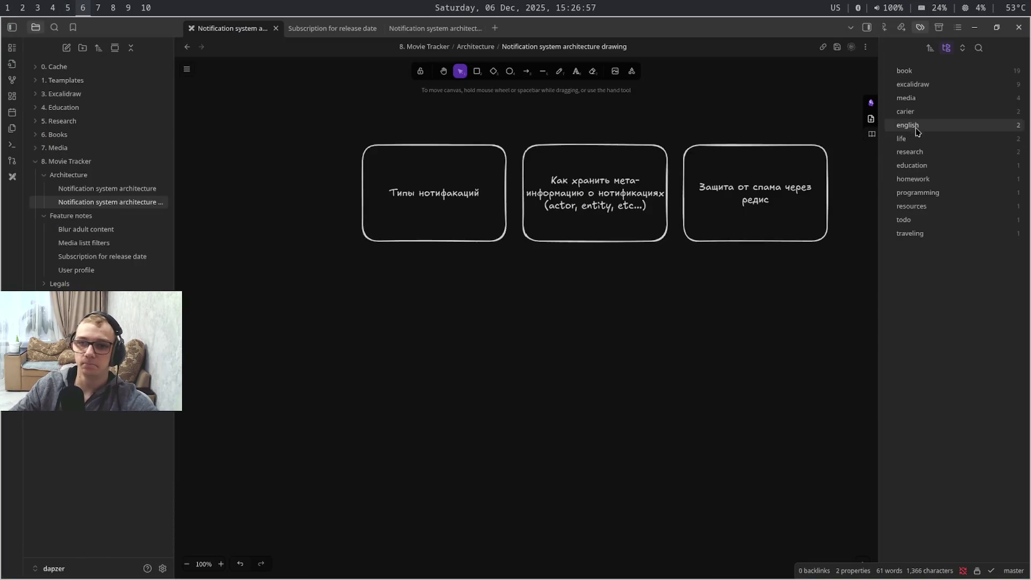
Duplicate the Типы нотифакаций box and align the copy at the left of the row
{"action": "left_click", "coordinate": [510, 211]}
{"action": "key", "text": "ctrl+c"}
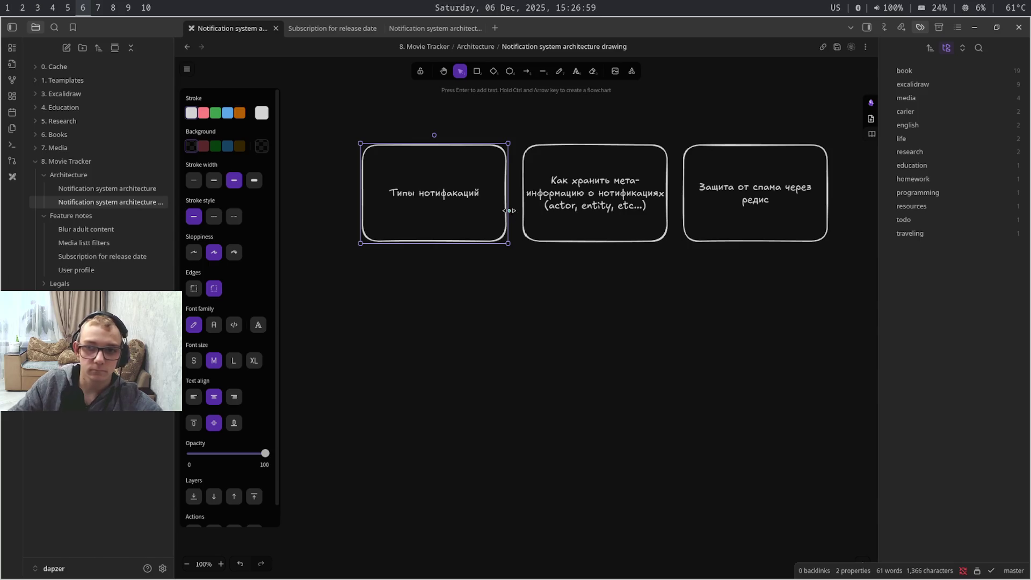
{"action": "key", "text": "ctrl+v"}
{"action": "left_click_drag", "start_coordinate": [534, 247], "coordinate": [304, 188]}
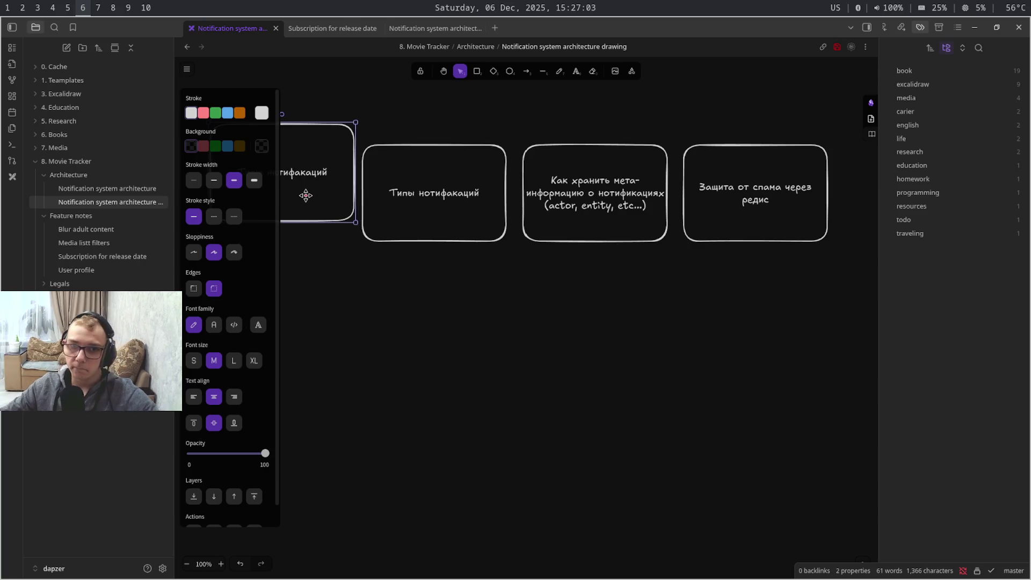
{"action": "left_click_drag", "start_coordinate": [306, 187], "coordinate": [301, 216]}
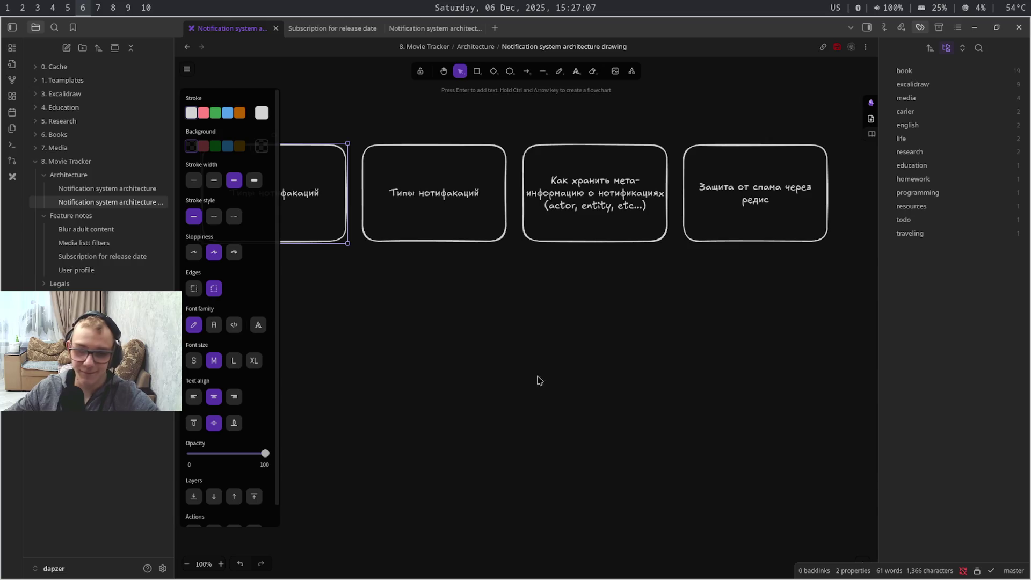
{"action": "left_click_drag", "start_coordinate": [564, 381], "coordinate": [785, 392]}
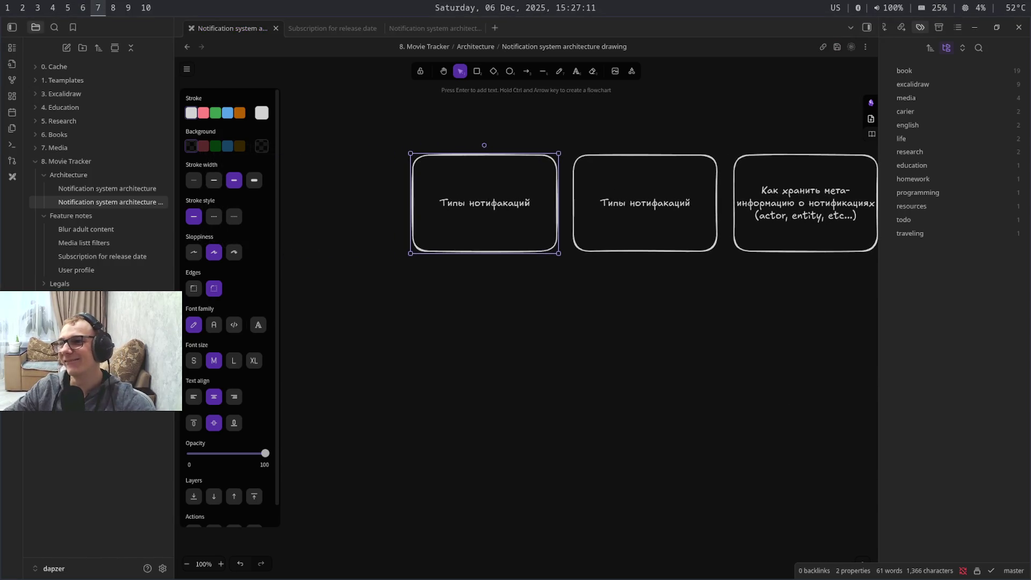
Start editing the copied box's label, then move to the browser with a new tab for searching
{"action": "key", "text": "super+9"}
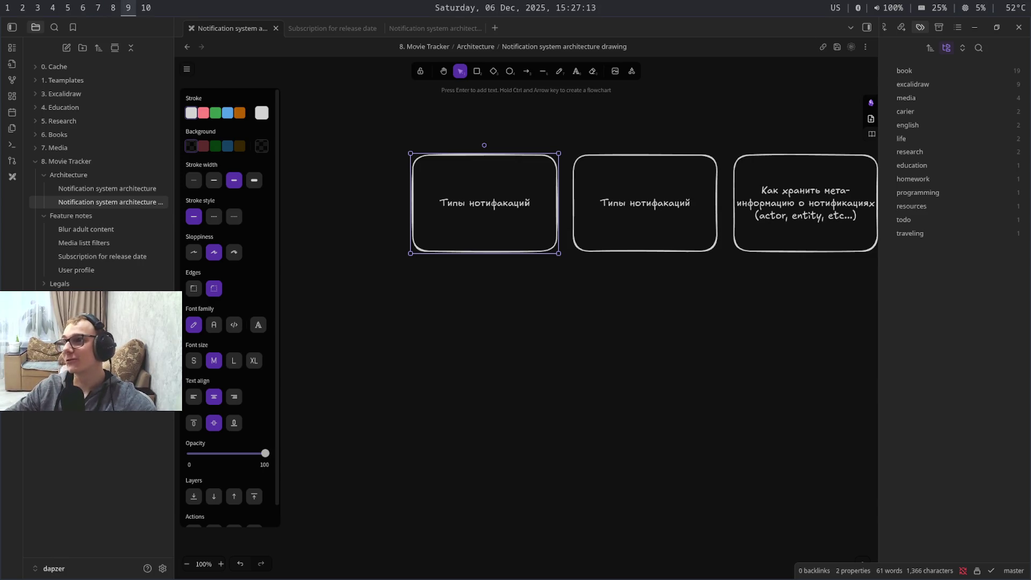
{"action": "key", "text": "super+6"}
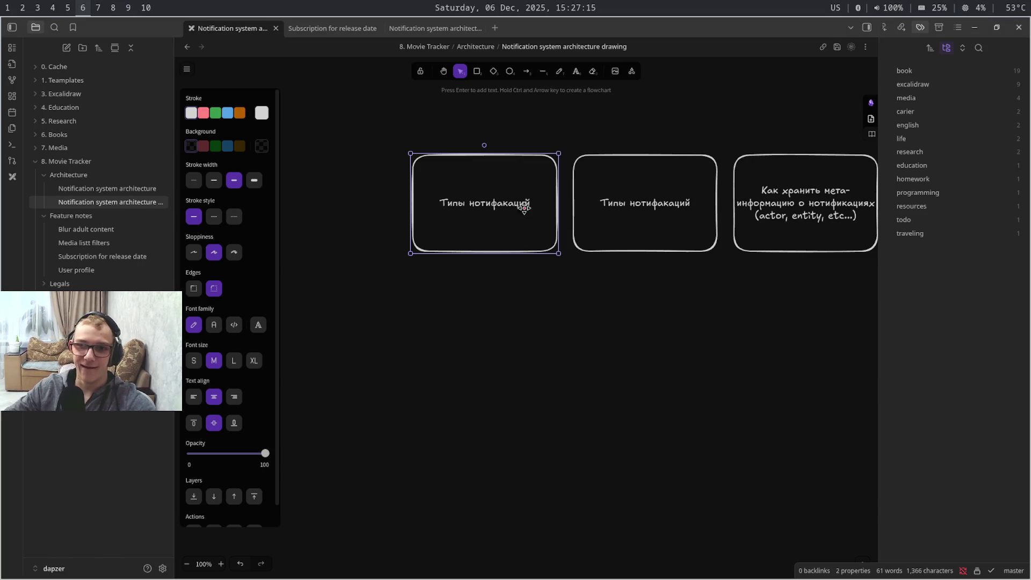
{"action": "double_click", "coordinate": [524, 210]}
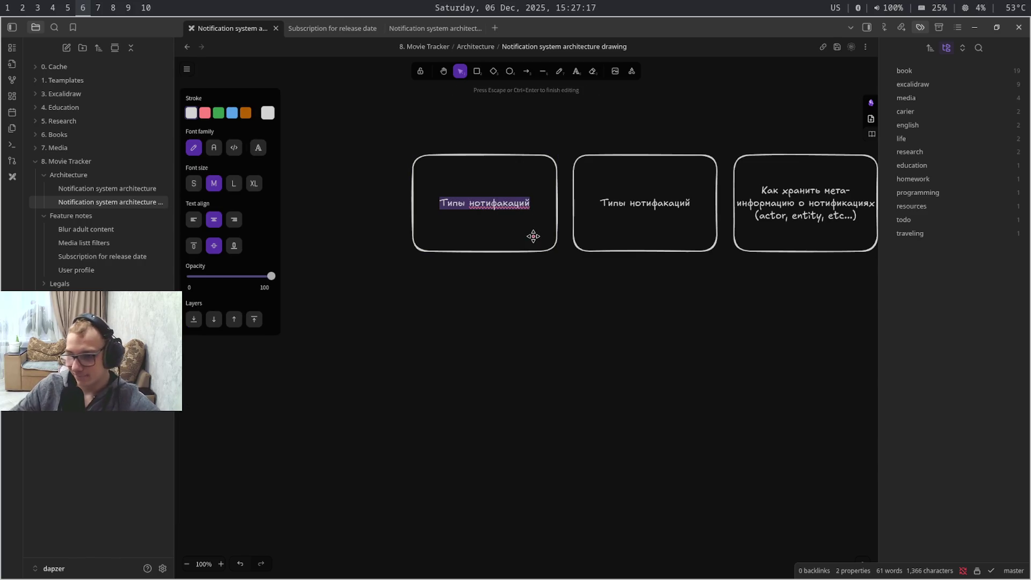
{"action": "key", "text": "super+4"}
{"action": "key", "text": "ctrl+t"}
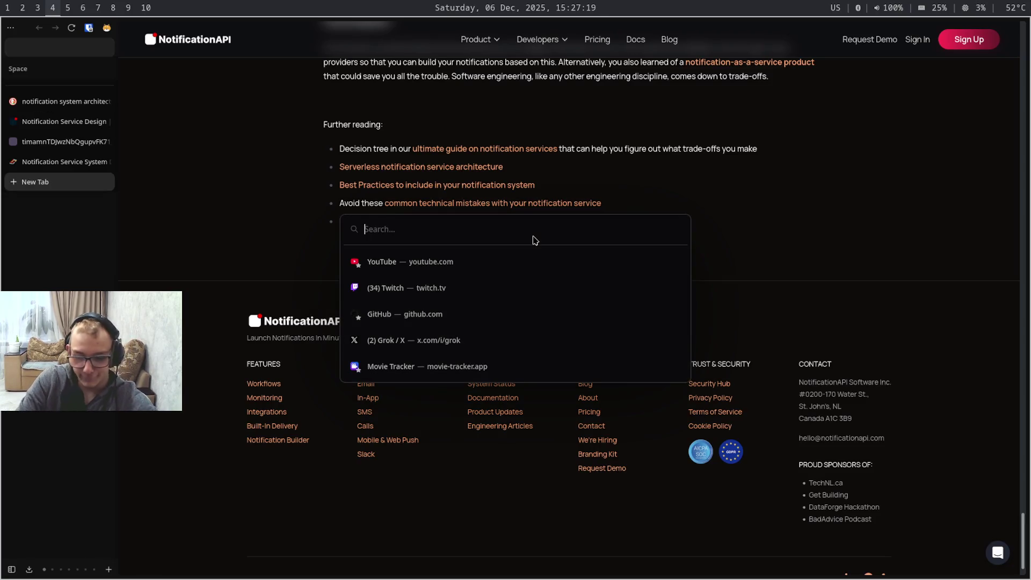
{"action": "type", "text": "her"}
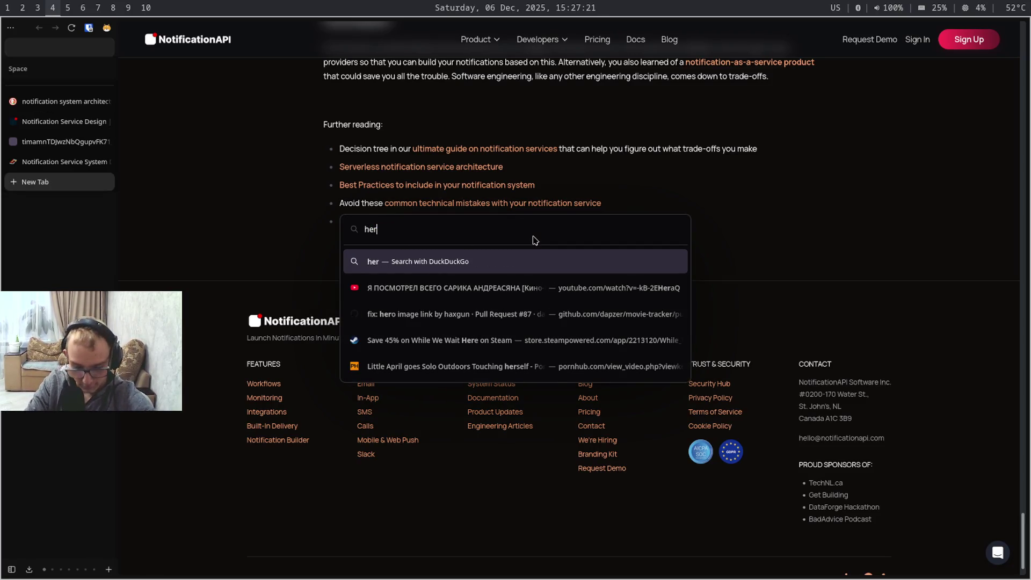
{"action": "type", "text": "m"}
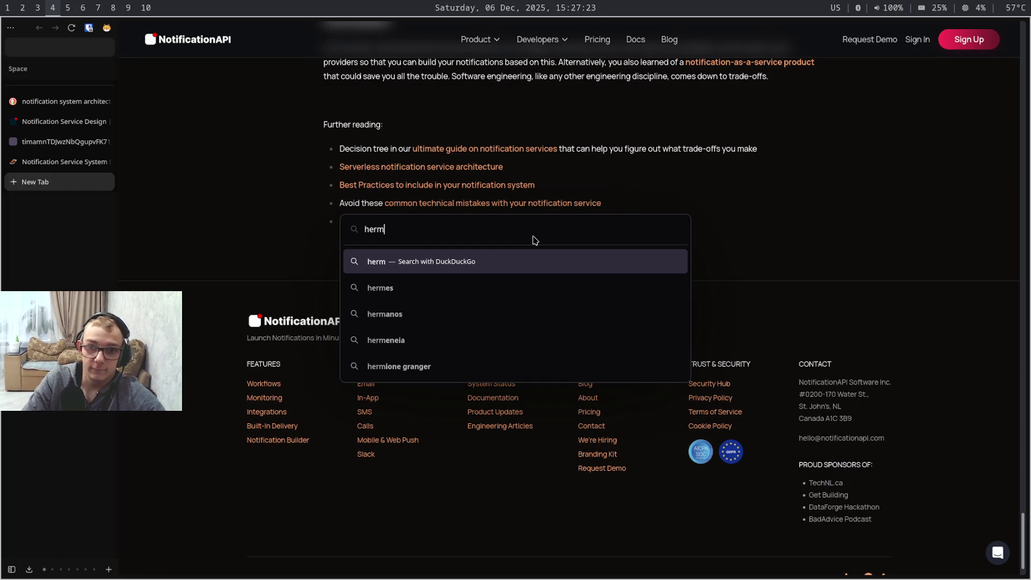
{"action": "type", "text": "an"}
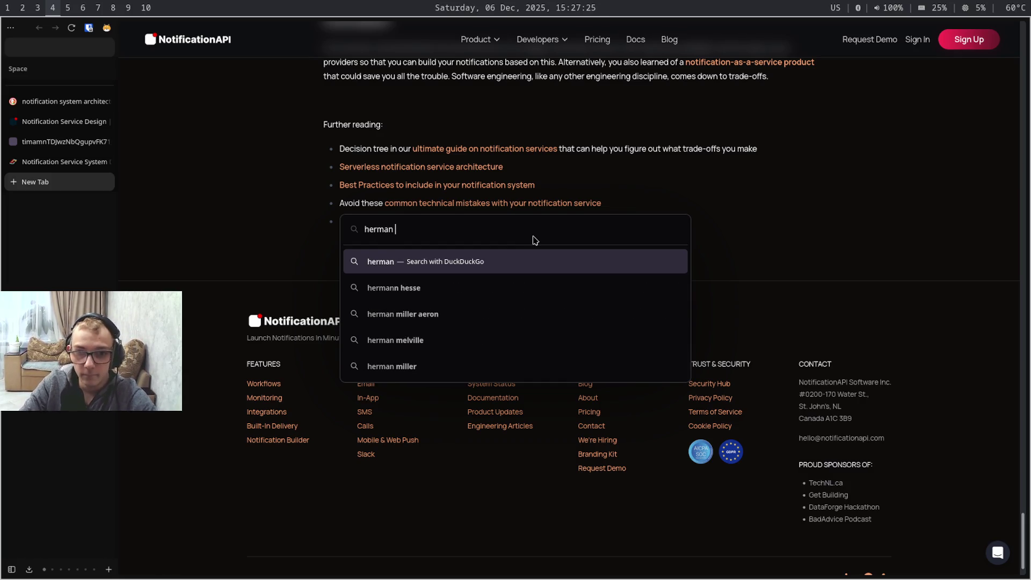
Search DuckDuckGo for 'herman miller aeron', view the Aeron chair page, close it and return to the diagram tab
{"action": "key", "text": "Down"}
{"action": "key", "text": "Down"}
{"action": "key", "text": "Return"}
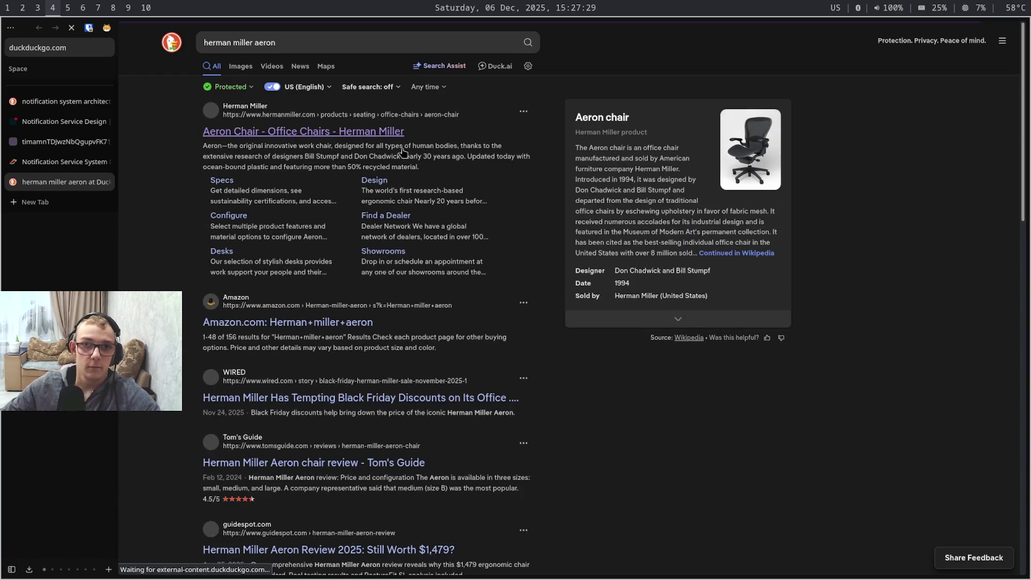
{"action": "left_click", "coordinate": [367, 139]}
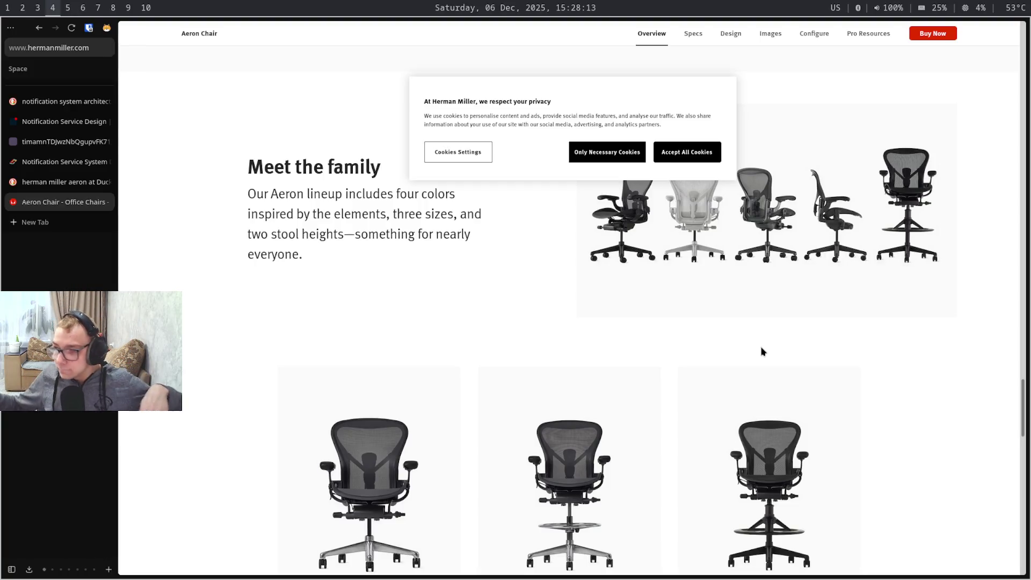
{"action": "scroll", "coordinate": [761, 352], "scroll_direction": "down", "scroll_amount": 3}
{"action": "scroll", "coordinate": [771, 305], "scroll_direction": "down", "scroll_amount": 5}
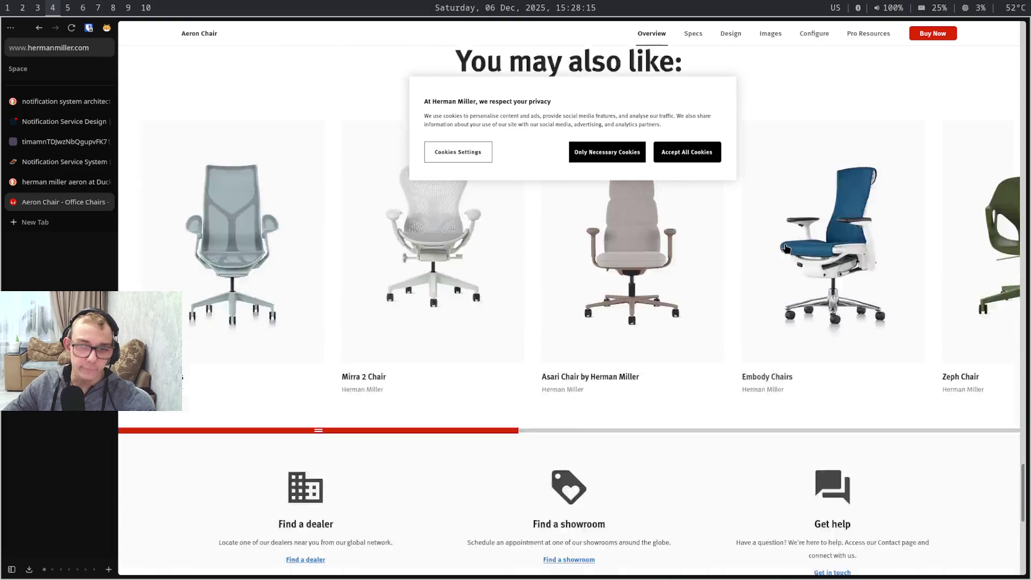
{"action": "scroll", "coordinate": [783, 244], "scroll_direction": "down", "scroll_amount": 4}
{"action": "scroll", "coordinate": [783, 244], "scroll_direction": "down", "scroll_amount": 1}
{"action": "scroll", "coordinate": [786, 249], "scroll_direction": "up", "scroll_amount": 3}
{"action": "scroll", "coordinate": [787, 248], "scroll_direction": "up", "scroll_amount": 3}
{"action": "scroll", "coordinate": [786, 248], "scroll_direction": "up", "scroll_amount": 5}
{"action": "key", "text": "ctrl+w"}
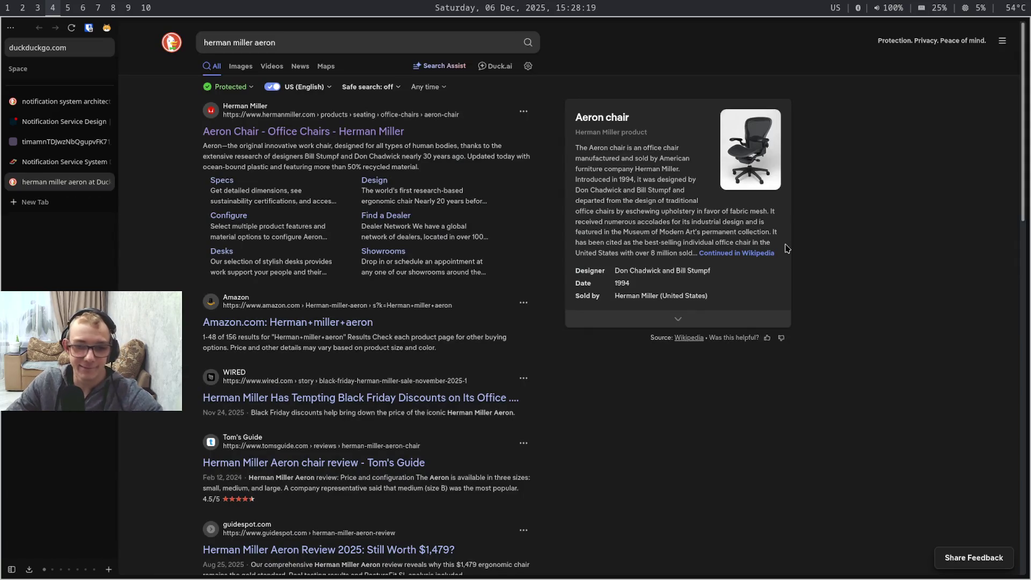
{"action": "key", "text": "ctrl+shift+Tab"}
{"action": "key", "text": "ctrl+shift+Tab"}
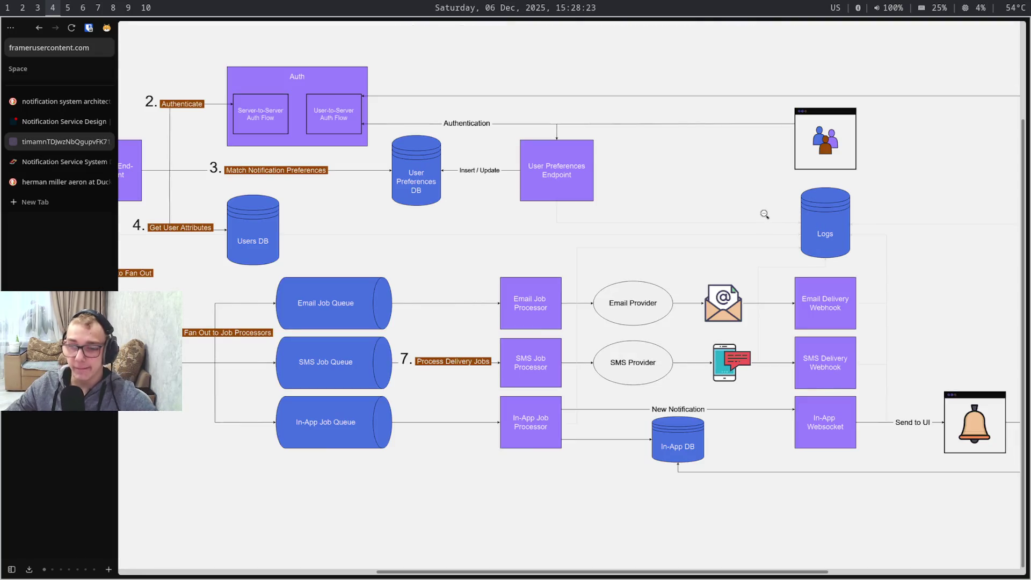
{"action": "scroll", "coordinate": [764, 213], "scroll_direction": "left", "scroll_amount": 1}
{"action": "scroll", "coordinate": [764, 213], "scroll_direction": "left", "scroll_amount": 1}
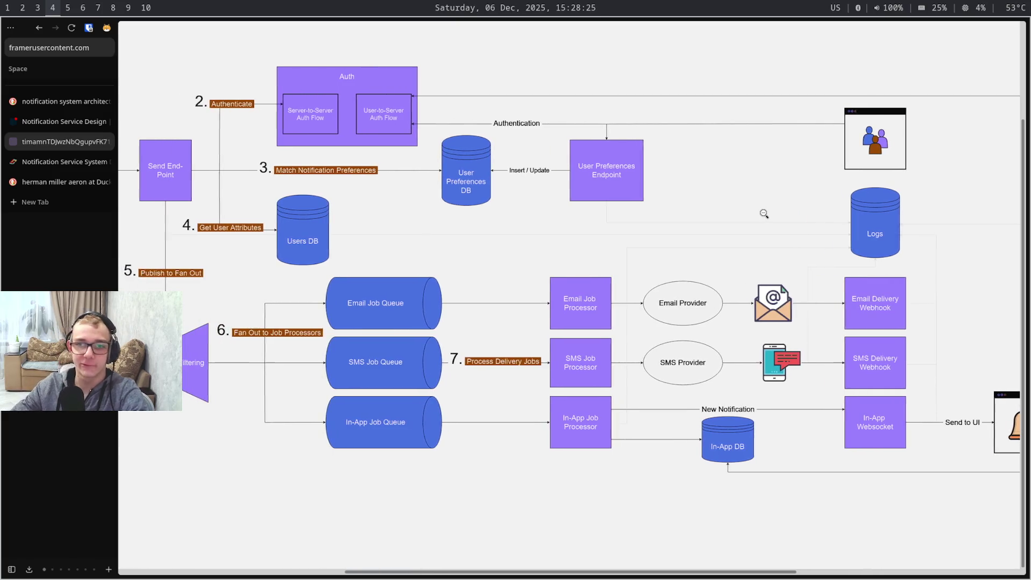
{"action": "scroll", "coordinate": [764, 214], "scroll_direction": "left", "scroll_amount": 2}
{"action": "scroll", "coordinate": [764, 214], "scroll_direction": "left", "scroll_amount": 3}
{"action": "scroll", "coordinate": [764, 214], "scroll_direction": "right", "scroll_amount": 1}
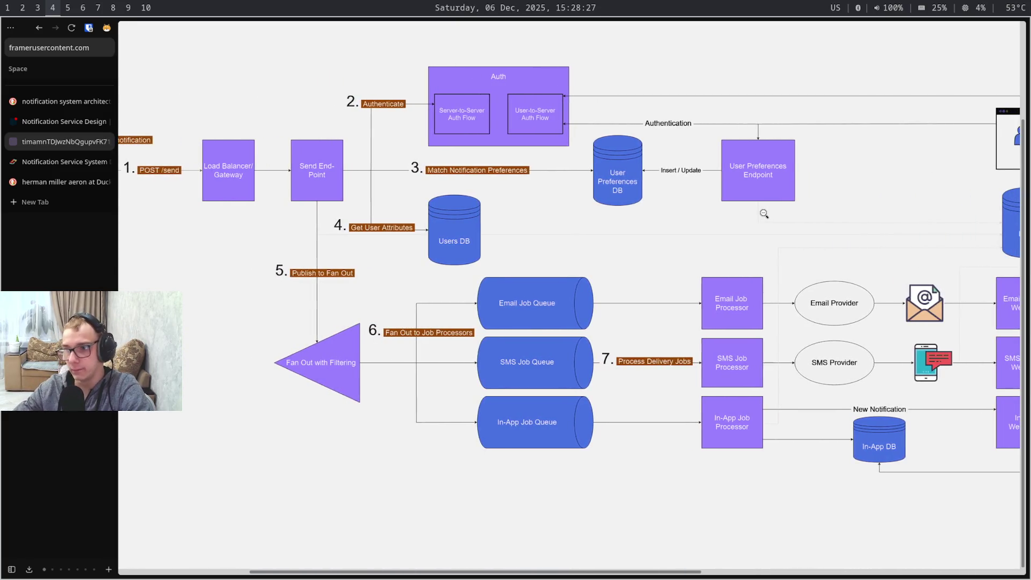
{"action": "scroll", "coordinate": [764, 213], "scroll_direction": "right", "scroll_amount": 3}
{"action": "scroll", "coordinate": [764, 214], "scroll_direction": "right", "scroll_amount": 4}
{"action": "scroll", "coordinate": [764, 213], "scroll_direction": "left", "scroll_amount": 1}
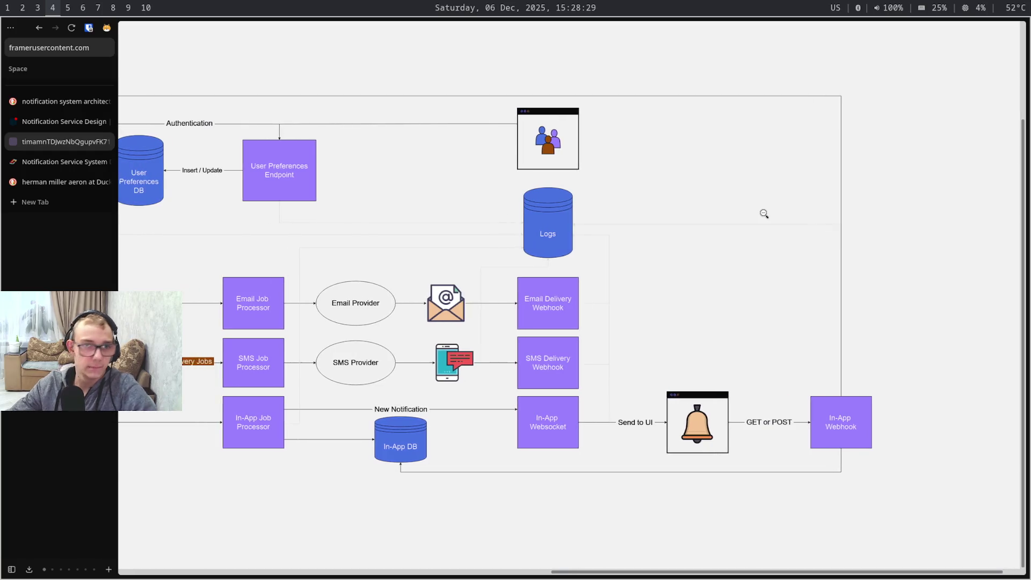
Close the enlarged architecture diagram and return to the Obsidian drawing note
{"action": "left_click", "coordinate": [764, 214]}
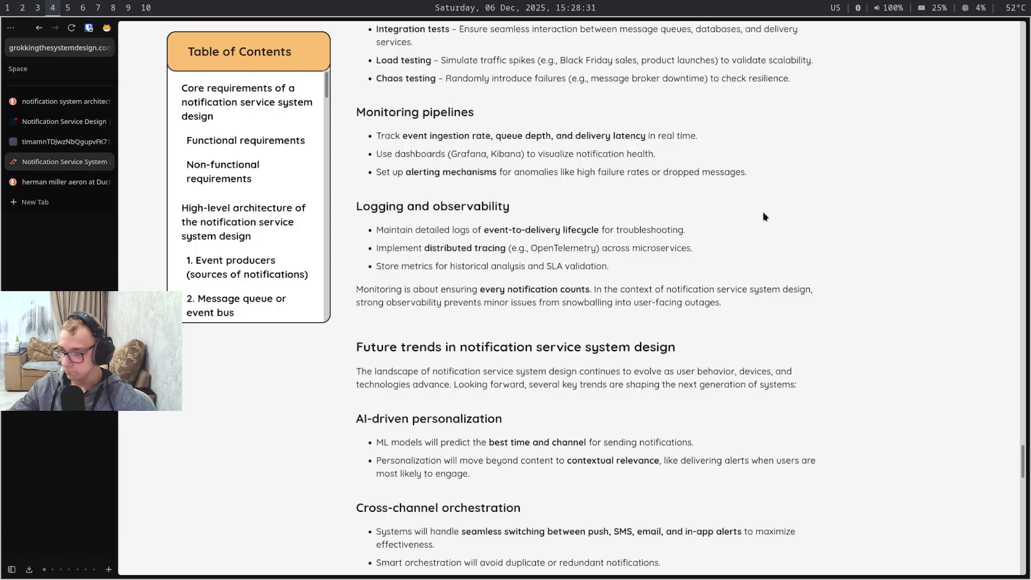
{"action": "key", "text": "super+5"}
{"action": "key", "text": "super+6"}
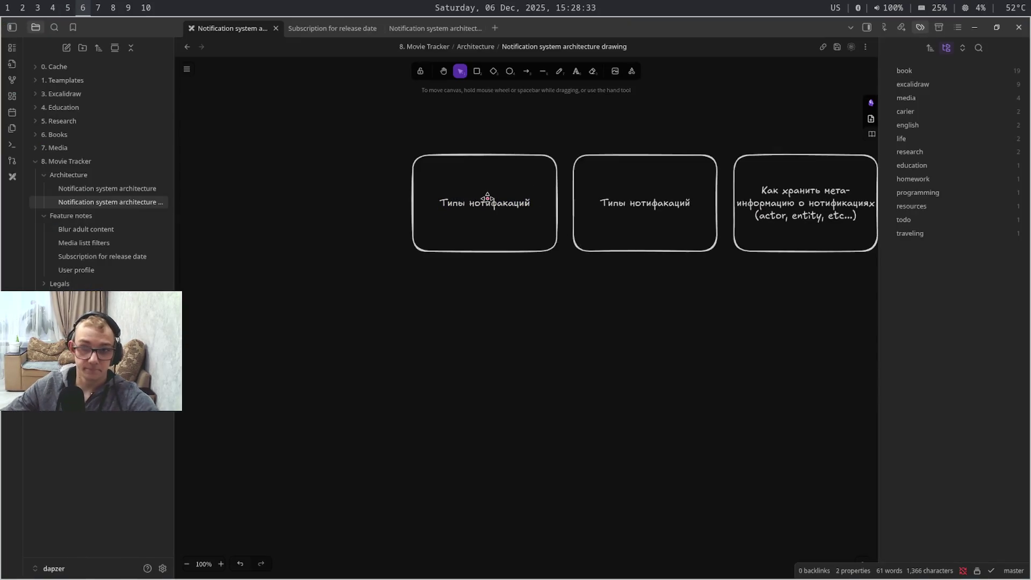
Replace the first box's label with Кан, then return to the browser article
{"action": "double_click", "coordinate": [488, 200]}
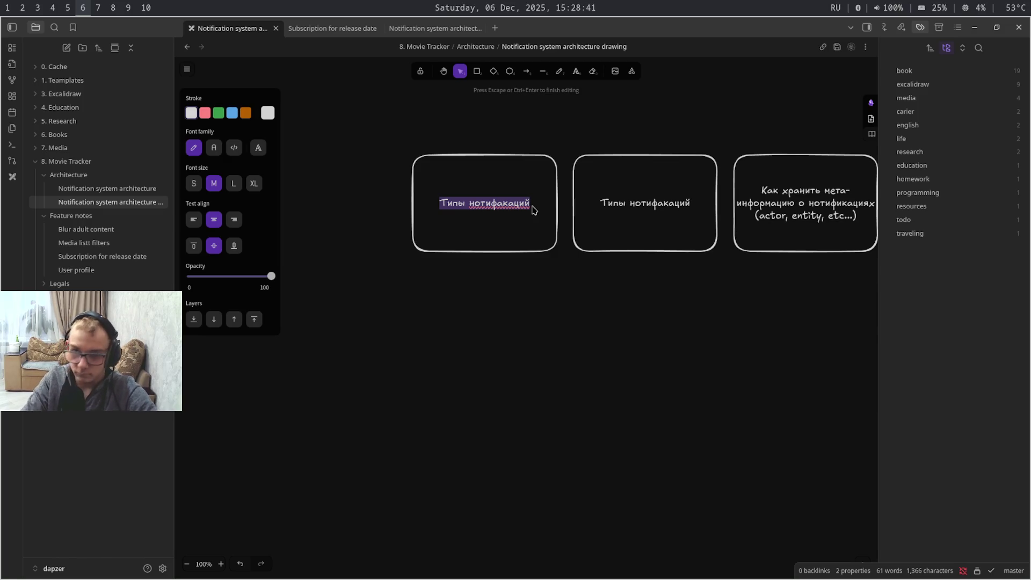
{"action": "type", "text": "Кан"}
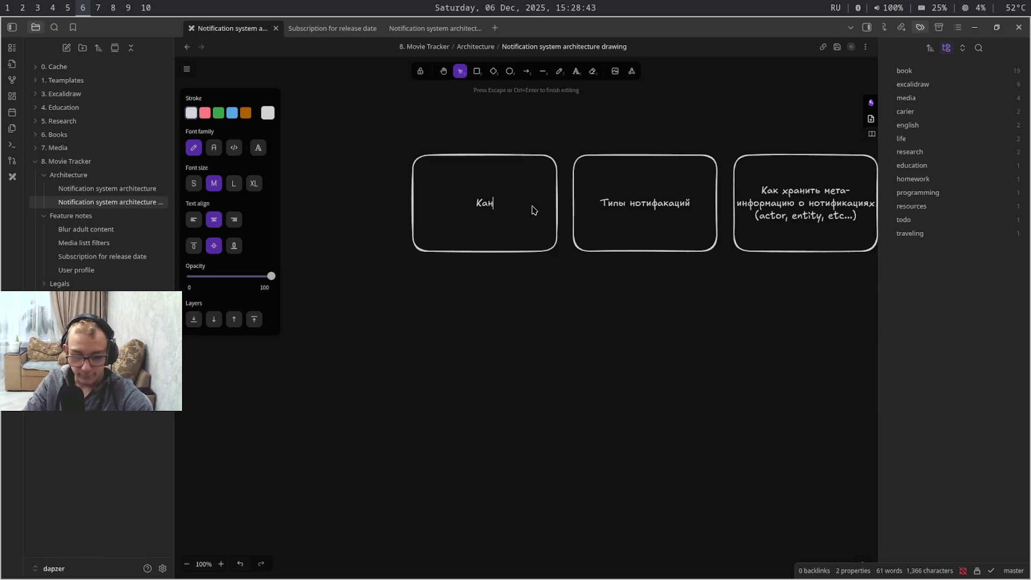
{"action": "key", "text": "ctrl+a"}
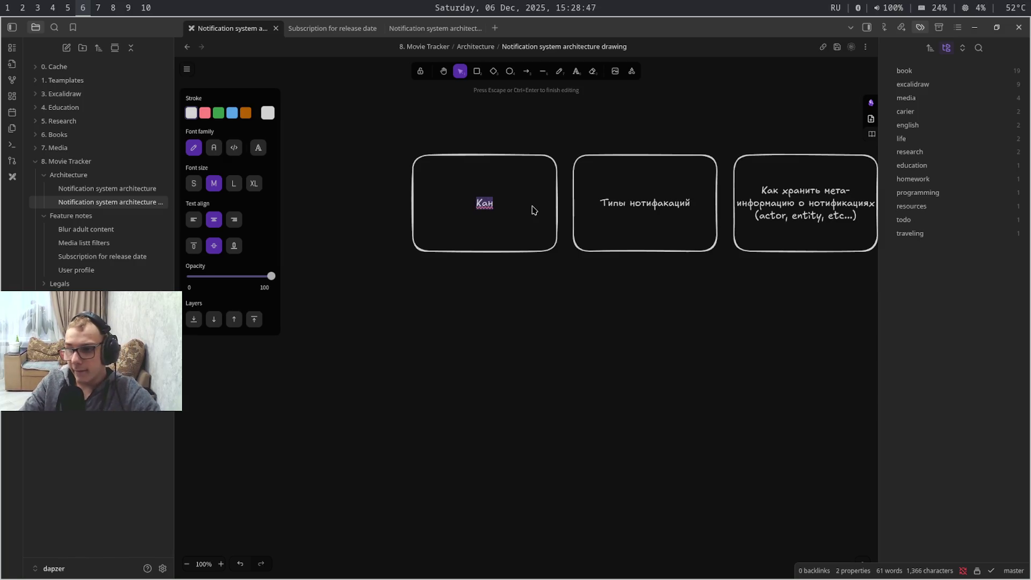
{"action": "key", "text": "super+4"}
{"action": "key", "text": "ctrl+shift+Tab"}
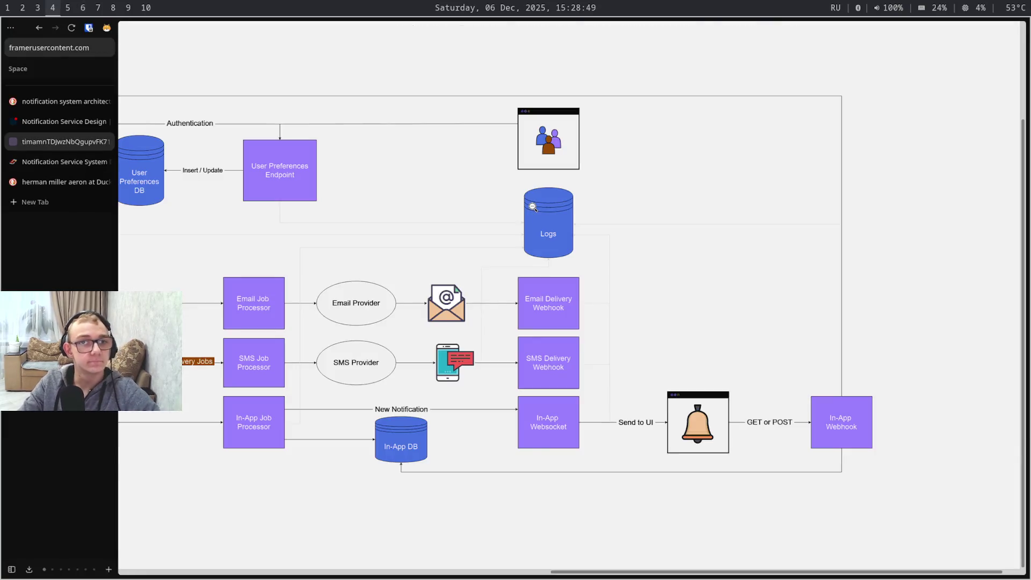
Read the Notification Service Design article through its Quick Overview, then return to the drawing note
{"action": "key", "text": "ctrl+shift+Tab"}
{"action": "scroll", "coordinate": [531, 209], "scroll_direction": "up", "scroll_amount": 1}
{"action": "scroll", "coordinate": [532, 210], "scroll_direction": "up", "scroll_amount": 1}
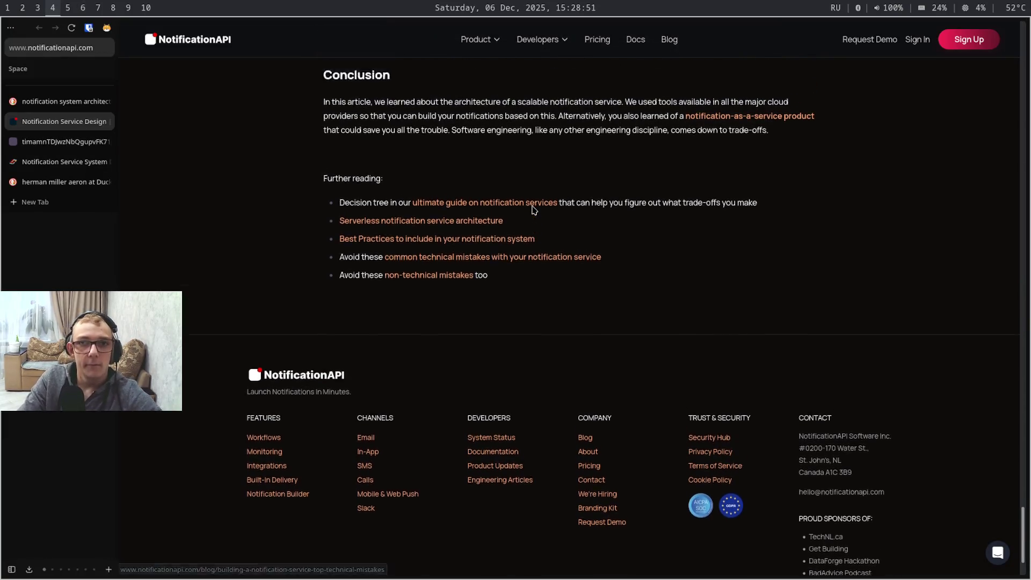
{"action": "scroll", "coordinate": [532, 210], "scroll_direction": "up", "scroll_amount": 3}
{"action": "scroll", "coordinate": [532, 209], "scroll_direction": "up", "scroll_amount": 5}
{"action": "scroll", "coordinate": [532, 210], "scroll_direction": "up", "scroll_amount": 5}
{"action": "scroll", "coordinate": [532, 209], "scroll_direction": "up", "scroll_amount": 5}
{"action": "scroll", "coordinate": [532, 210], "scroll_direction": "up", "scroll_amount": 5}
{"action": "scroll", "coordinate": [532, 210], "scroll_direction": "up", "scroll_amount": 3}
{"action": "scroll", "coordinate": [532, 210], "scroll_direction": "up", "scroll_amount": 1}
{"action": "scroll", "coordinate": [532, 210], "scroll_direction": "up", "scroll_amount": 5}
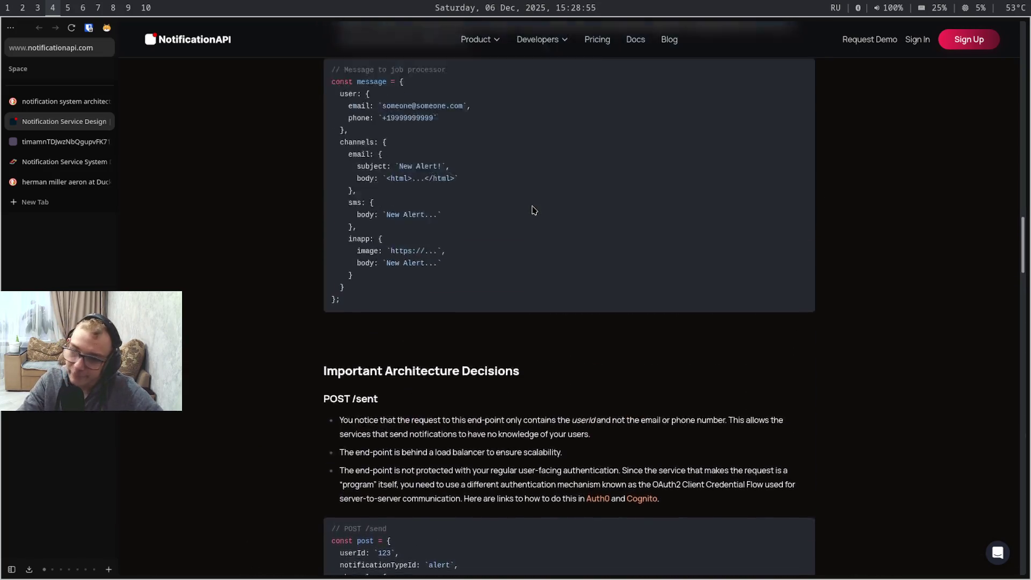
{"action": "scroll", "coordinate": [532, 210], "scroll_direction": "up", "scroll_amount": 5}
{"action": "scroll", "coordinate": [532, 210], "scroll_direction": "up", "scroll_amount": 5}
{"action": "scroll", "coordinate": [532, 209], "scroll_direction": "up", "scroll_amount": 2}
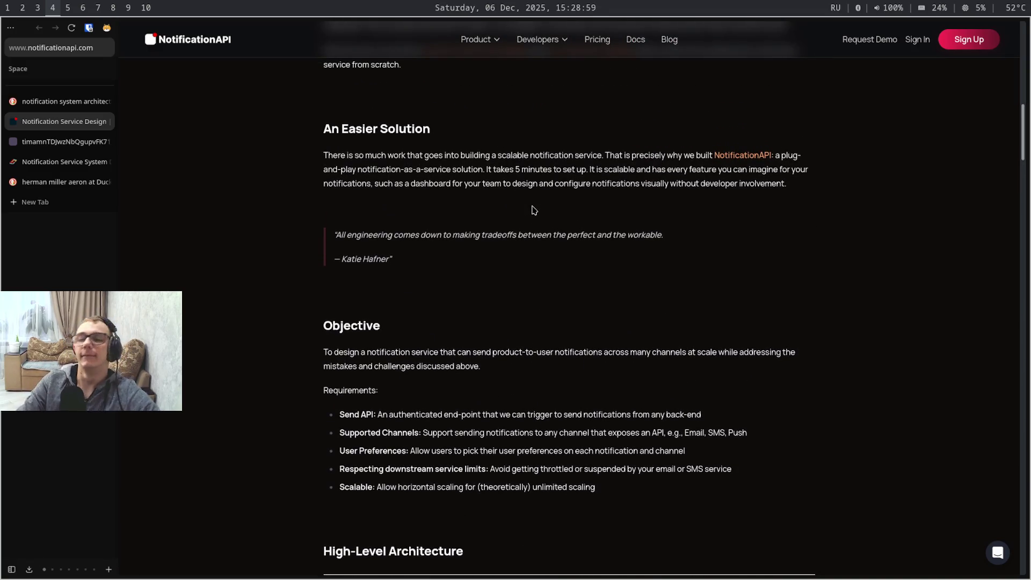
{"action": "scroll", "coordinate": [532, 210], "scroll_direction": "down", "scroll_amount": 1}
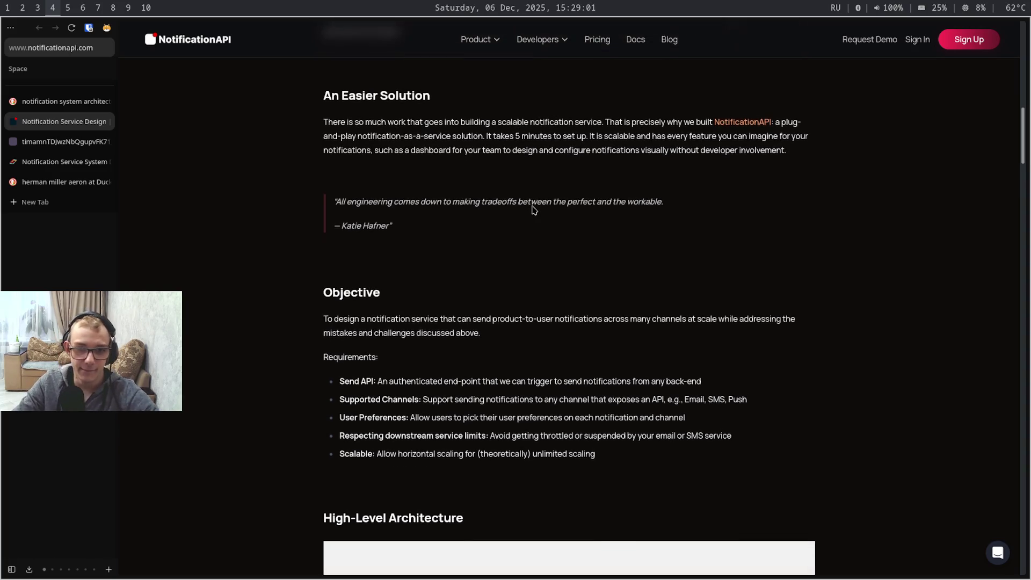
{"action": "key", "text": "Tab"}
{"action": "scroll", "coordinate": [532, 210], "scroll_direction": "up", "scroll_amount": 1}
{"action": "scroll", "coordinate": [532, 209], "scroll_direction": "up", "scroll_amount": 1}
{"action": "scroll", "coordinate": [532, 210], "scroll_direction": "down", "scroll_amount": 1}
{"action": "scroll", "coordinate": [532, 210], "scroll_direction": "down", "scroll_amount": 3}
{"action": "scroll", "coordinate": [531, 209], "scroll_direction": "down", "scroll_amount": 2}
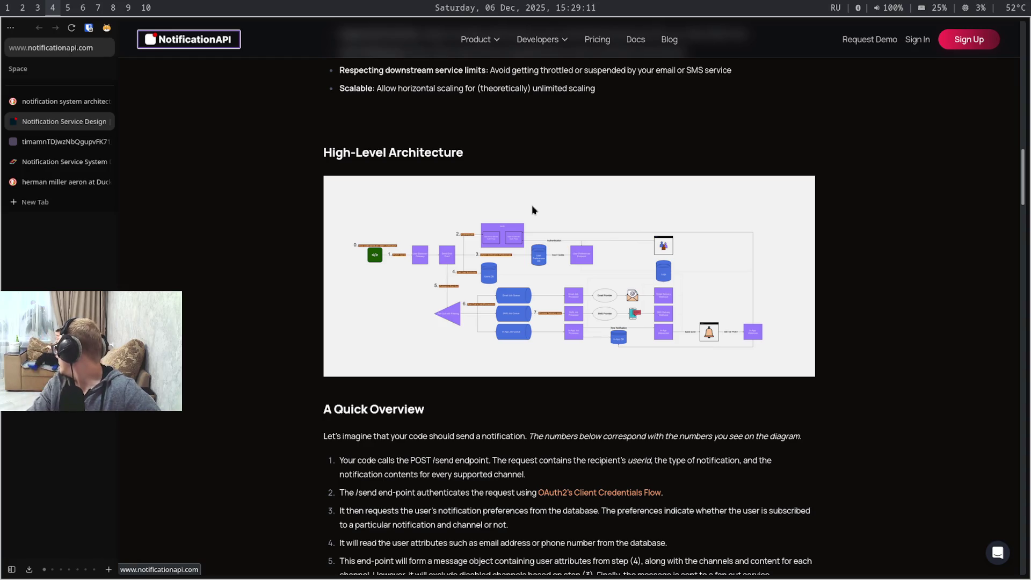
{"action": "scroll", "coordinate": [532, 210], "scroll_direction": "up", "scroll_amount": 1}
{"action": "scroll", "coordinate": [532, 209], "scroll_direction": "up", "scroll_amount": 1}
{"action": "scroll", "coordinate": [533, 210], "scroll_direction": "up", "scroll_amount": 1}
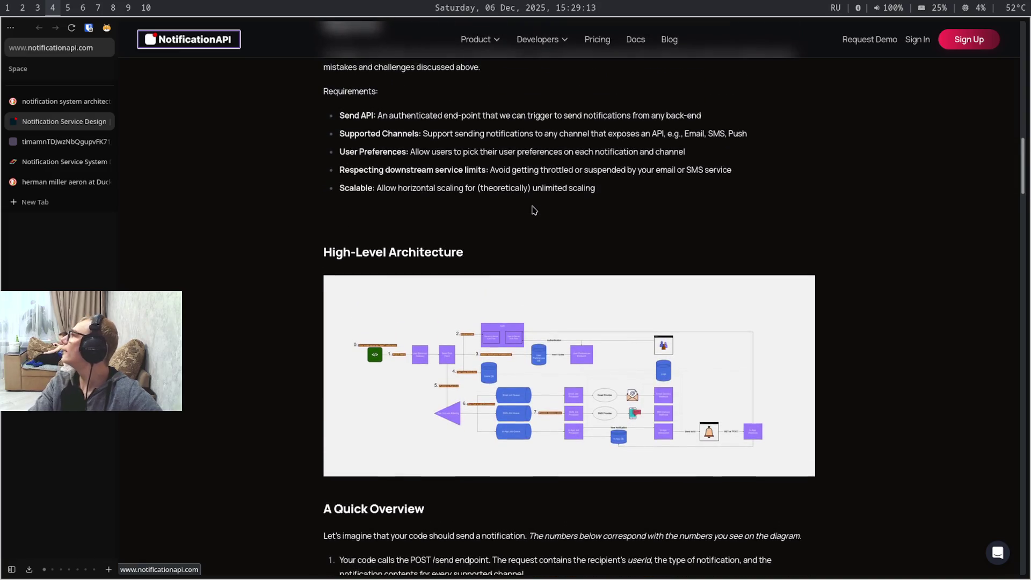
{"action": "scroll", "coordinate": [532, 210], "scroll_direction": "up", "scroll_amount": 1}
{"action": "scroll", "coordinate": [532, 210], "scroll_direction": "up", "scroll_amount": 1}
{"action": "scroll", "coordinate": [532, 209], "scroll_direction": "up", "scroll_amount": 1}
{"action": "scroll", "coordinate": [531, 210], "scroll_direction": "up", "scroll_amount": 1}
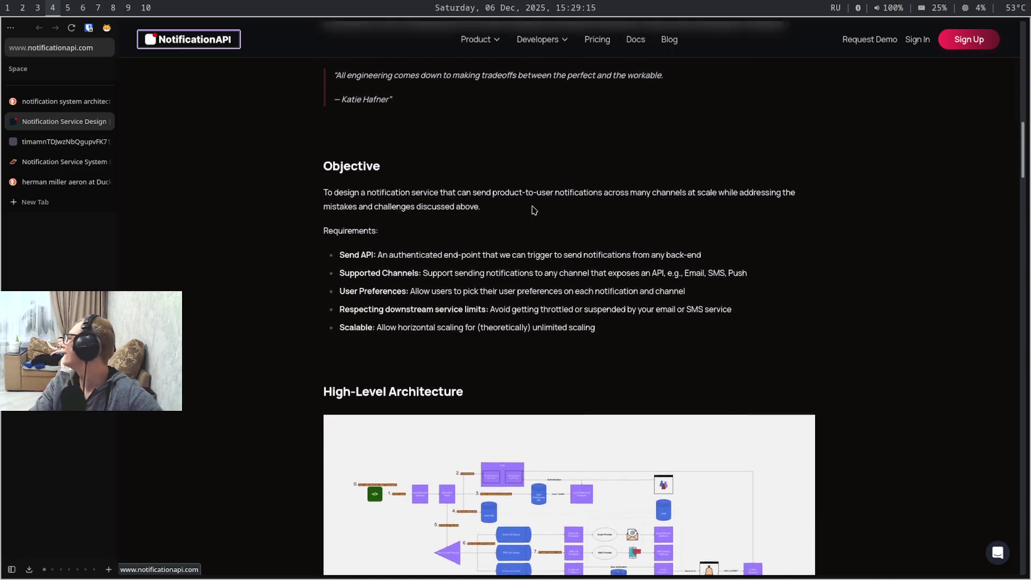
{"action": "scroll", "coordinate": [533, 209], "scroll_direction": "up", "scroll_amount": 1}
{"action": "scroll", "coordinate": [532, 210], "scroll_direction": "up", "scroll_amount": 2}
{"action": "scroll", "coordinate": [532, 210], "scroll_direction": "up", "scroll_amount": 1}
{"action": "scroll", "coordinate": [532, 209], "scroll_direction": "up", "scroll_amount": 5}
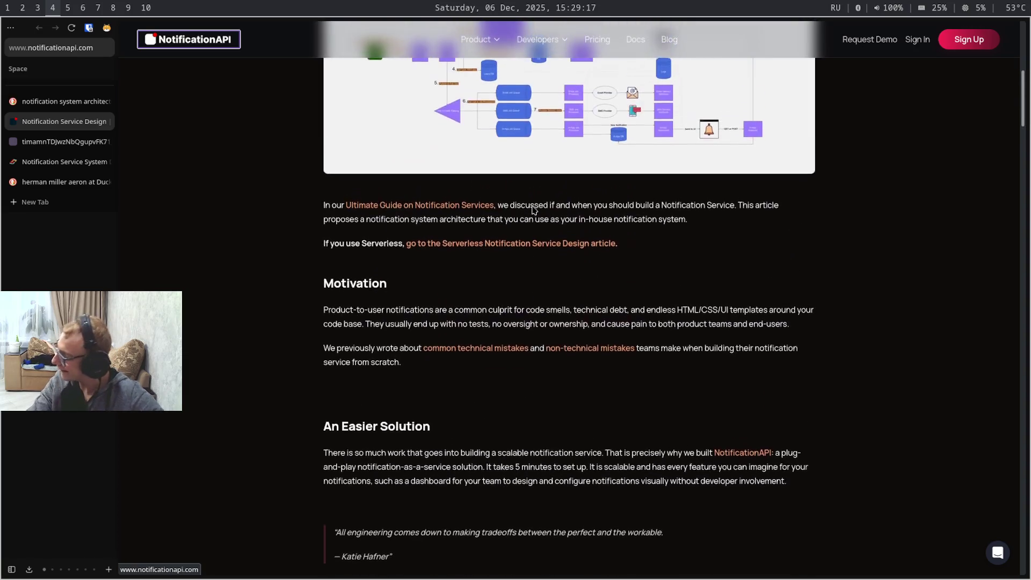
{"action": "scroll", "coordinate": [532, 209], "scroll_direction": "up", "scroll_amount": 1}
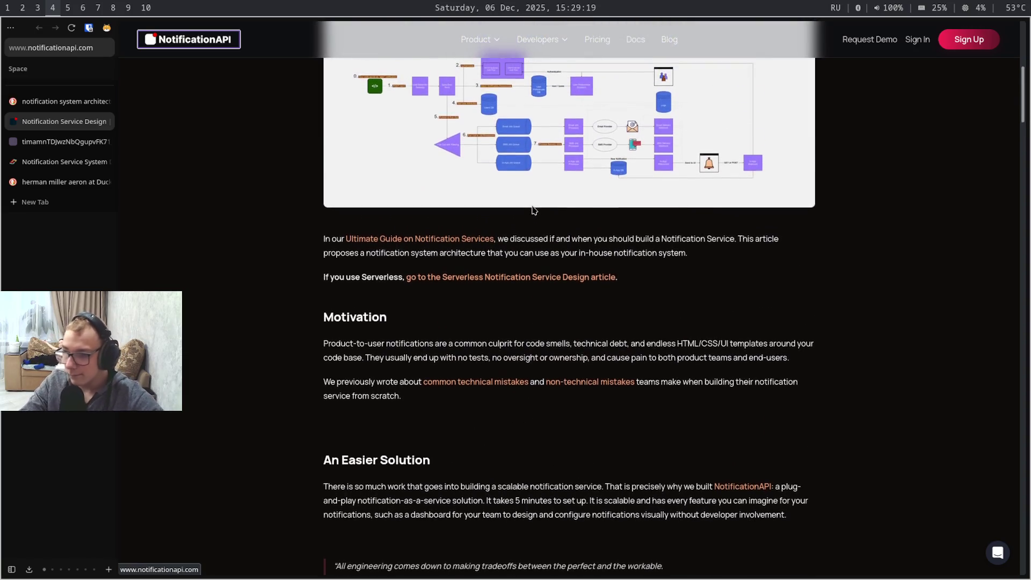
{"action": "scroll", "coordinate": [532, 210], "scroll_direction": "up", "scroll_amount": 1}
{"action": "scroll", "coordinate": [533, 210], "scroll_direction": "up", "scroll_amount": 1}
{"action": "scroll", "coordinate": [532, 210], "scroll_direction": "up", "scroll_amount": 3}
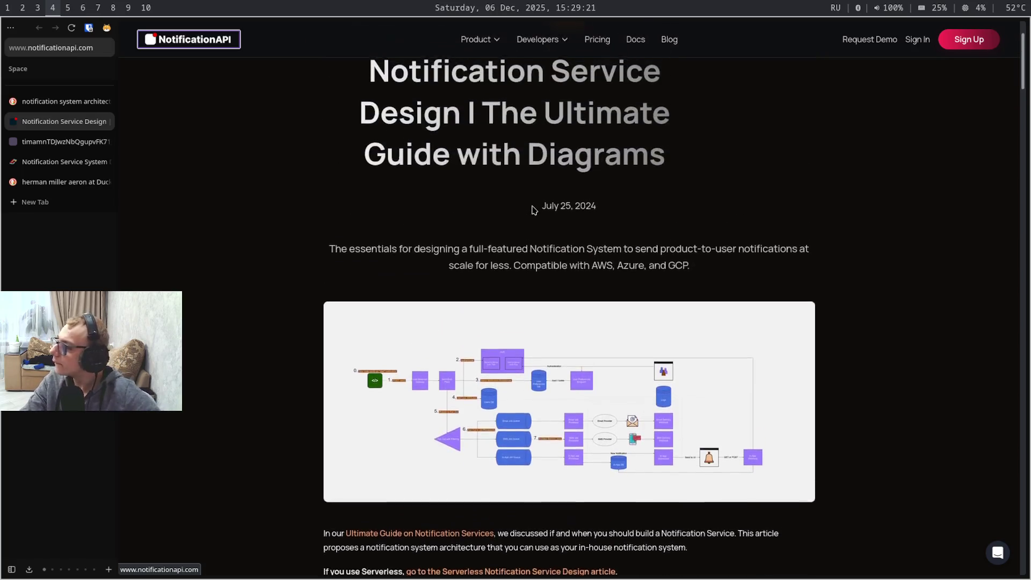
{"action": "scroll", "coordinate": [532, 209], "scroll_direction": "up", "scroll_amount": 1}
{"action": "scroll", "coordinate": [532, 210], "scroll_direction": "up", "scroll_amount": 1}
{"action": "scroll", "coordinate": [532, 210], "scroll_direction": "down", "scroll_amount": 2}
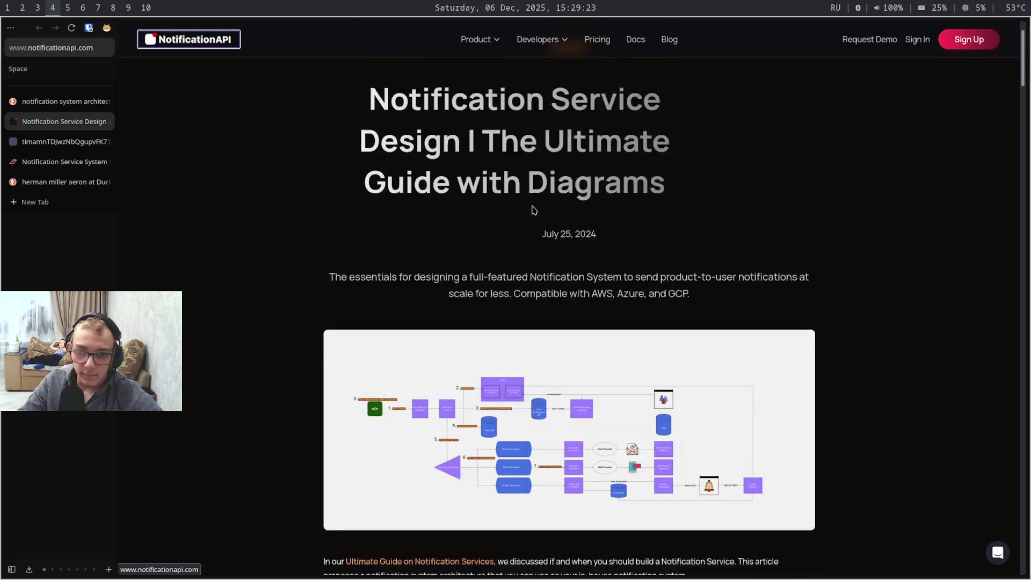
{"action": "scroll", "coordinate": [531, 210], "scroll_direction": "down", "scroll_amount": 8}
{"action": "scroll", "coordinate": [532, 210], "scroll_direction": "down", "scroll_amount": 4}
{"action": "scroll", "coordinate": [533, 210], "scroll_direction": "down", "scroll_amount": 2}
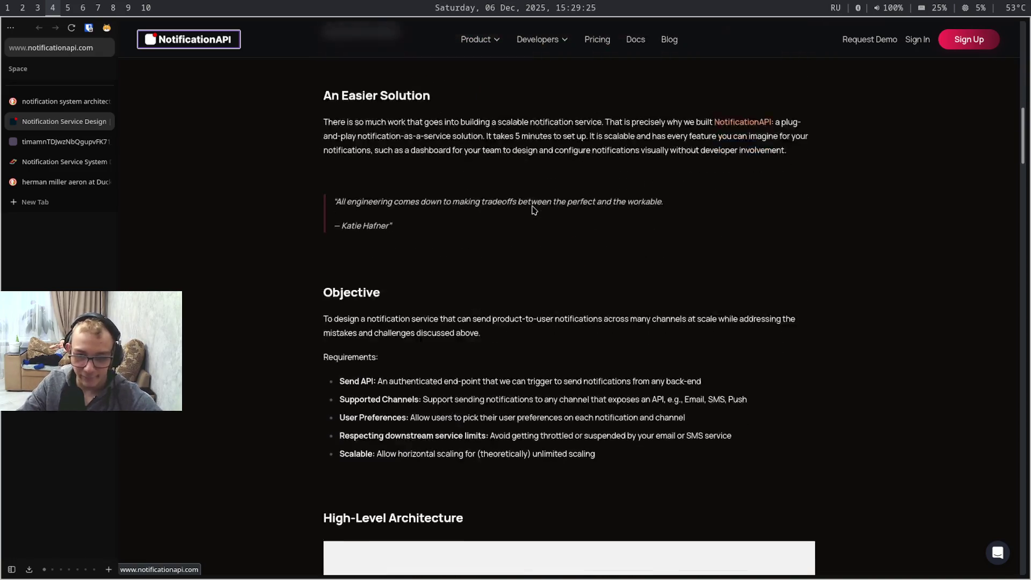
{"action": "scroll", "coordinate": [532, 209], "scroll_direction": "down", "scroll_amount": 7}
{"action": "scroll", "coordinate": [532, 209], "scroll_direction": "down", "scroll_amount": 1}
{"action": "scroll", "coordinate": [532, 209], "scroll_direction": "down", "scroll_amount": 4}
{"action": "scroll", "coordinate": [533, 210], "scroll_direction": "down", "scroll_amount": 9}
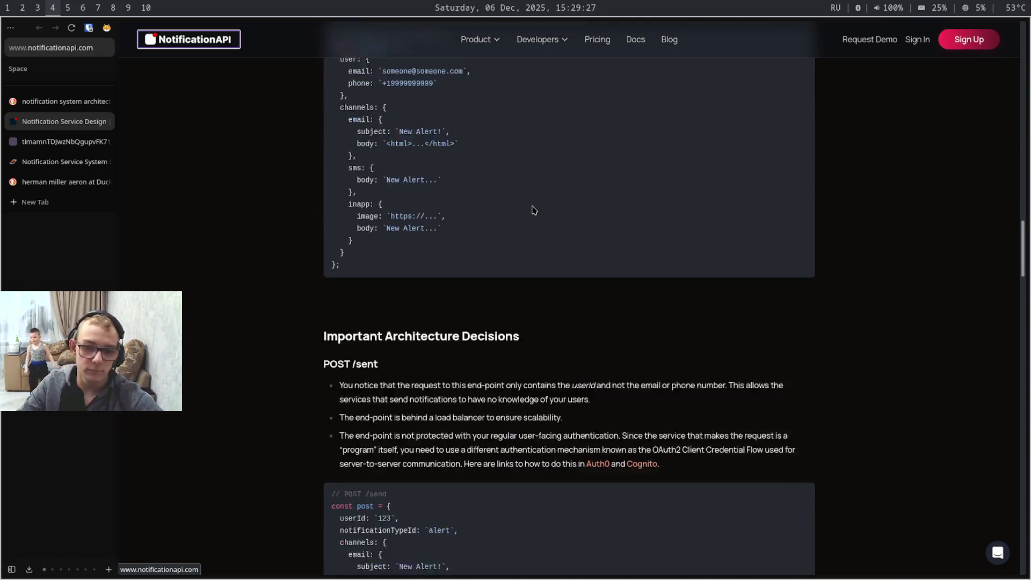
{"action": "scroll", "coordinate": [533, 209], "scroll_direction": "up", "scroll_amount": 1}
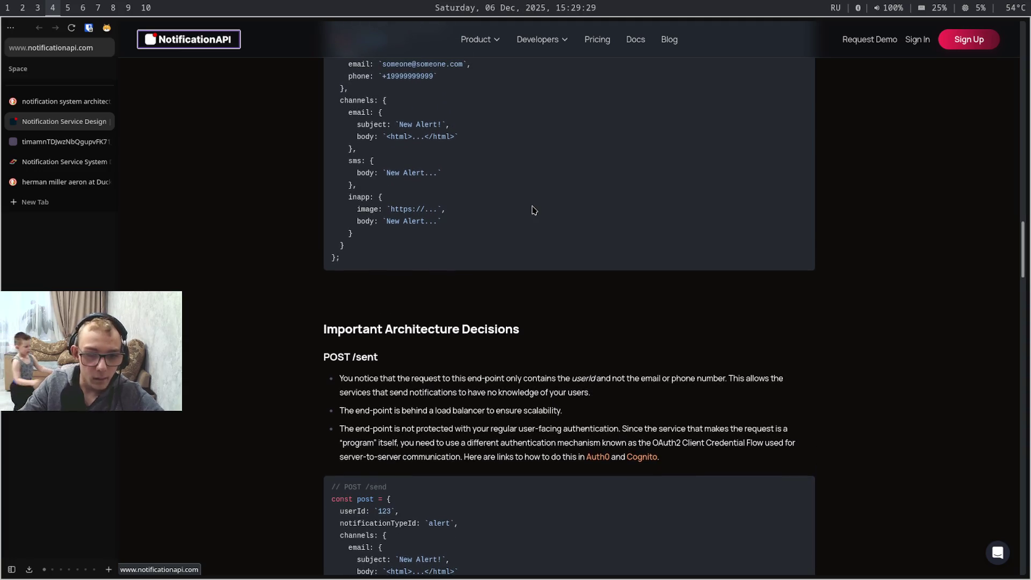
{"action": "scroll", "coordinate": [532, 210], "scroll_direction": "up", "scroll_amount": 1}
{"action": "scroll", "coordinate": [532, 210], "scroll_direction": "up", "scroll_amount": 2}
{"action": "scroll", "coordinate": [532, 209], "scroll_direction": "up", "scroll_amount": 8}
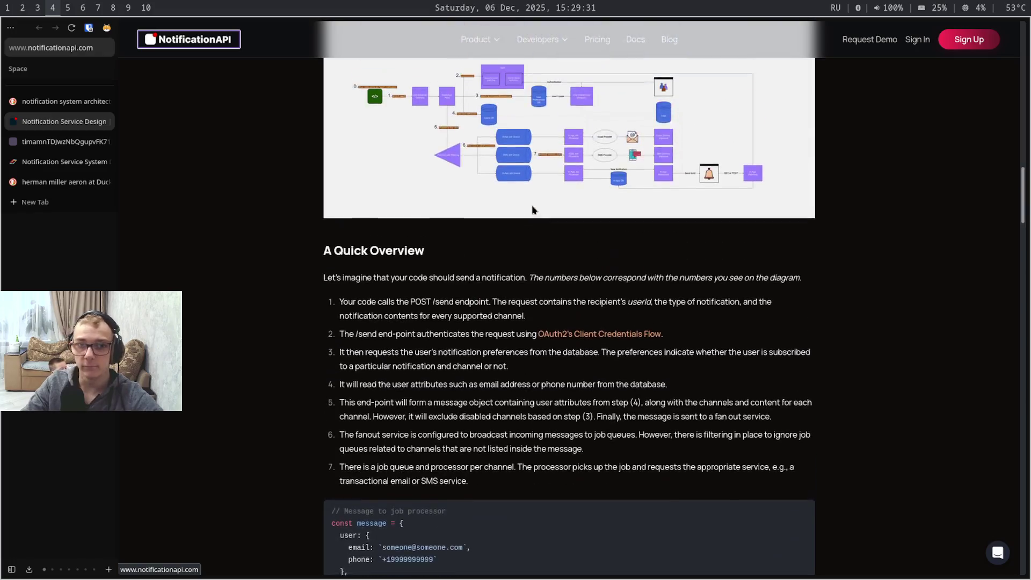
{"action": "scroll", "coordinate": [532, 209], "scroll_direction": "down", "scroll_amount": 2}
{"action": "scroll", "coordinate": [532, 209], "scroll_direction": "down", "scroll_amount": 8}
{"action": "scroll", "coordinate": [532, 210], "scroll_direction": "up", "scroll_amount": 1}
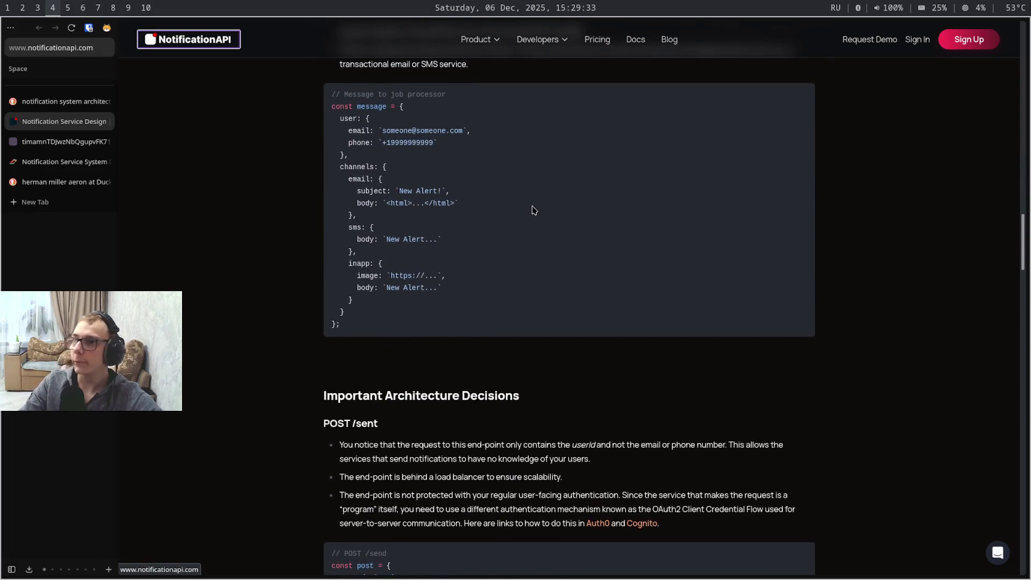
{"action": "scroll", "coordinate": [533, 210], "scroll_direction": "up", "scroll_amount": 1}
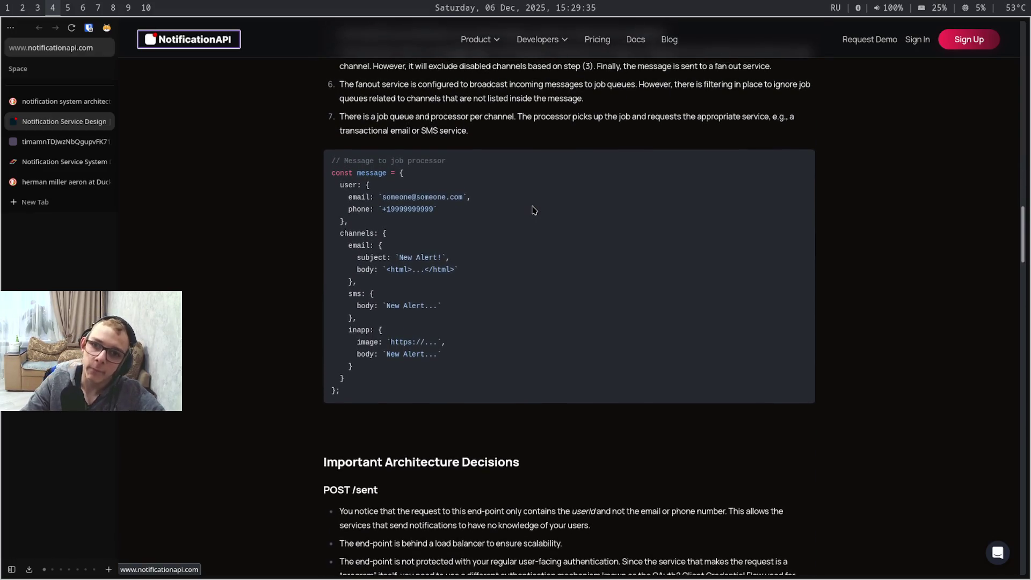
{"action": "scroll", "coordinate": [532, 209], "scroll_direction": "up", "scroll_amount": 3}
{"action": "scroll", "coordinate": [532, 210], "scroll_direction": "up", "scroll_amount": 1}
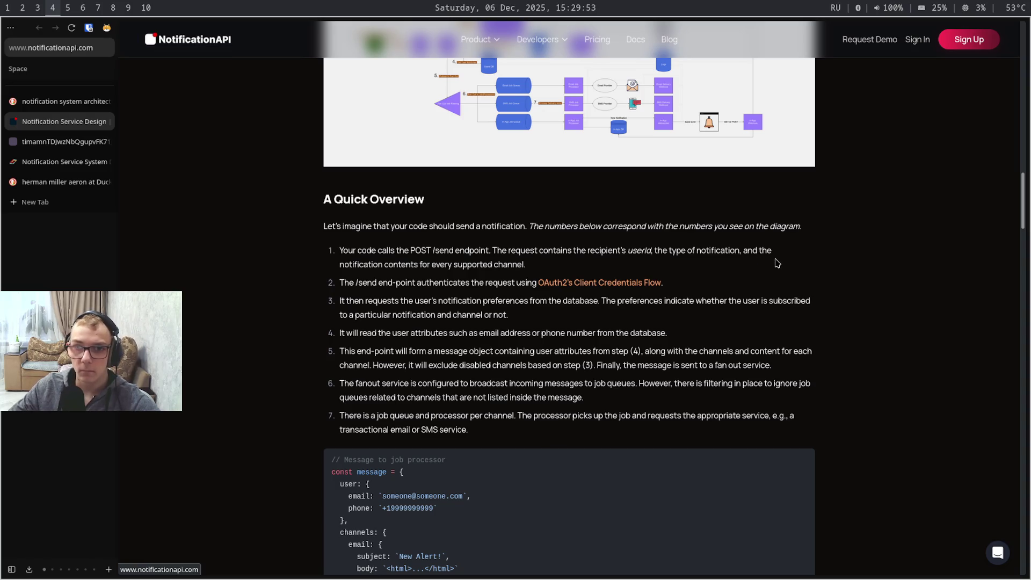
{"action": "key", "text": "super+5"}
{"action": "key", "text": "super+6"}
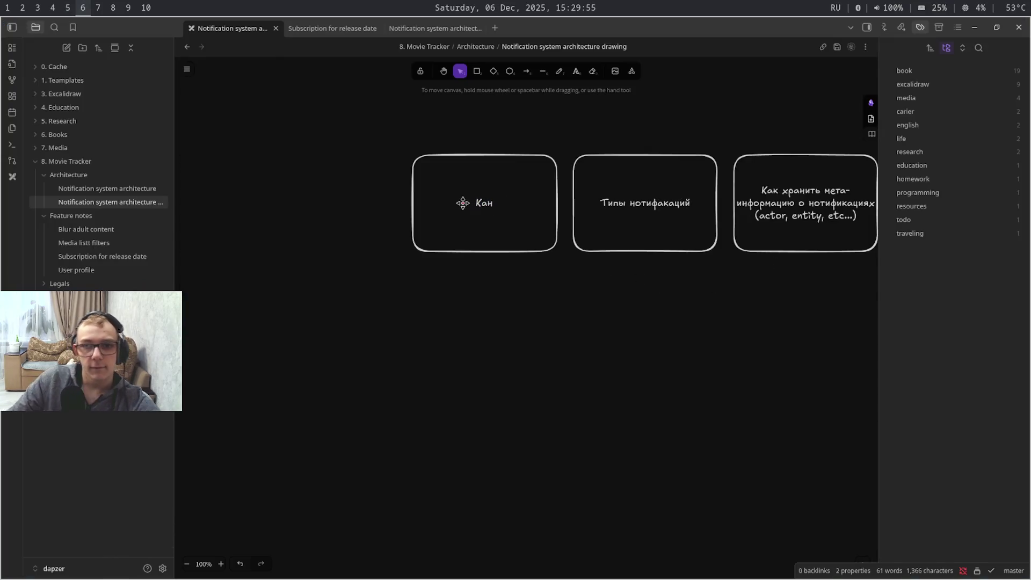
Relabel the first box 'Notifacation channel (website, telegram, dscord)' and finish editing
{"action": "left_click", "coordinate": [489, 204]}
{"action": "double_click", "coordinate": [489, 203]}
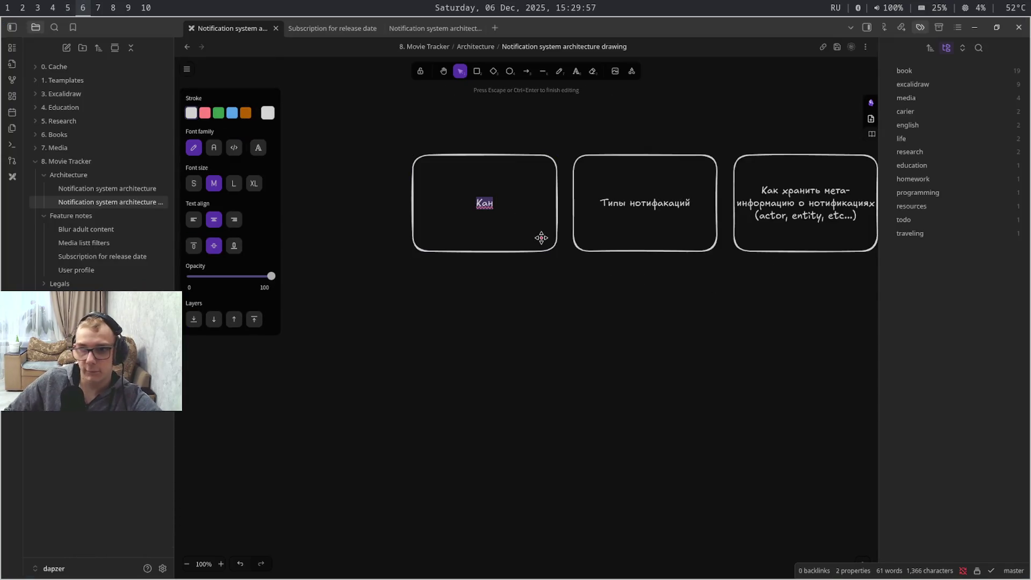
{"action": "key", "text": "alt+shift"}
{"action": "type", "text": "Noti"}
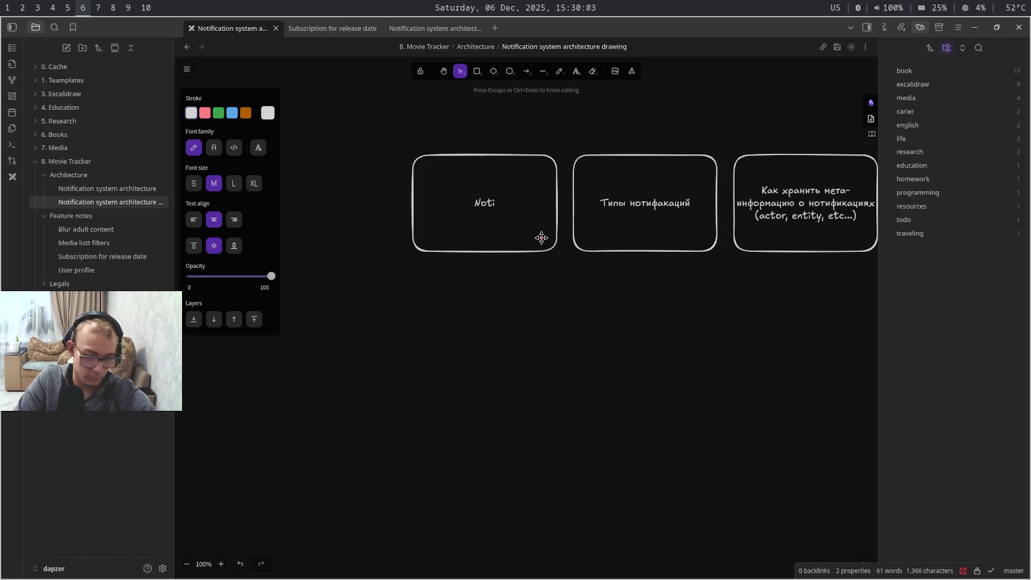
{"action": "type", "text": "fac"}
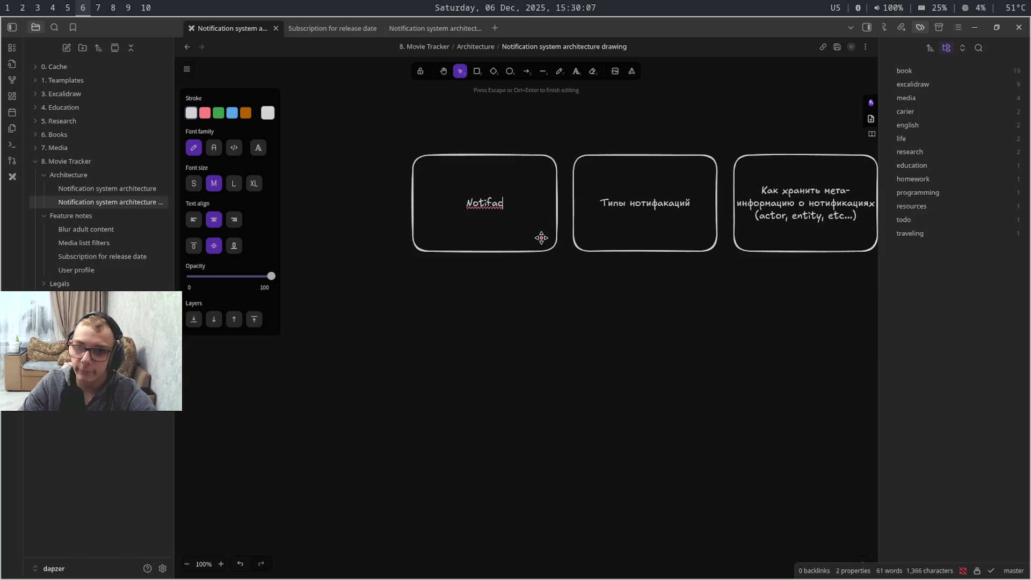
{"action": "type", "text": "ation cx"}
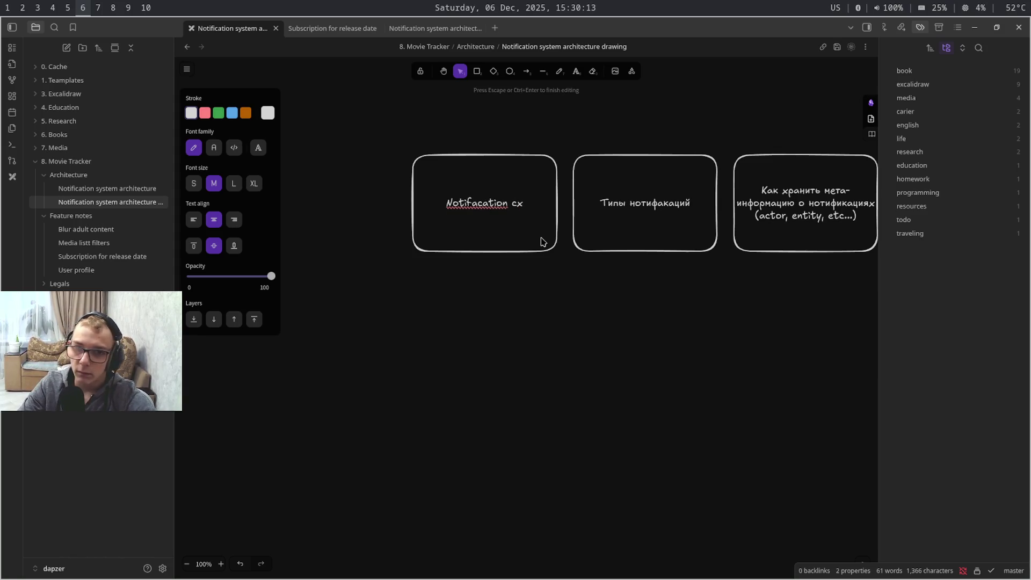
{"action": "key", "text": "BackSpace"}
{"action": "type", "text": "ha"}
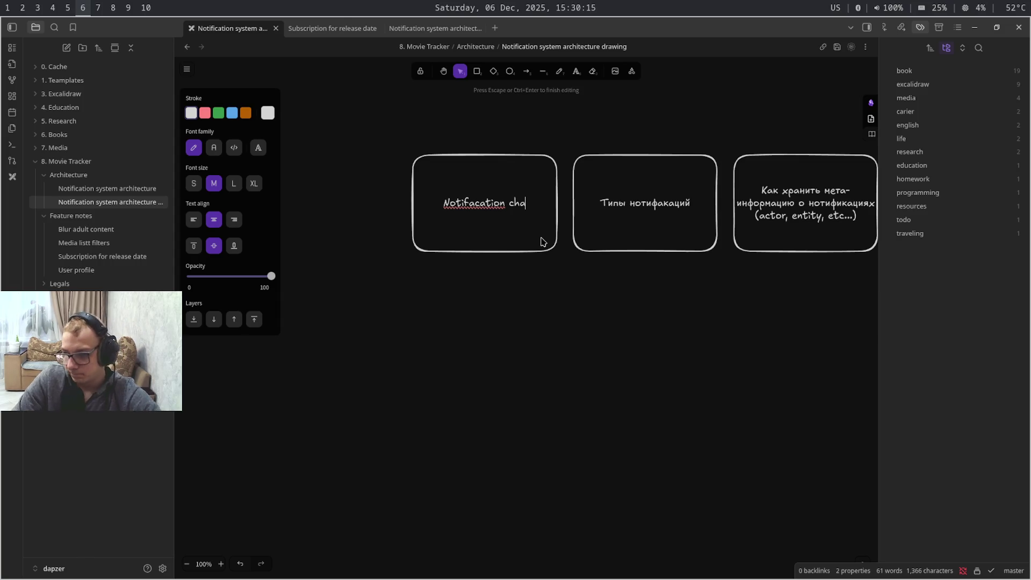
{"action": "type", "text": "nnell ("}
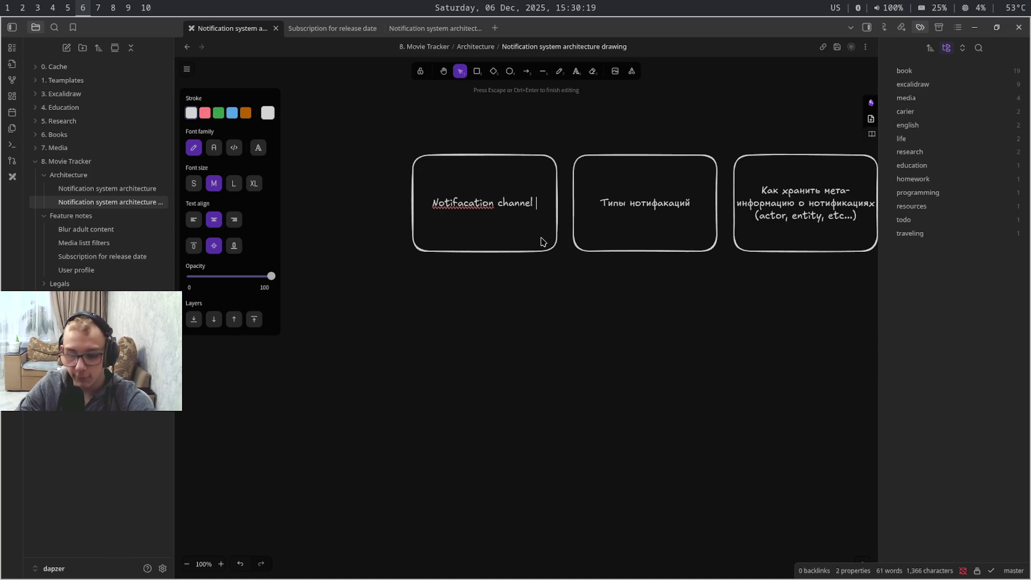
{"action": "type", "text": ")"}
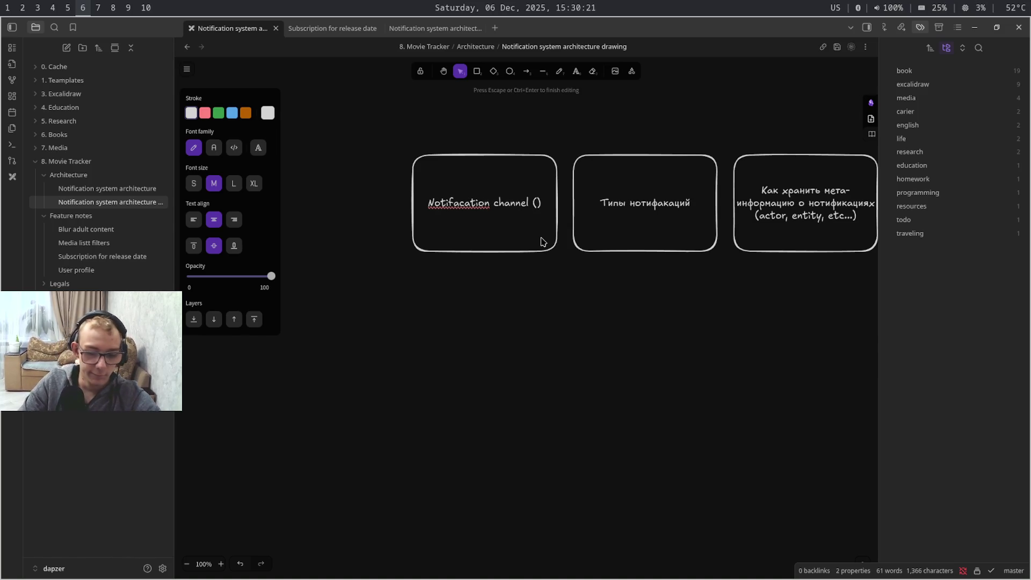
{"action": "type", "text": "websi"}
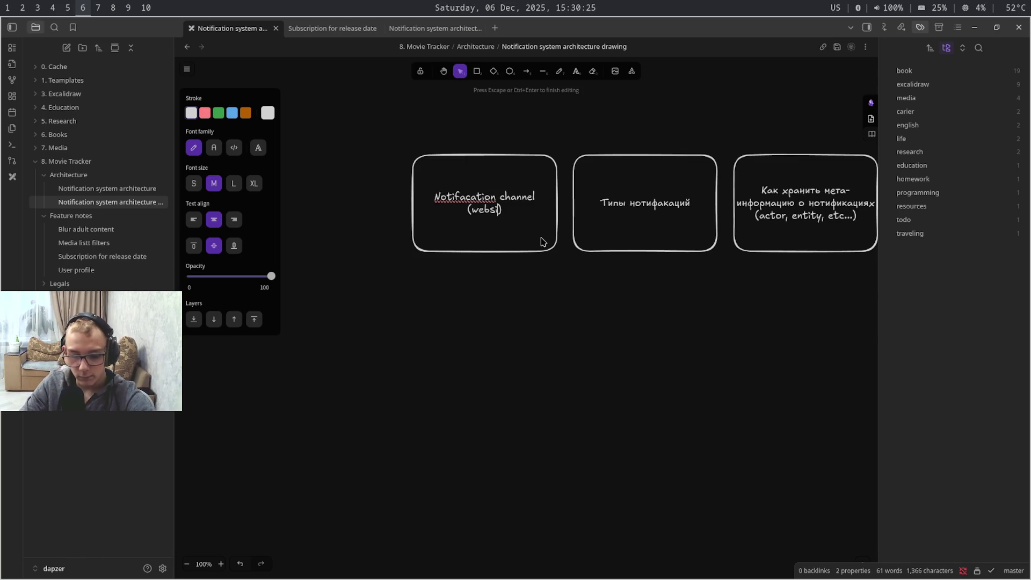
{"action": "type", "text": "te, "}
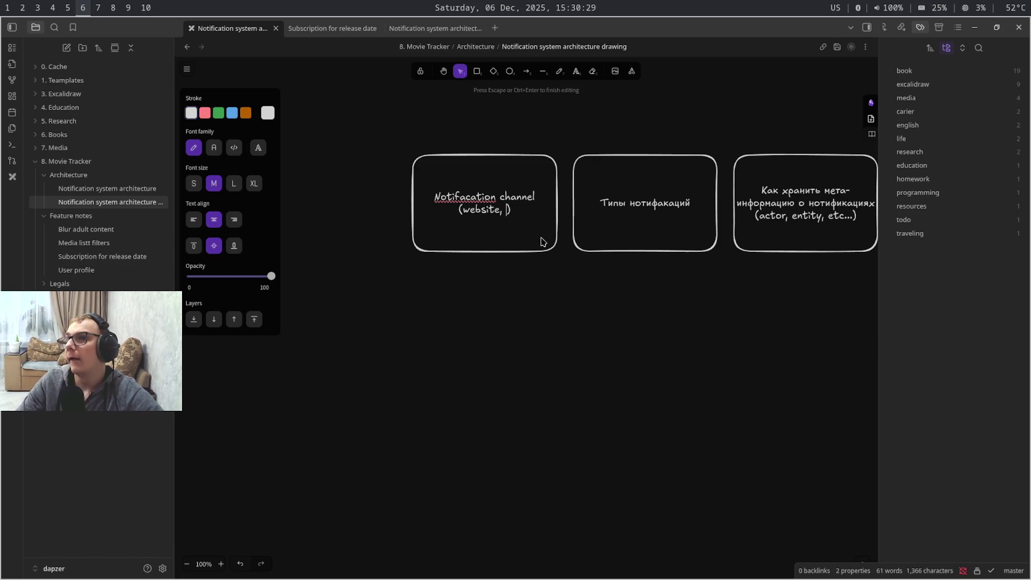
{"action": "type", "text": "te"}
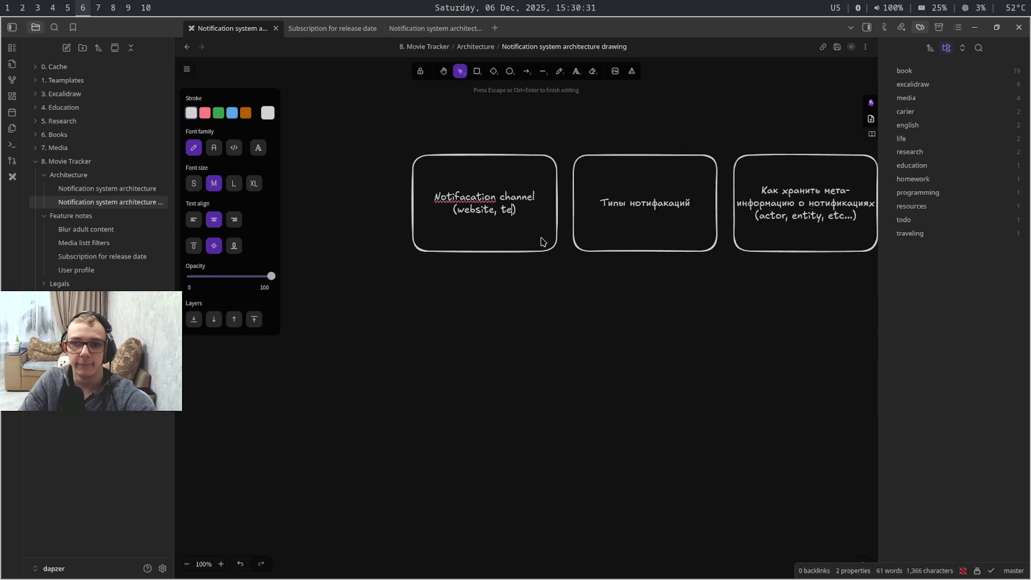
{"action": "type", "text": "legram, d"}
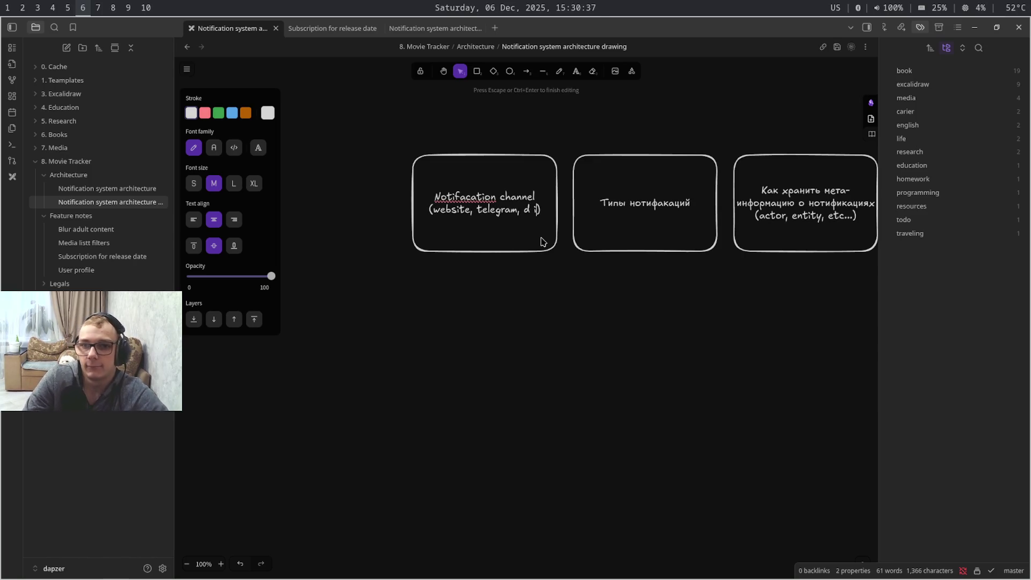
{"action": "type", "text": "sc"}
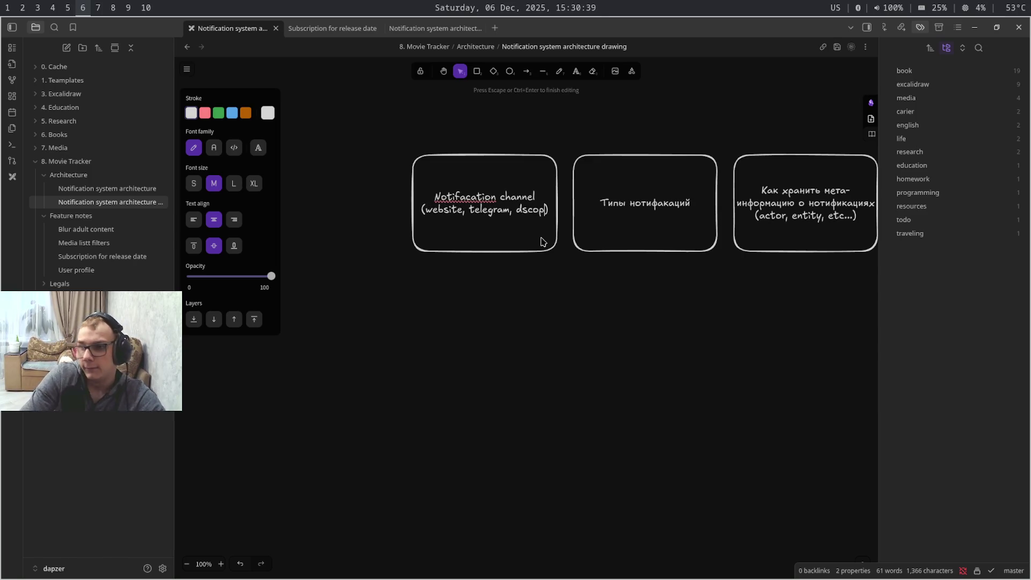
{"action": "type", "text": "ord"}
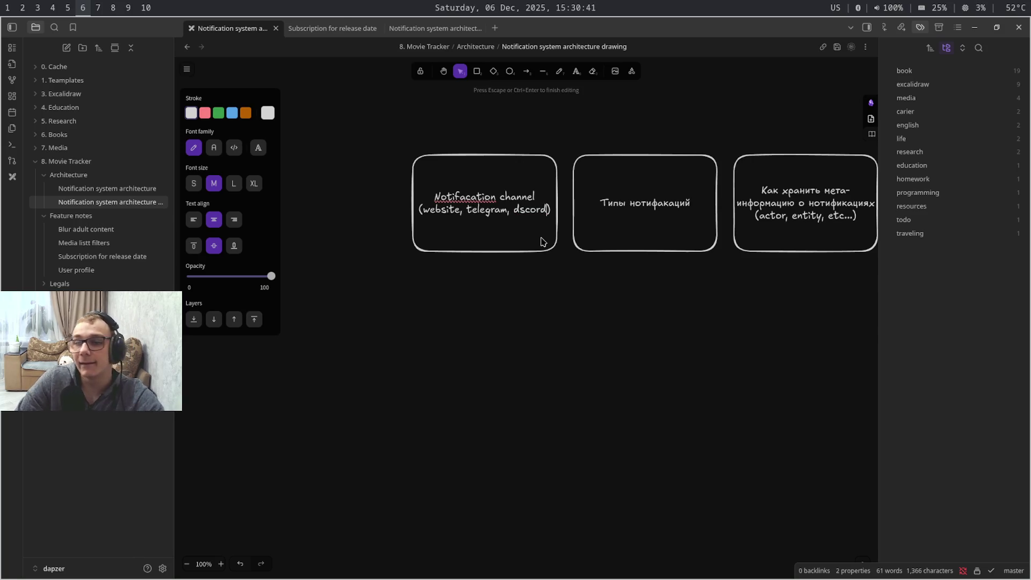
{"action": "key", "text": "super+7"}
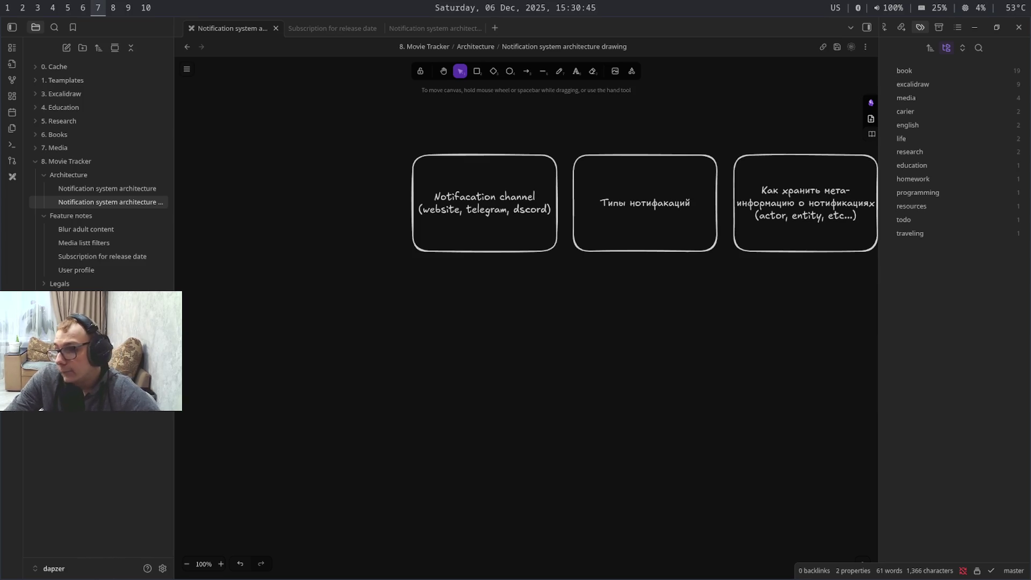
{"action": "key", "text": "super+9"}
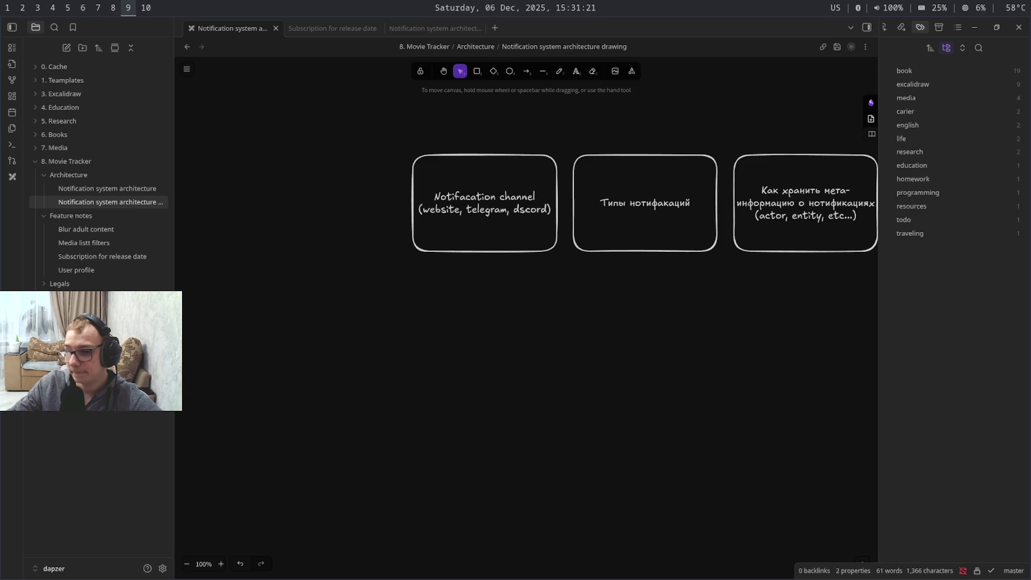
{"action": "key", "text": "super+6"}
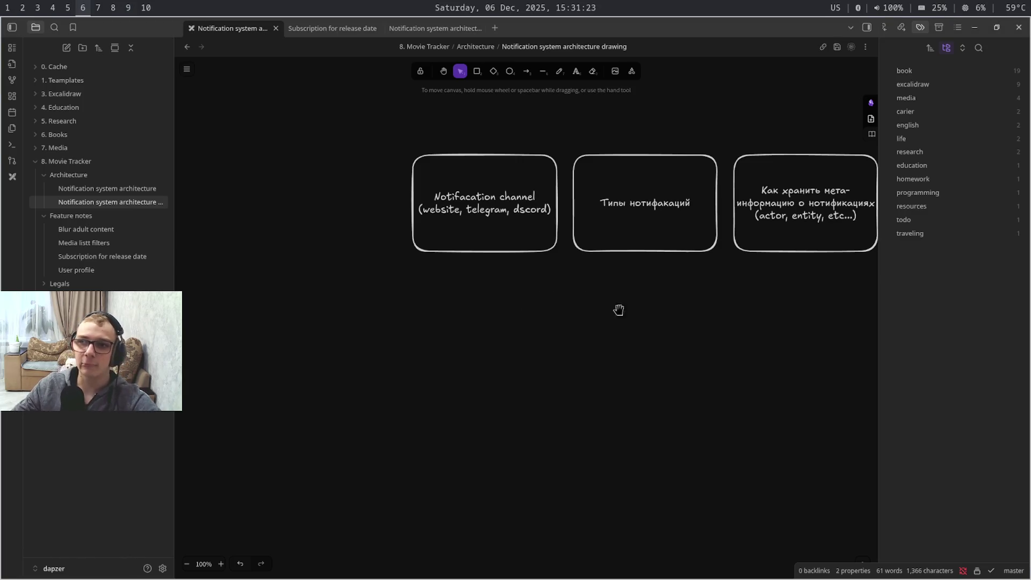
Review the four-box drawing with the Notifacation channel box briefly selected, then return to the browser article
{"action": "mouse_move", "coordinate": [684, 329]}
{"action": "left_mouse_down"}
{"action": "mouse_move", "coordinate": [490, 357]}
{"action": "mouse_move", "coordinate": [506, 338]}
{"action": "left_mouse_up"}
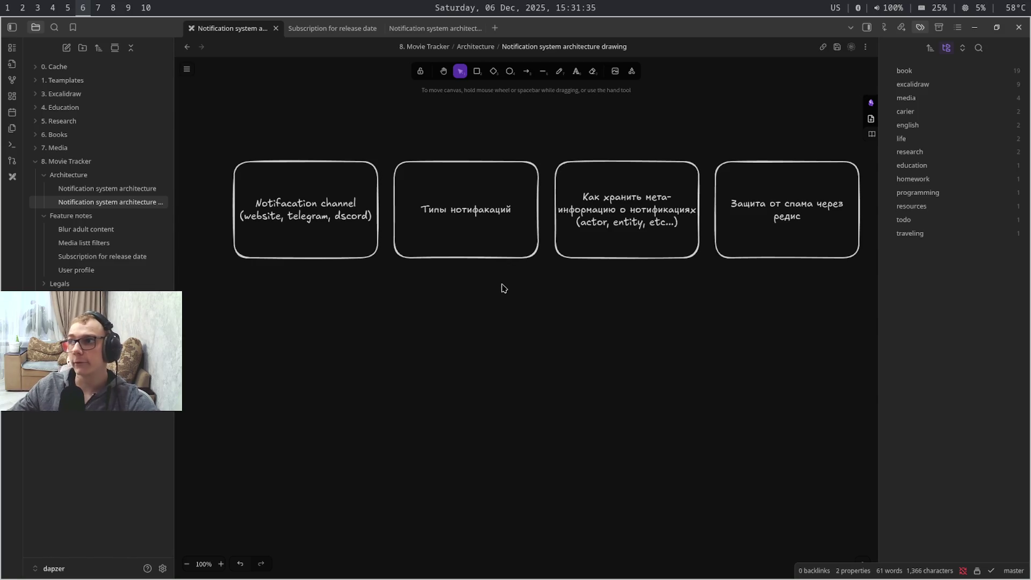
{"action": "mouse_move", "coordinate": [396, 426]}
{"action": "left_mouse_down"}
{"action": "mouse_move", "coordinate": [256, 275]}
{"action": "mouse_move", "coordinate": [227, 154]}
{"action": "left_mouse_up"}
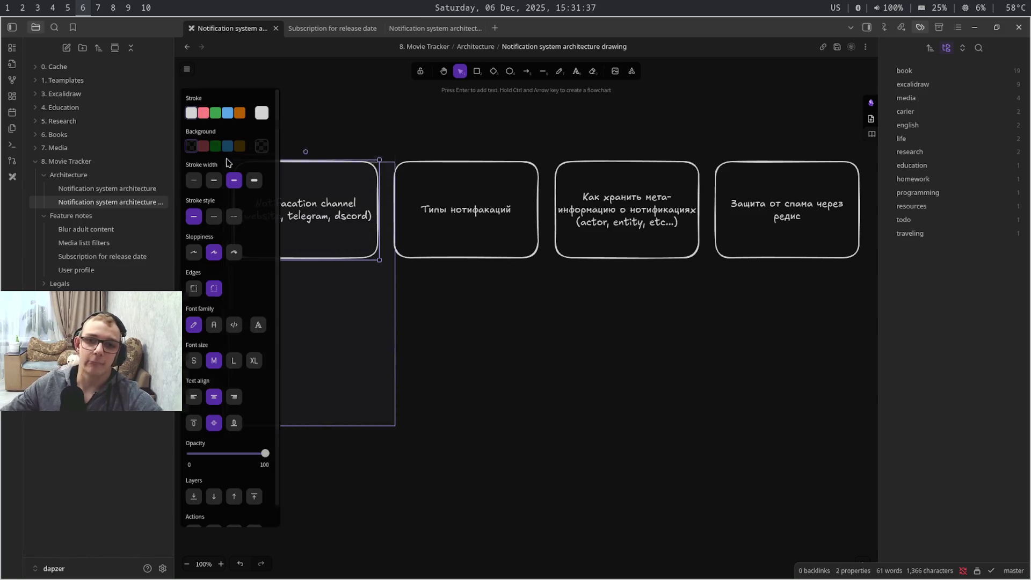
{"action": "left_click", "coordinate": [369, 330]}
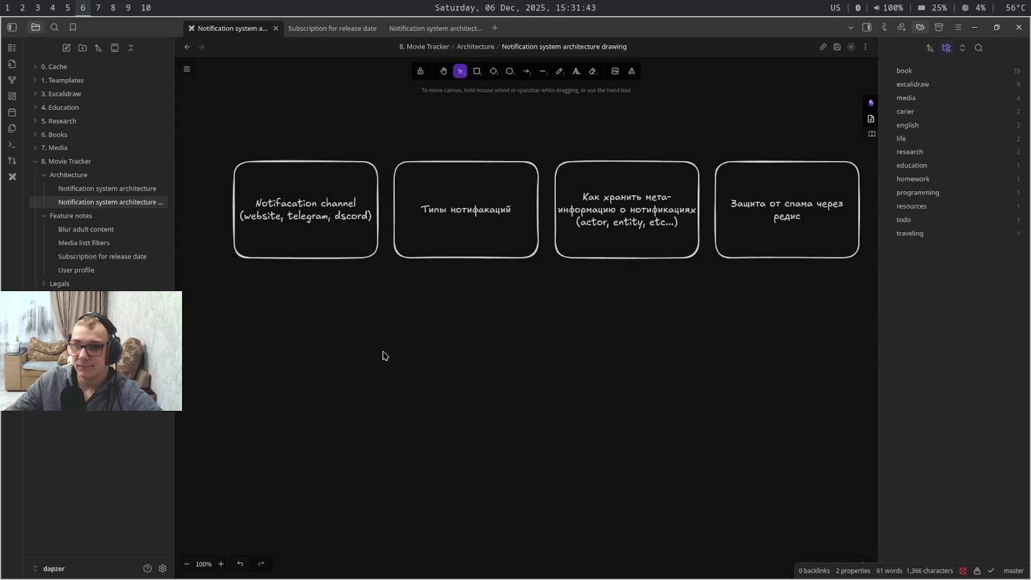
{"action": "key", "text": "super+4"}
{"action": "scroll", "coordinate": [392, 363], "scroll_direction": "down", "scroll_amount": 5}
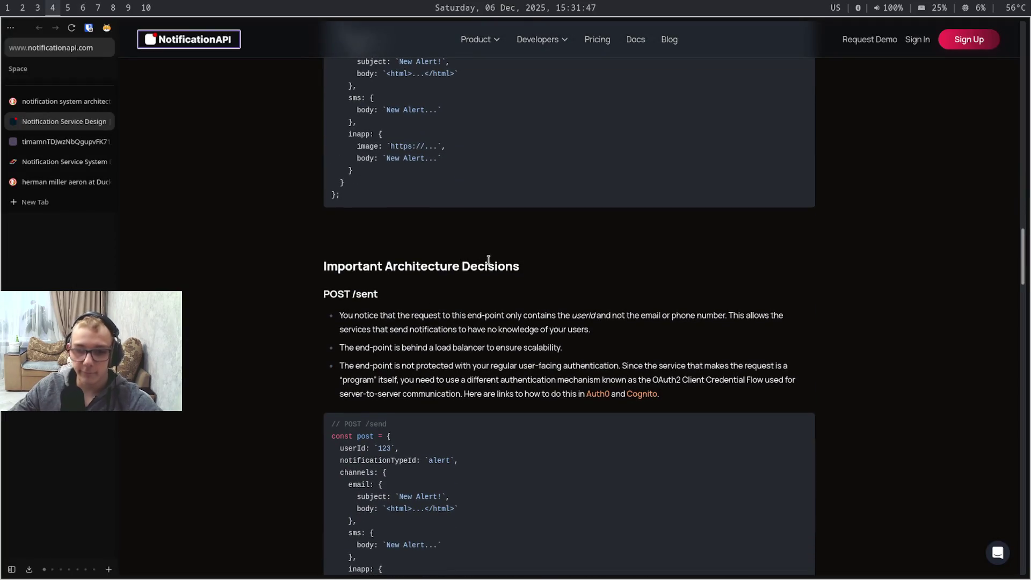
{"action": "scroll", "coordinate": [513, 266], "scroll_direction": "up", "scroll_amount": 5}
{"action": "scroll", "coordinate": [532, 279], "scroll_direction": "up", "scroll_amount": 3}
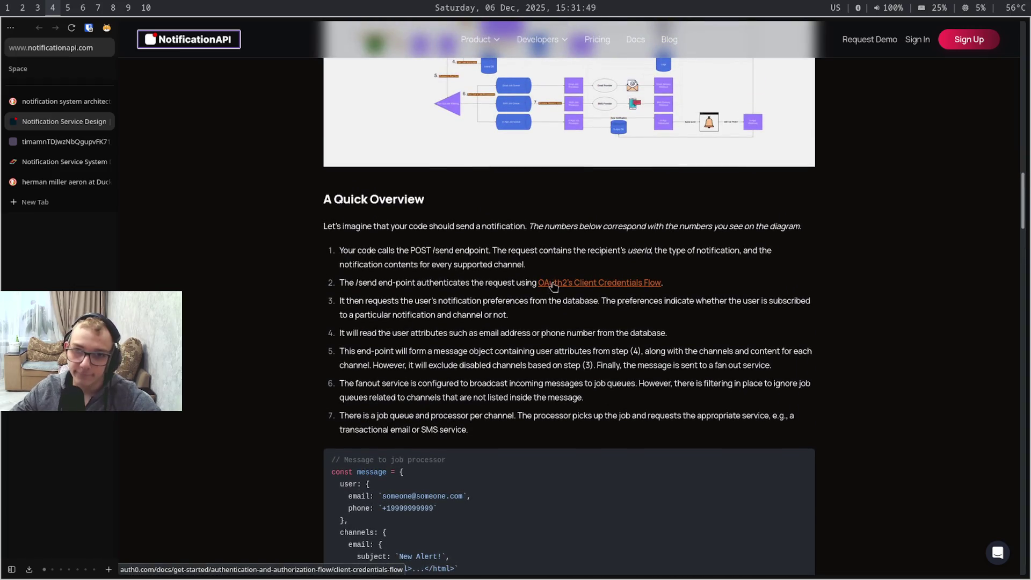
{"action": "scroll", "coordinate": [566, 296], "scroll_direction": "up", "scroll_amount": 5}
{"action": "scroll", "coordinate": [601, 310], "scroll_direction": "up", "scroll_amount": 5}
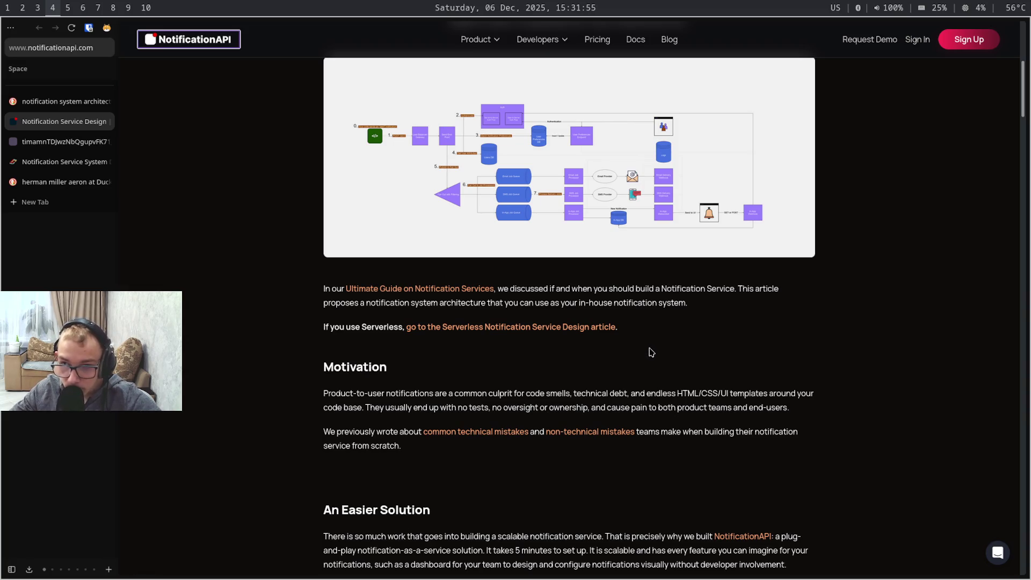
From the DuckDuckGo results, open the Medium and techahmed posts in background tabs and show the Medium article
{"action": "key", "text": "ctrl+shift+Tab"}
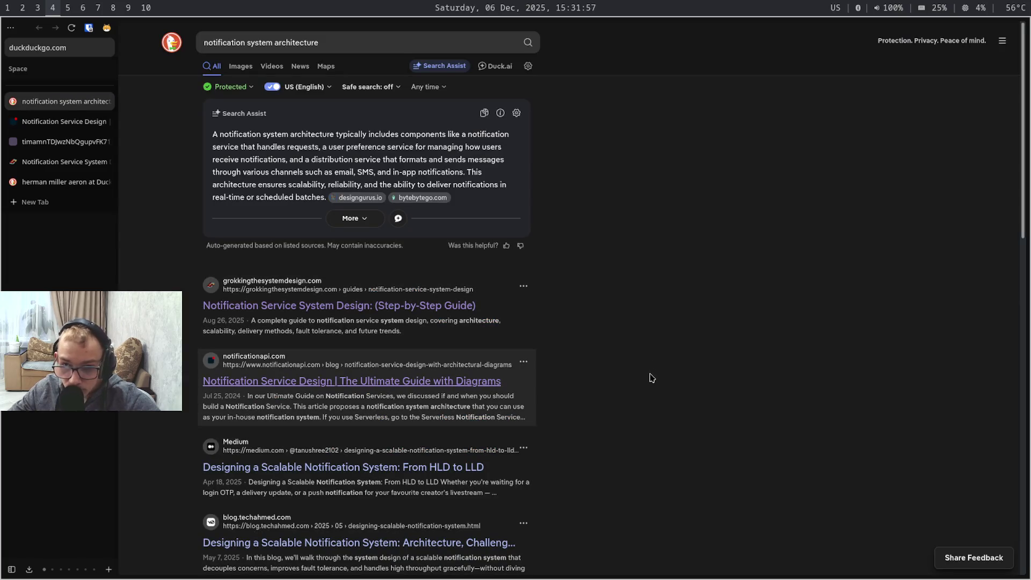
{"action": "middle_click", "coordinate": [451, 472]}
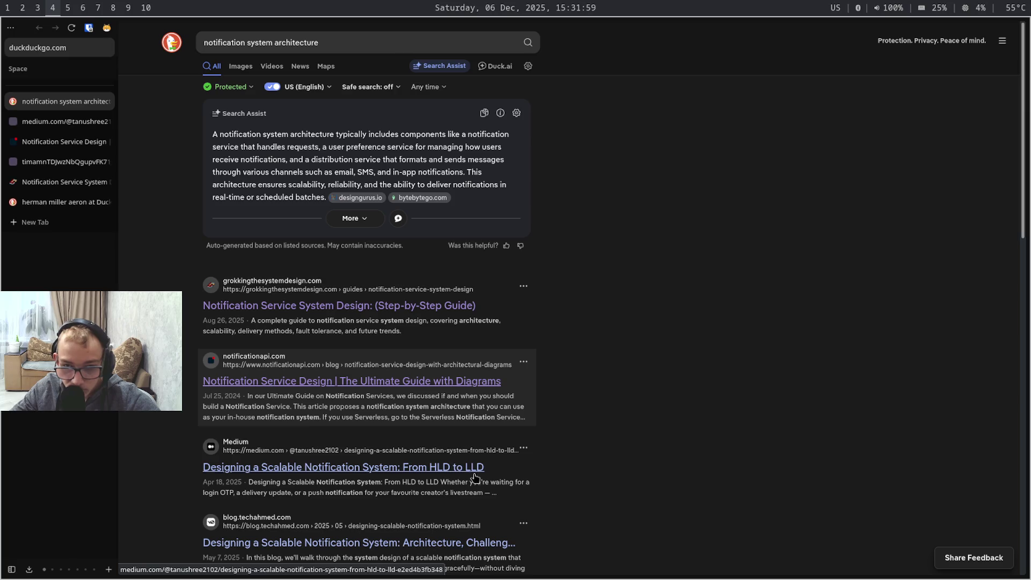
{"action": "middle_click", "coordinate": [512, 552]}
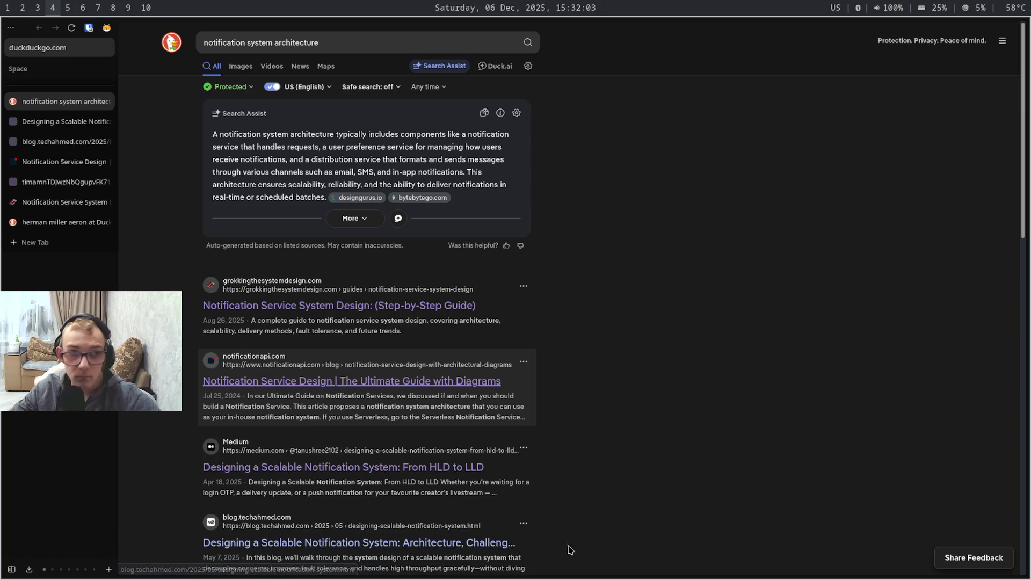
{"action": "key", "text": "ctrl+Tab"}
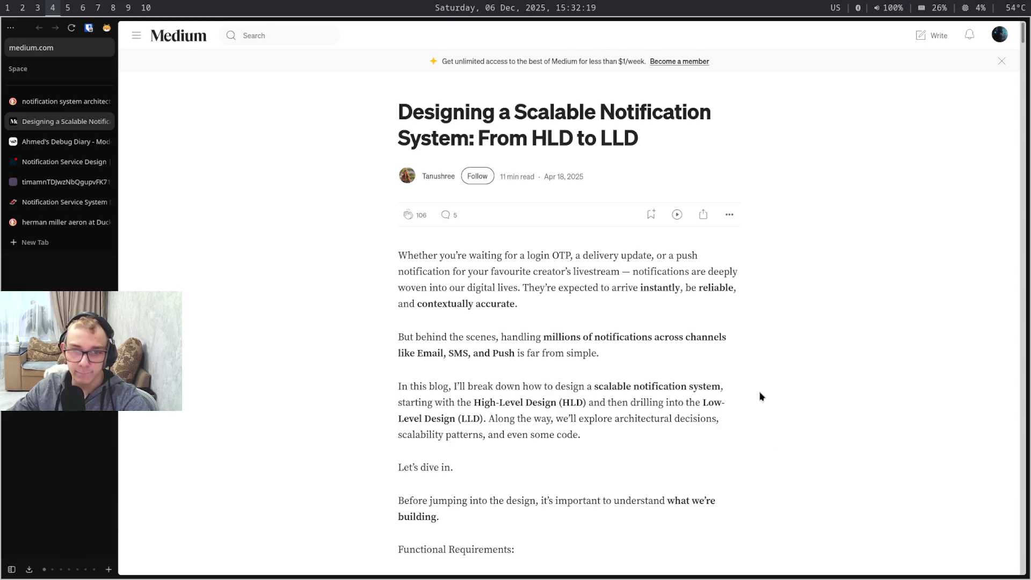
{"action": "scroll", "coordinate": [760, 396], "scroll_direction": "down", "scroll_amount": 1}
{"action": "scroll", "coordinate": [759, 397], "scroll_direction": "down", "scroll_amount": 4}
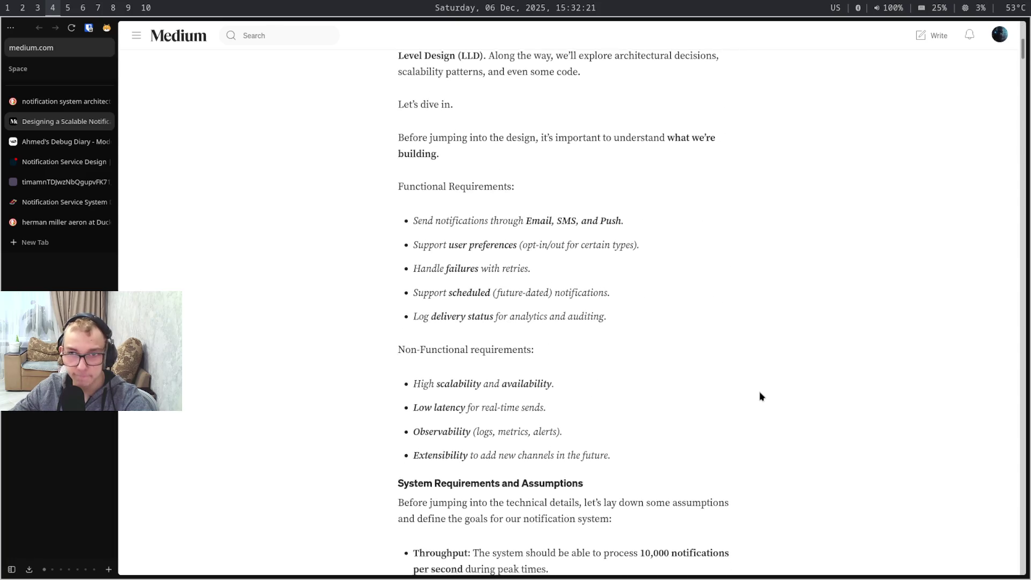
{"action": "scroll", "coordinate": [760, 396], "scroll_direction": "down", "scroll_amount": 1}
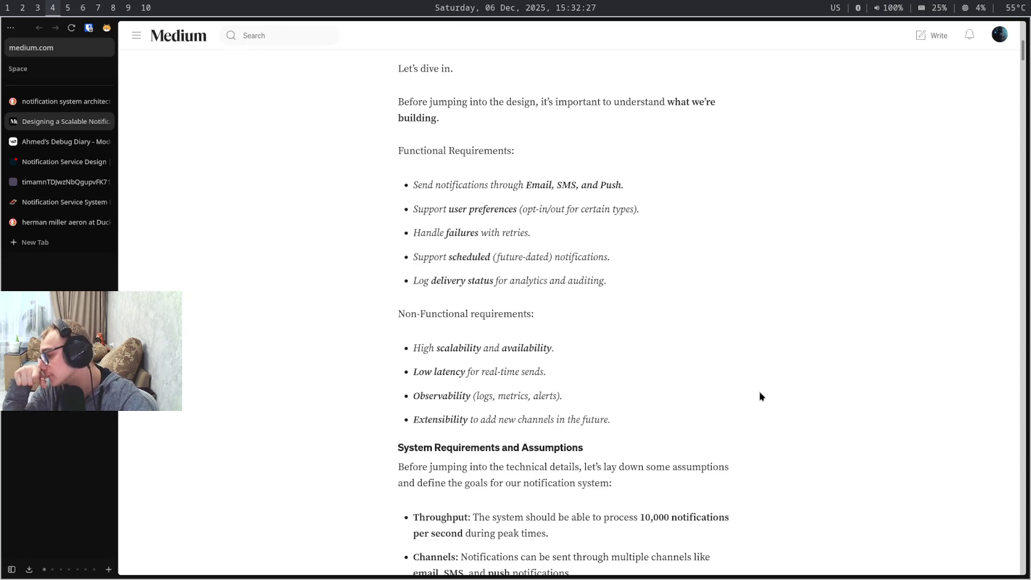
{"action": "scroll", "coordinate": [760, 396], "scroll_direction": "down", "scroll_amount": 1}
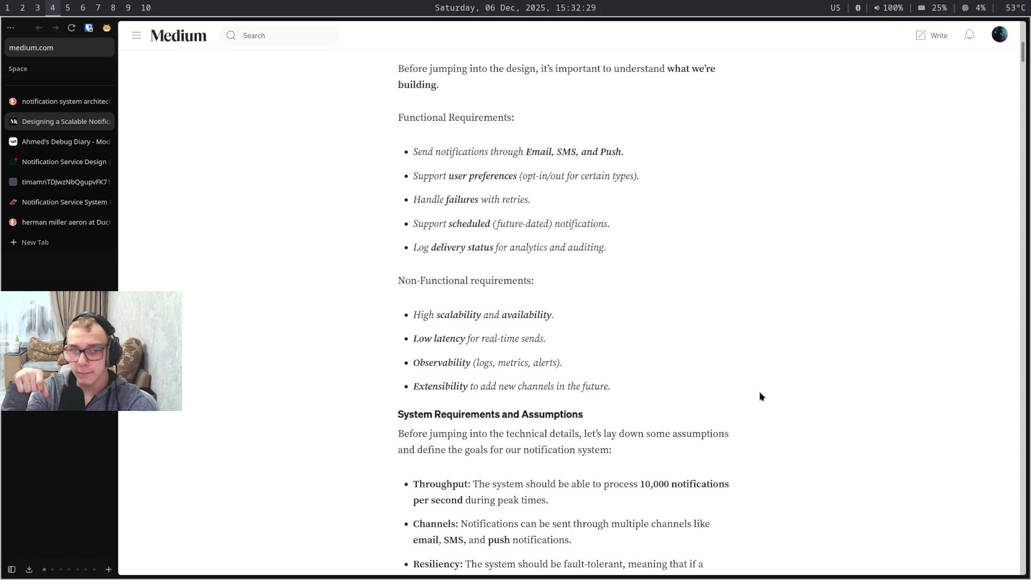
{"action": "scroll", "coordinate": [760, 396], "scroll_direction": "down", "scroll_amount": 1}
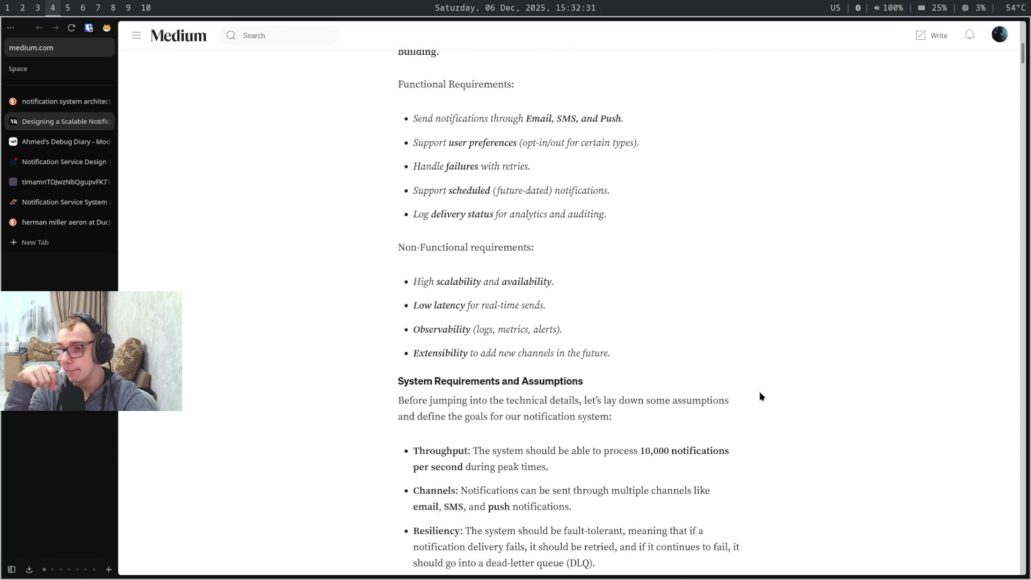
{"action": "scroll", "coordinate": [761, 397], "scroll_direction": "down", "scroll_amount": 1}
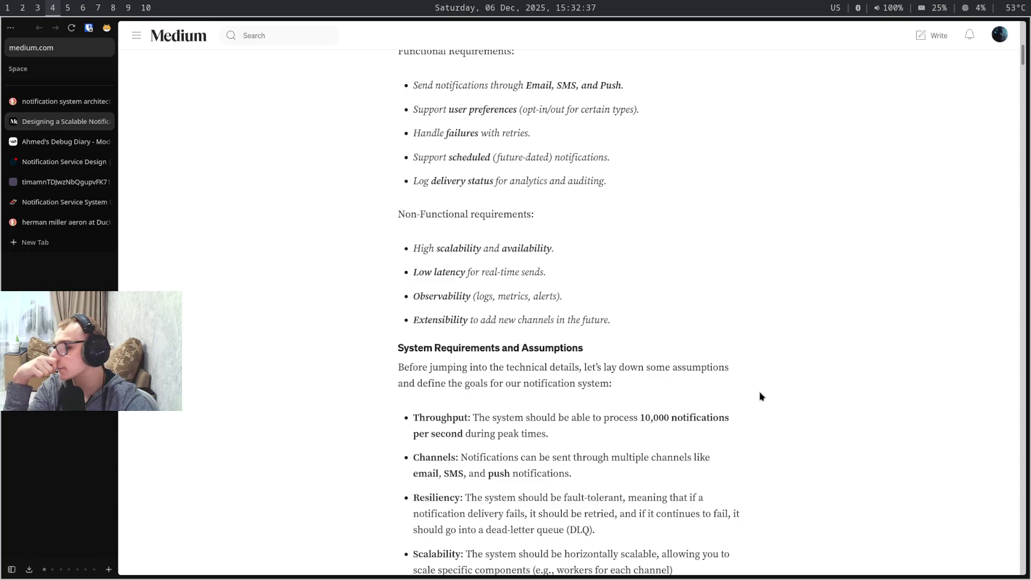
{"action": "scroll", "coordinate": [760, 397], "scroll_direction": "down", "scroll_amount": 1}
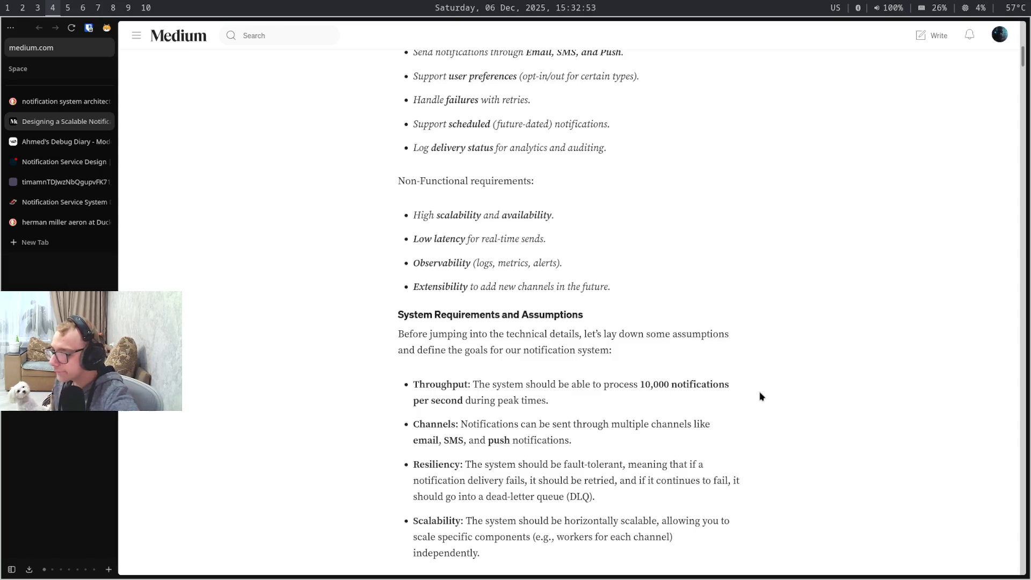
{"action": "scroll", "coordinate": [760, 396], "scroll_direction": "down", "scroll_amount": 1}
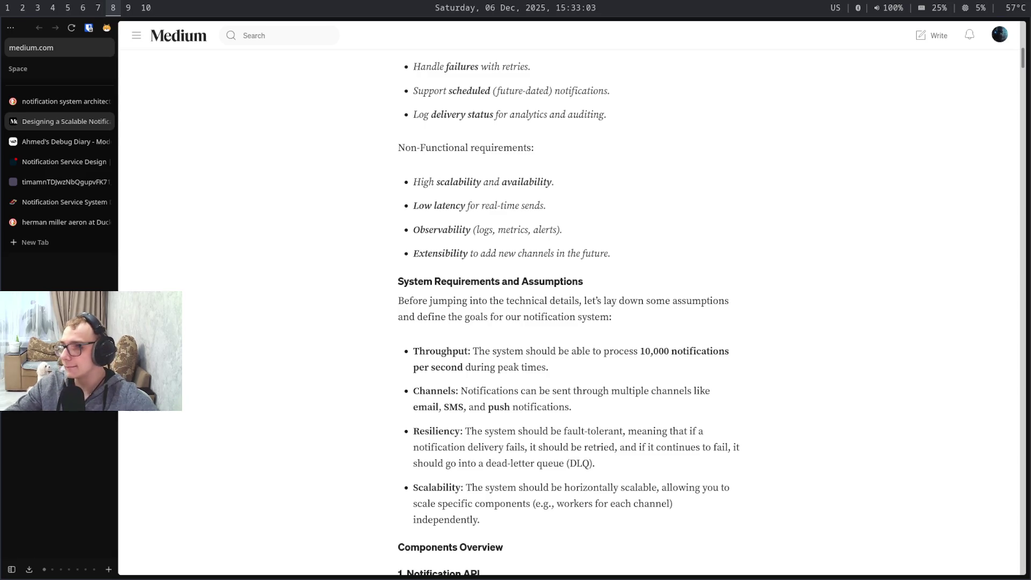
Switch workspaces to bring up the Medium notification-system article in the browser
{"action": "key", "text": "super+shift+7"}
{"action": "key", "text": "super+shift+9"}
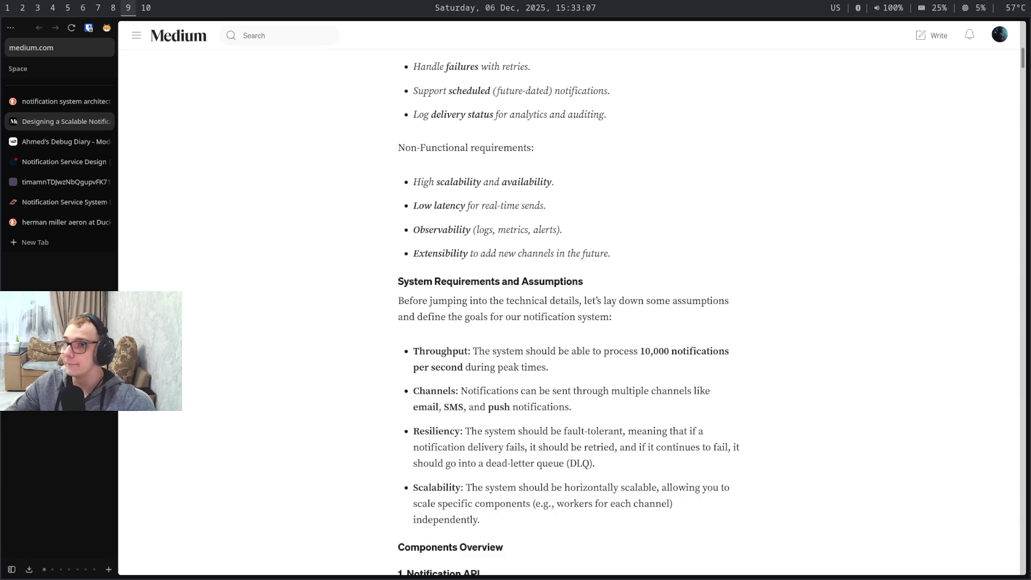
{"action": "key", "text": "super+shift+4"}
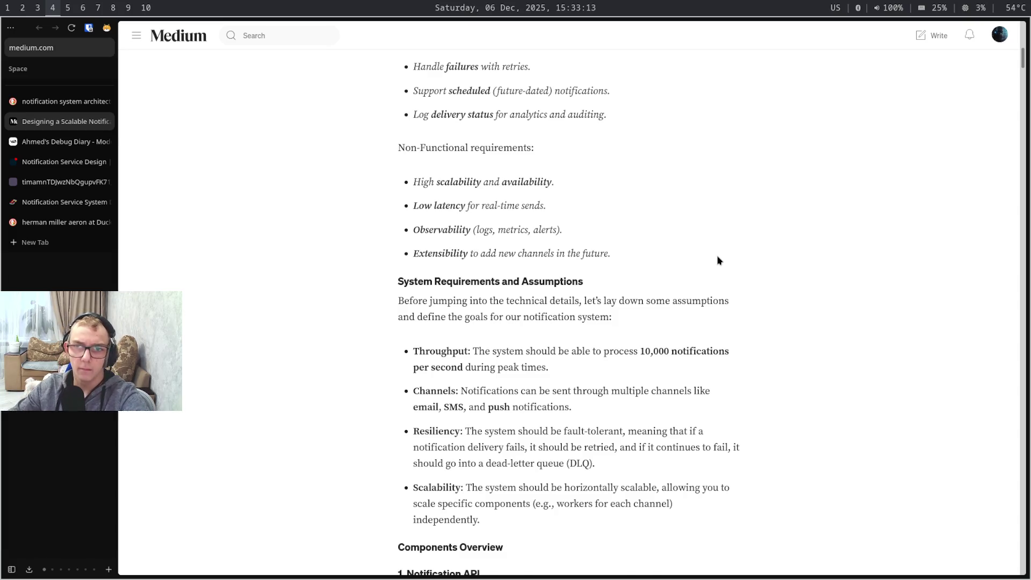
{"action": "scroll", "coordinate": [719, 261], "scroll_direction": "down", "scroll_amount": 1}
{"action": "scroll", "coordinate": [719, 261], "scroll_direction": "down", "scroll_amount": 1}
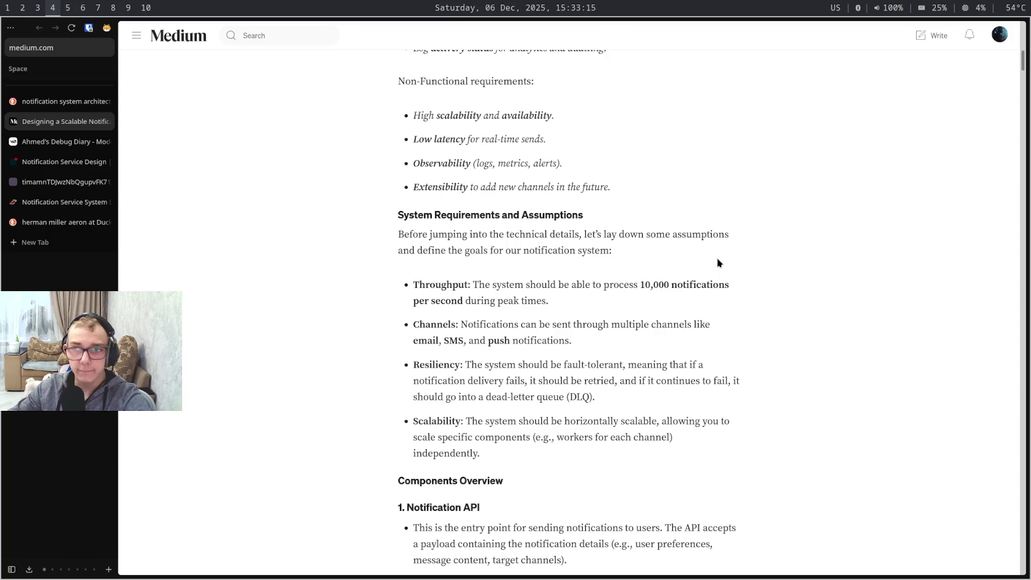
{"action": "scroll", "coordinate": [719, 262], "scroll_direction": "down", "scroll_amount": 1}
{"action": "scroll", "coordinate": [718, 262], "scroll_direction": "down", "scroll_amount": 1}
{"action": "scroll", "coordinate": [719, 263], "scroll_direction": "down", "scroll_amount": 1}
{"action": "scroll", "coordinate": [719, 263], "scroll_direction": "down", "scroll_amount": 1}
{"action": "scroll", "coordinate": [719, 263], "scroll_direction": "up", "scroll_amount": 1}
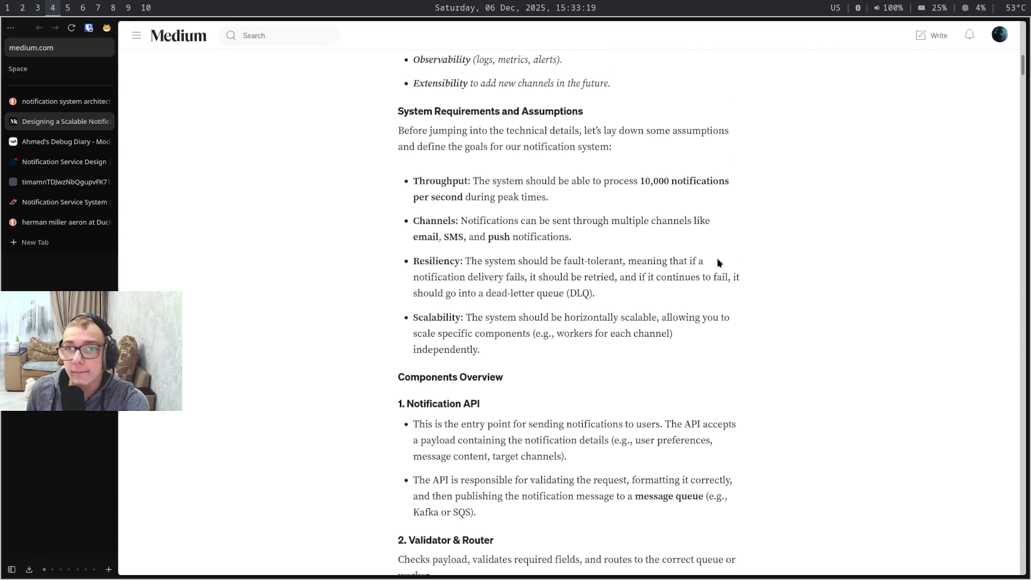
{"action": "scroll", "coordinate": [719, 263], "scroll_direction": "up", "scroll_amount": 1}
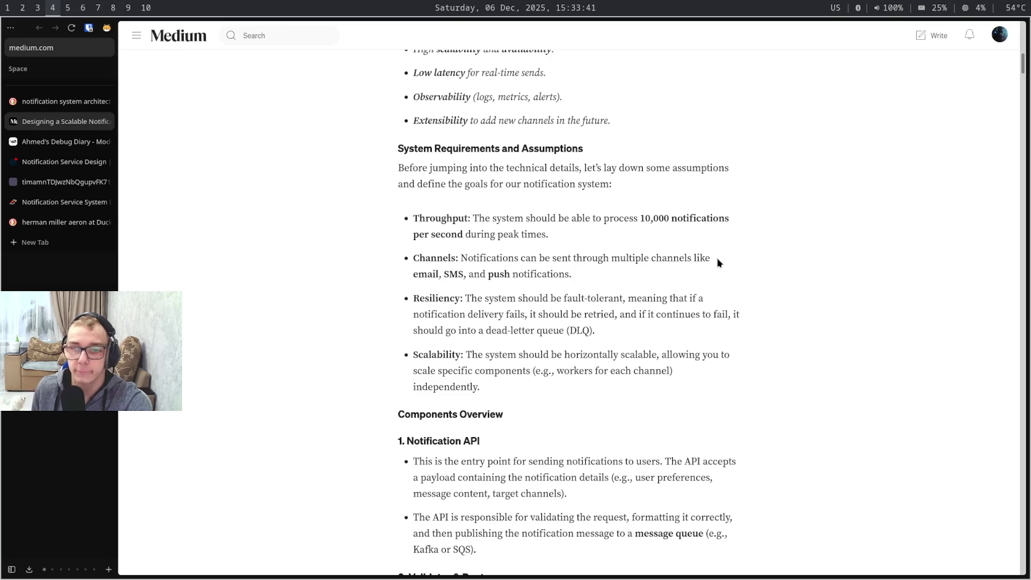
{"action": "scroll", "coordinate": [718, 263], "scroll_direction": "down", "scroll_amount": 1}
{"action": "scroll", "coordinate": [717, 263], "scroll_direction": "down", "scroll_amount": 1}
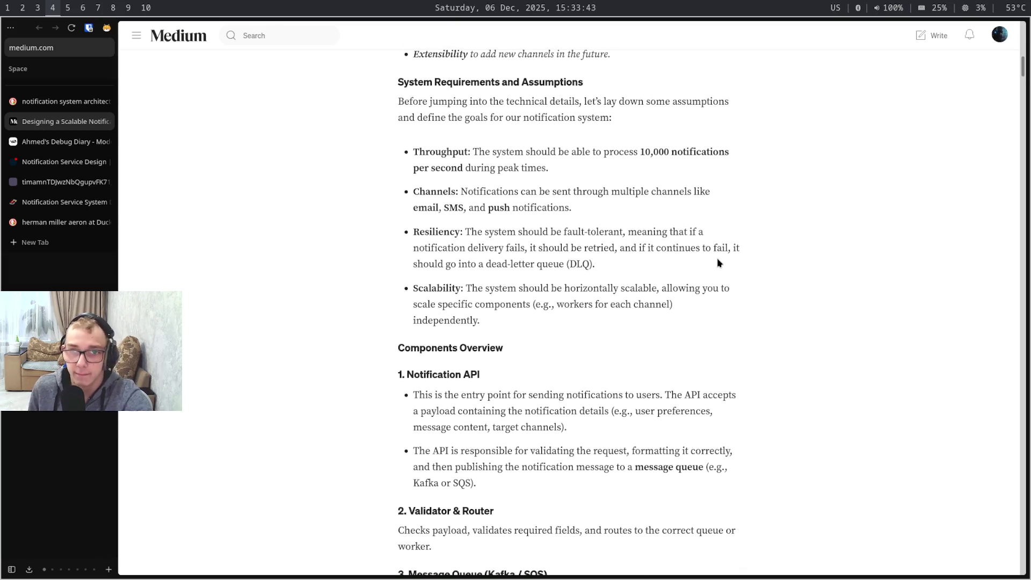
{"action": "scroll", "coordinate": [718, 262], "scroll_direction": "down", "scroll_amount": 1}
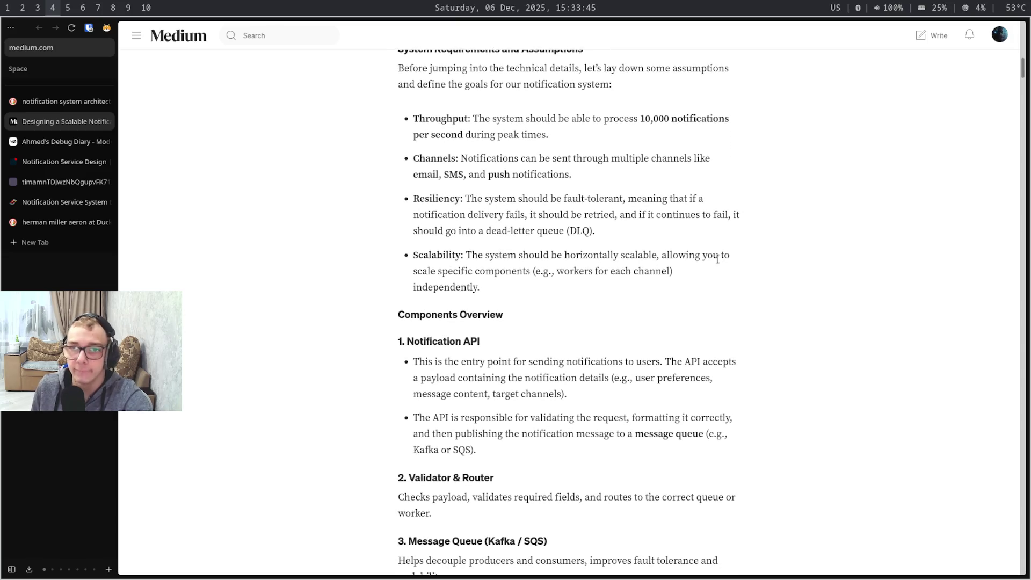
{"action": "scroll", "coordinate": [718, 258], "scroll_direction": "up", "scroll_amount": 1}
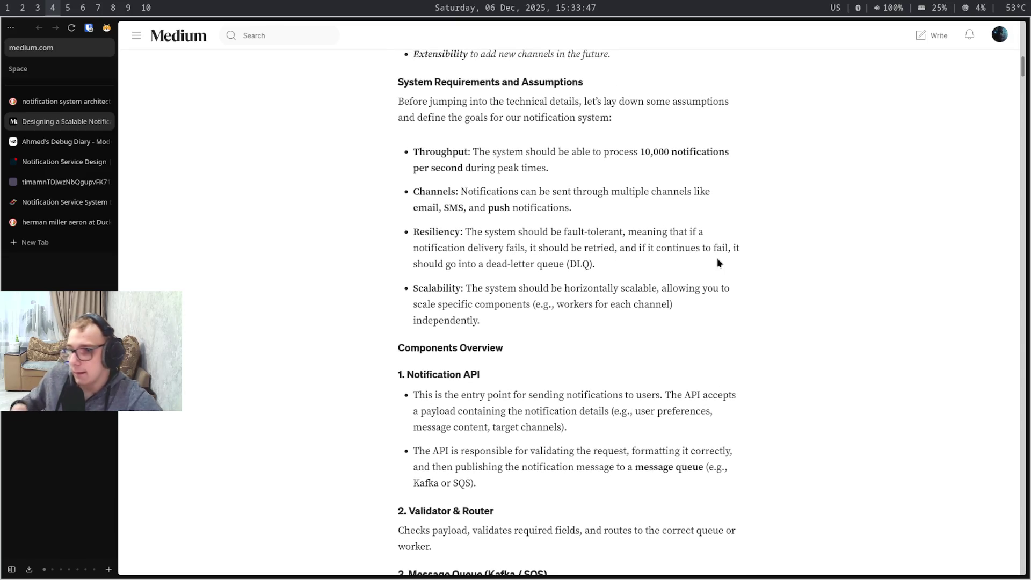
Duplicate the Notifacation channel box and place the copy left of the original in the row
{"action": "key", "text": "super+5"}
{"action": "key", "text": "super+6"}
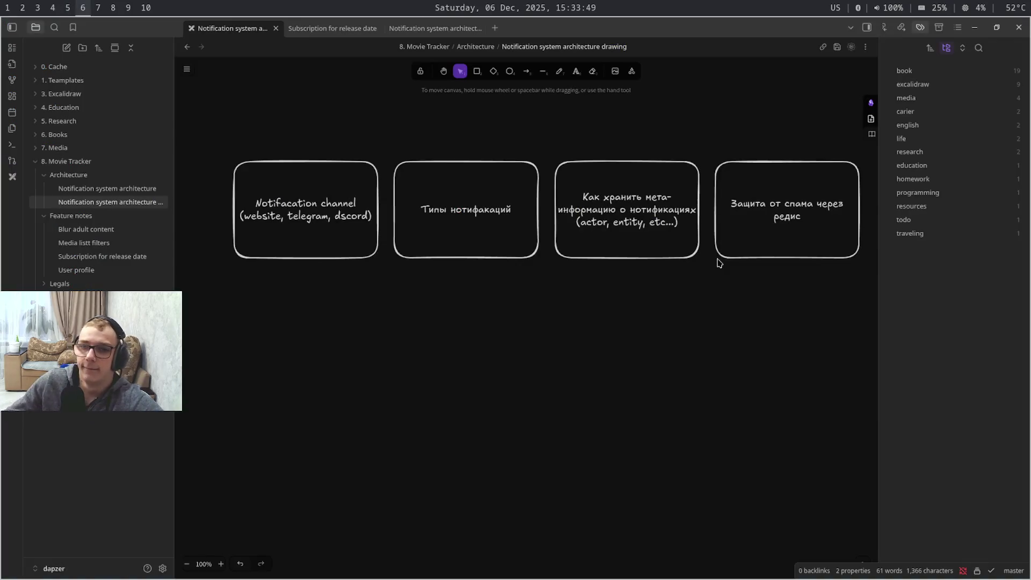
{"action": "left_click_drag", "start_coordinate": [503, 431], "coordinate": [796, 433]}
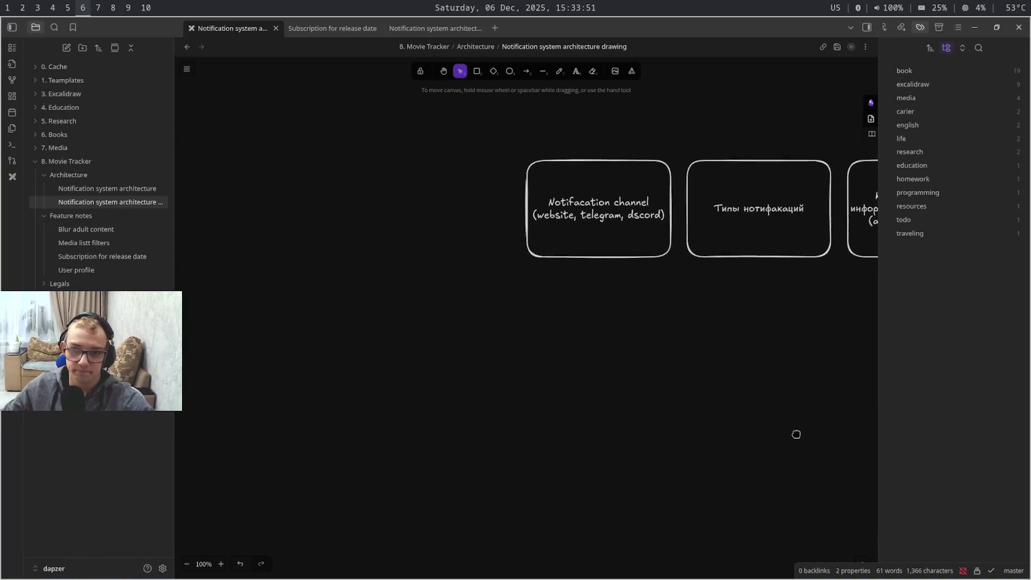
{"action": "left_click", "coordinate": [618, 246]}
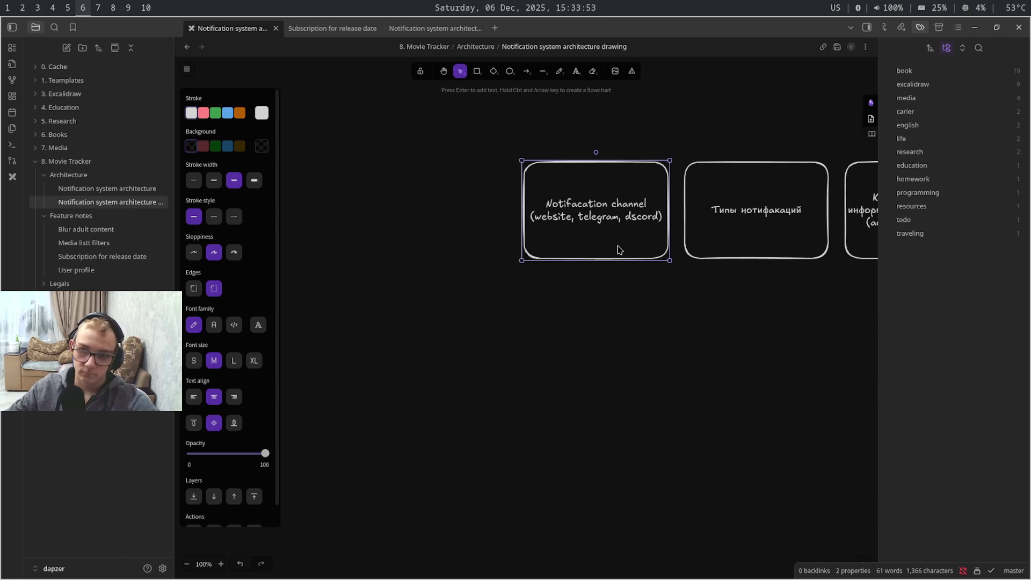
{"action": "key", "text": "ctrl+c"}
{"action": "key", "text": "ctrl+v"}
{"action": "left_click_drag", "start_coordinate": [618, 249], "coordinate": [435, 210]}
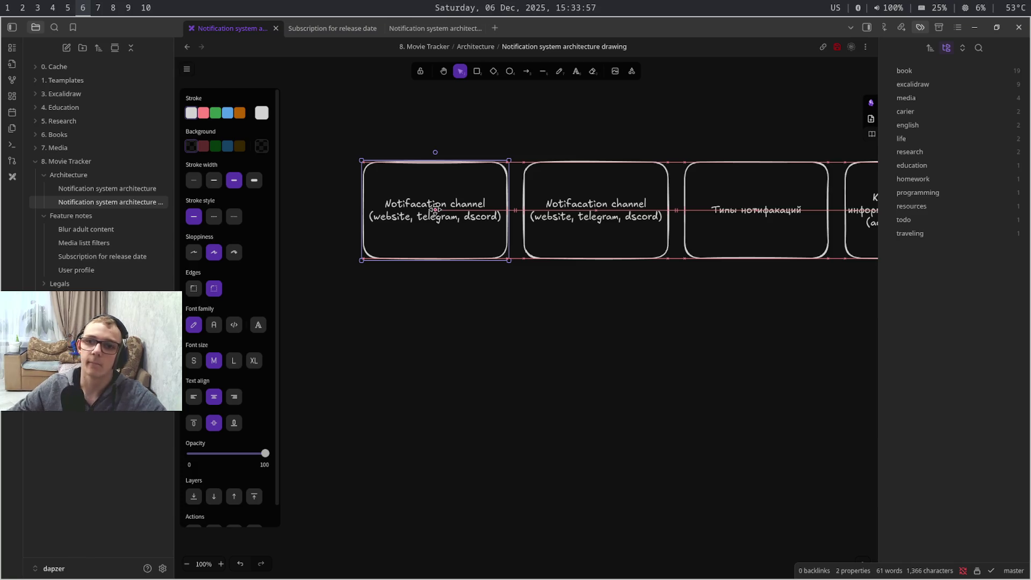
Relabel the copied box in Russian as 'Обработка не доставленных уведомлений', fixing typos along the way
{"action": "double_click", "coordinate": [435, 208]}
{"action": "key", "text": "alt+shift"}
{"action": "type", "text": "Обра"}
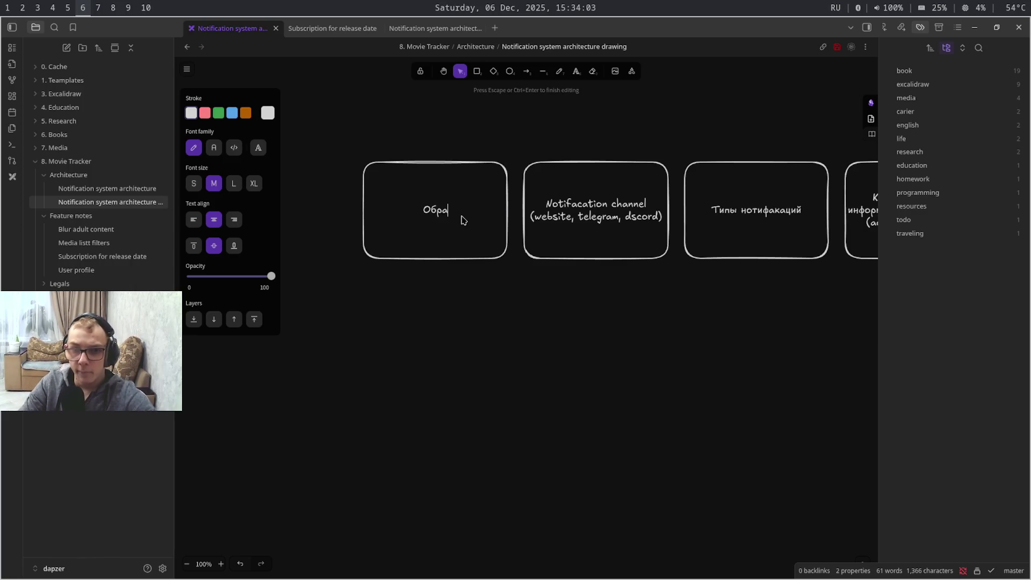
{"action": "type", "text": "бот"}
{"action": "type", "text": "ка"}
{"action": "type", "text": " про"}
{"action": "type", "text": "бб"}
{"action": "key", "text": "BackSpace"}
{"action": "key", "text": "BackSpace"}
{"action": "key", "text": "BackSpace"}
{"action": "key", "text": "BackSpace"}
{"action": "type", "text": "ув дос"}
{"action": "type", "text": "та"}
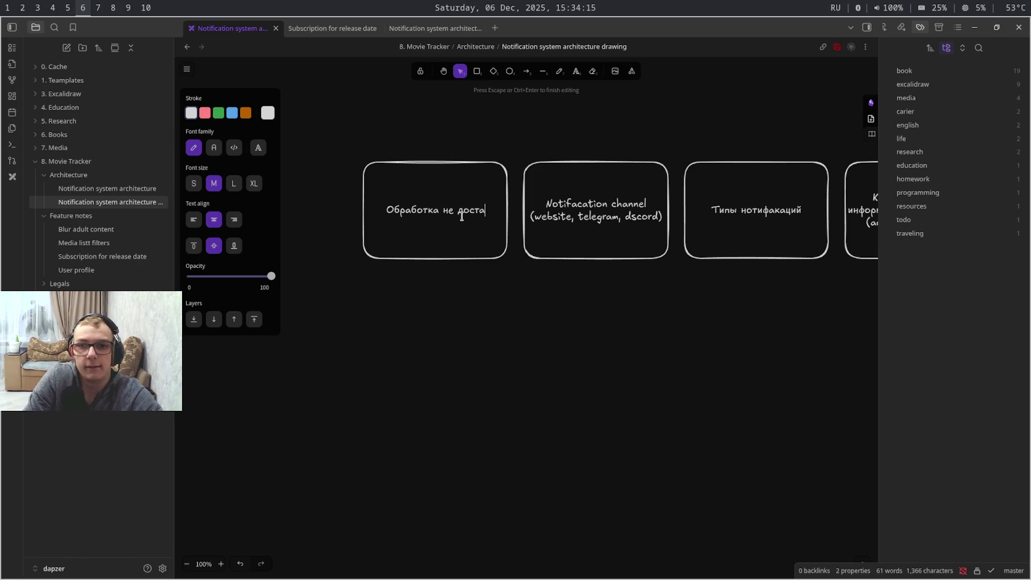
{"action": "type", "text": "вленных соо"}
{"action": "key", "text": "BackSpace"}
{"action": "key", "text": "BackSpace"}
{"action": "key", "text": "BackSpace"}
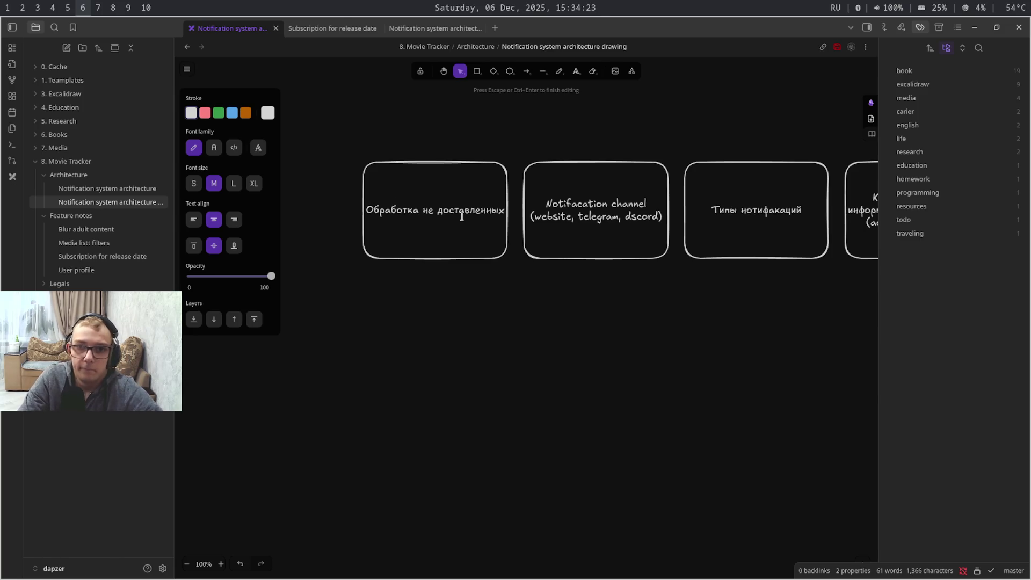
{"action": "type", "text": "уве"}
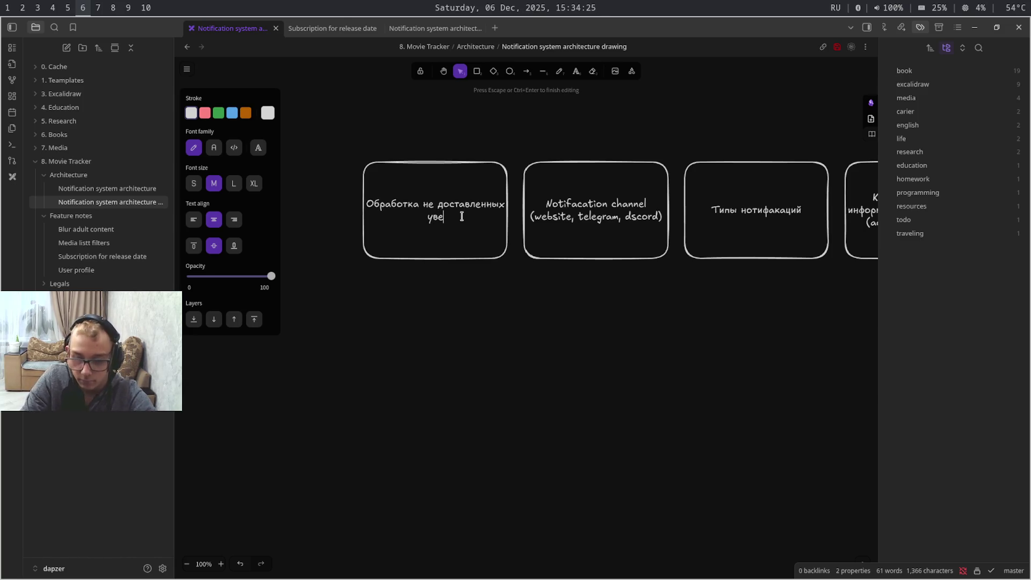
{"action": "type", "text": "домлениий"}
{"action": "key", "text": "Left"}
{"action": "key", "text": "BackSpace"}
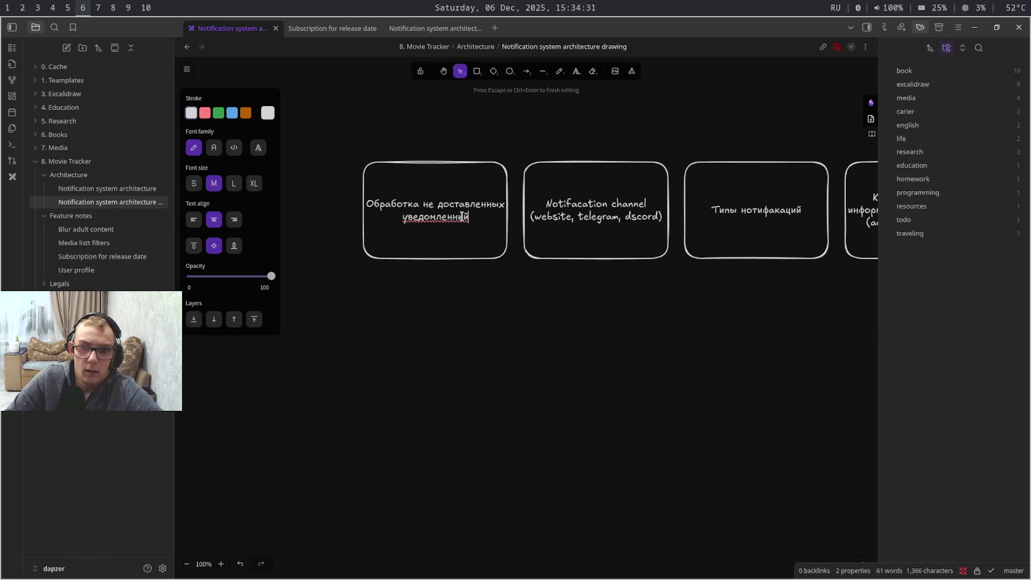
{"action": "key", "text": "BackSpace"}
{"action": "type", "text": "и"}
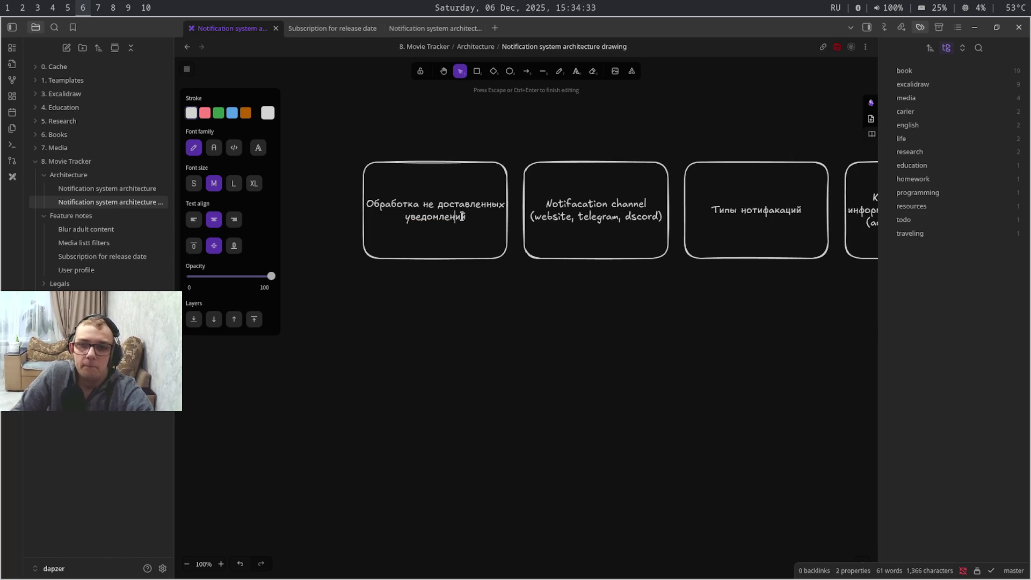
{"action": "left_click", "coordinate": [508, 359]}
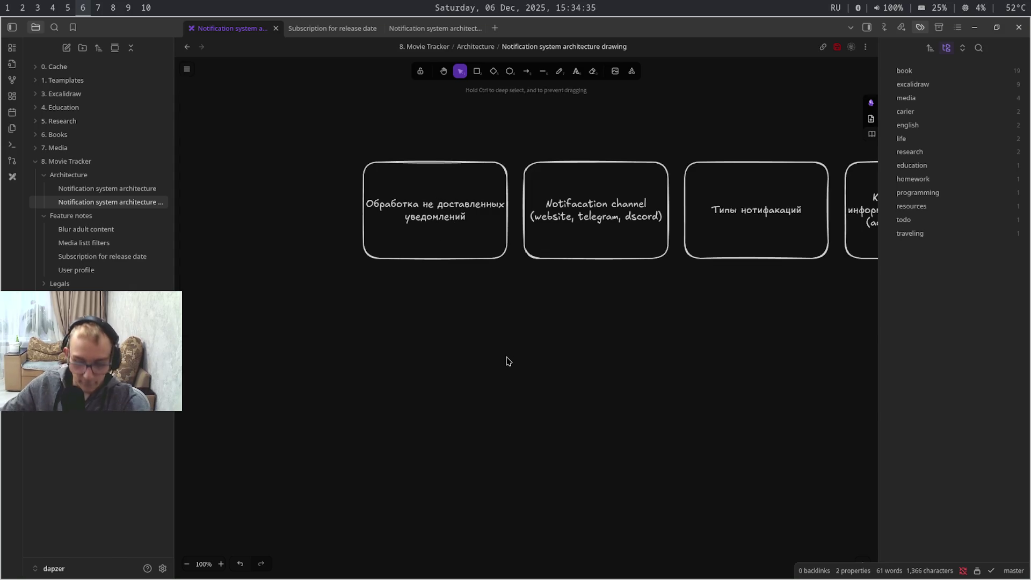
{"action": "scroll", "coordinate": [529, 323], "scroll_direction": "right", "scroll_amount": 1}
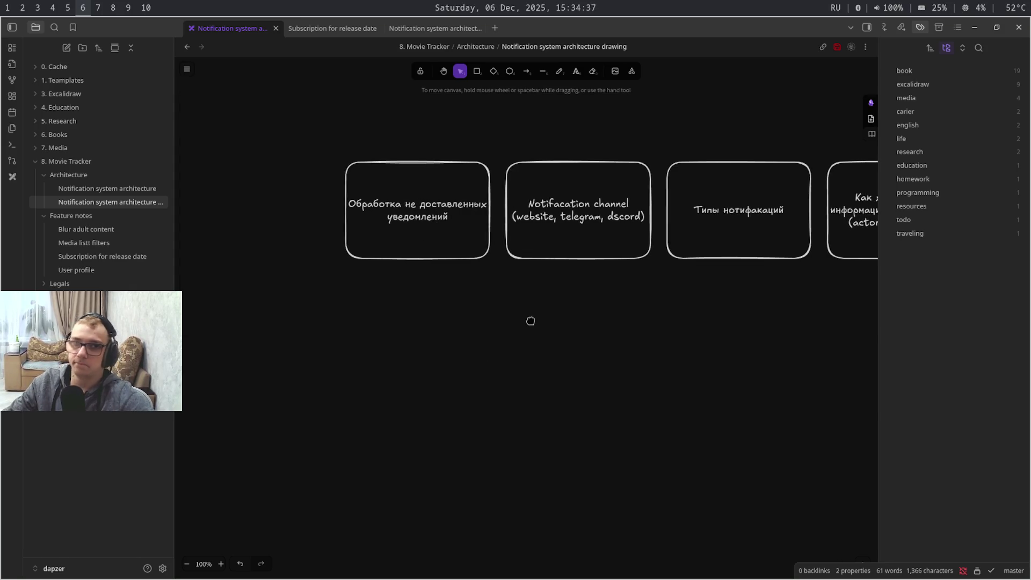
{"action": "scroll", "coordinate": [500, 363], "scroll_direction": "right", "scroll_amount": 4}
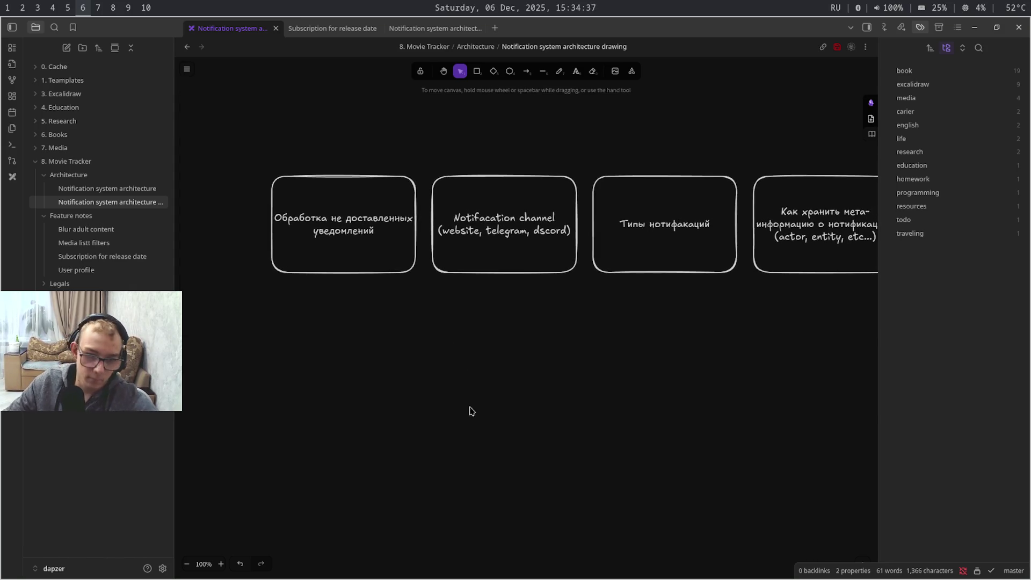
Zoom out to 80% so all five boxes show, then return to the Medium article
{"action": "left_click", "coordinate": [188, 565]}
{"action": "left_click", "coordinate": [189, 565]}
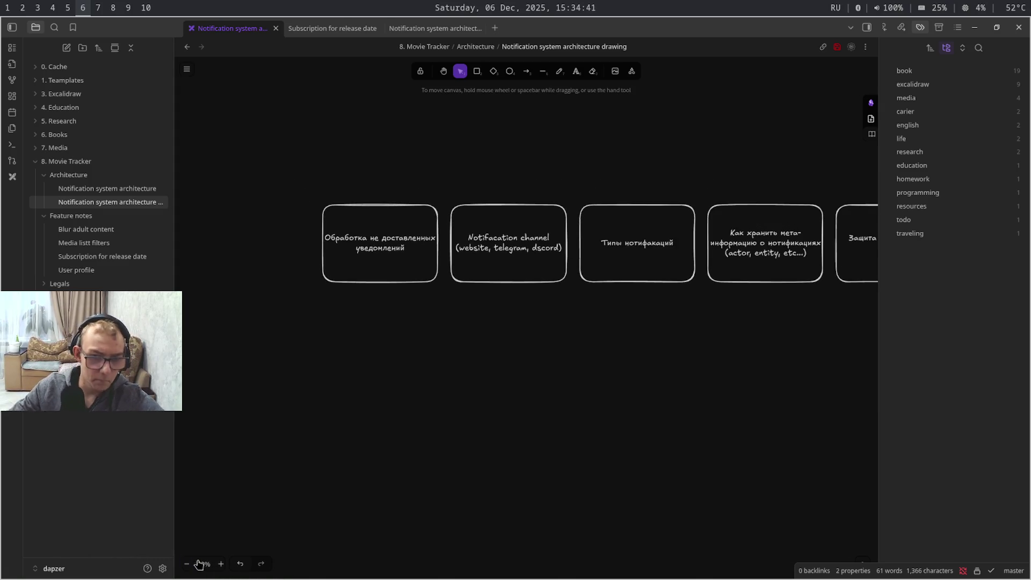
{"action": "mouse_move", "coordinate": [492, 397]}
{"action": "left_mouse_down"}
{"action": "mouse_move", "coordinate": [389, 403]}
{"action": "mouse_move", "coordinate": [376, 394]}
{"action": "mouse_move", "coordinate": [396, 398]}
{"action": "left_mouse_up"}
{"action": "key", "text": "super+4"}
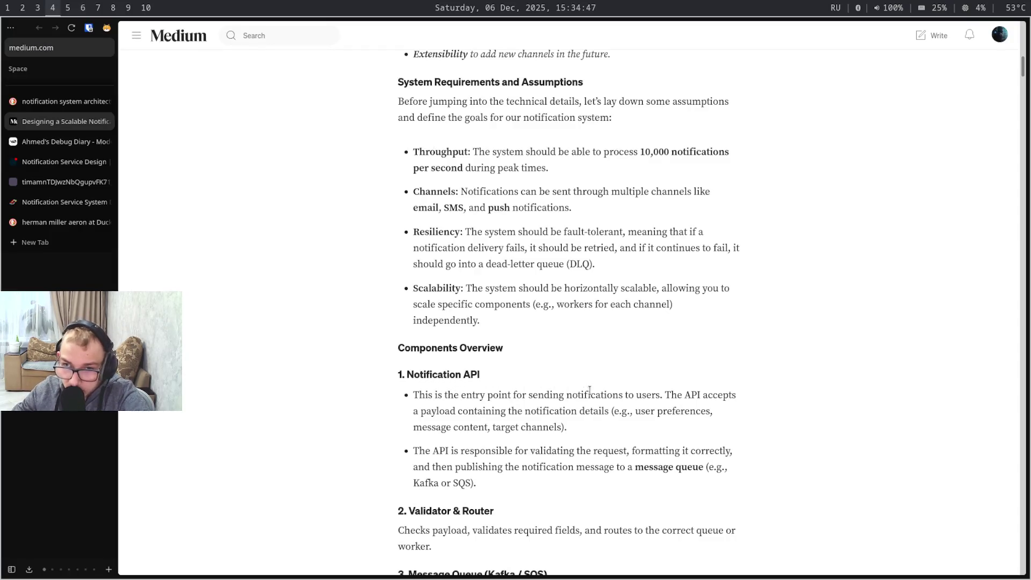
{"action": "scroll", "coordinate": [671, 392], "scroll_direction": "down", "scroll_amount": 1}
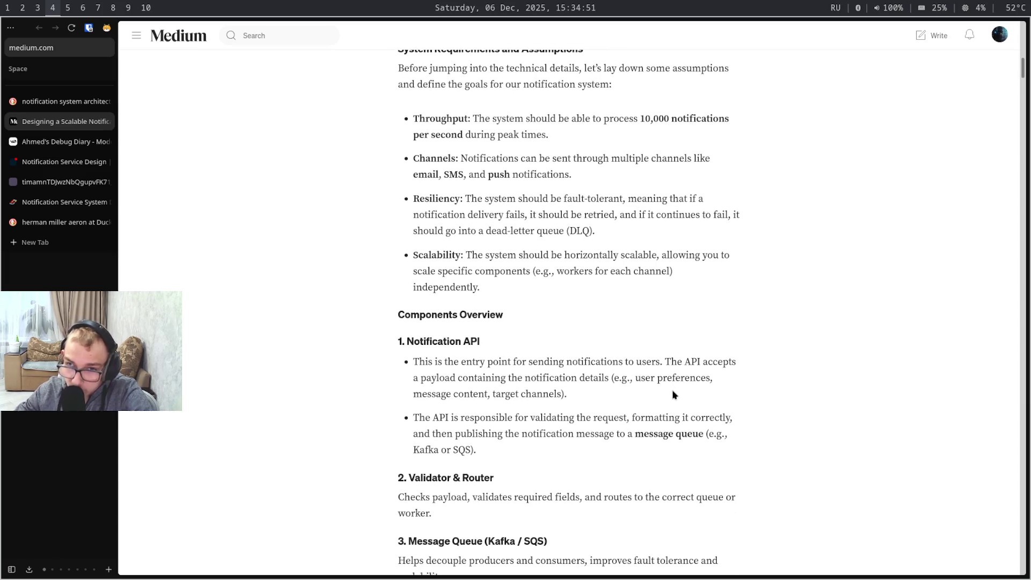
{"action": "scroll", "coordinate": [674, 394], "scroll_direction": "down", "scroll_amount": 1}
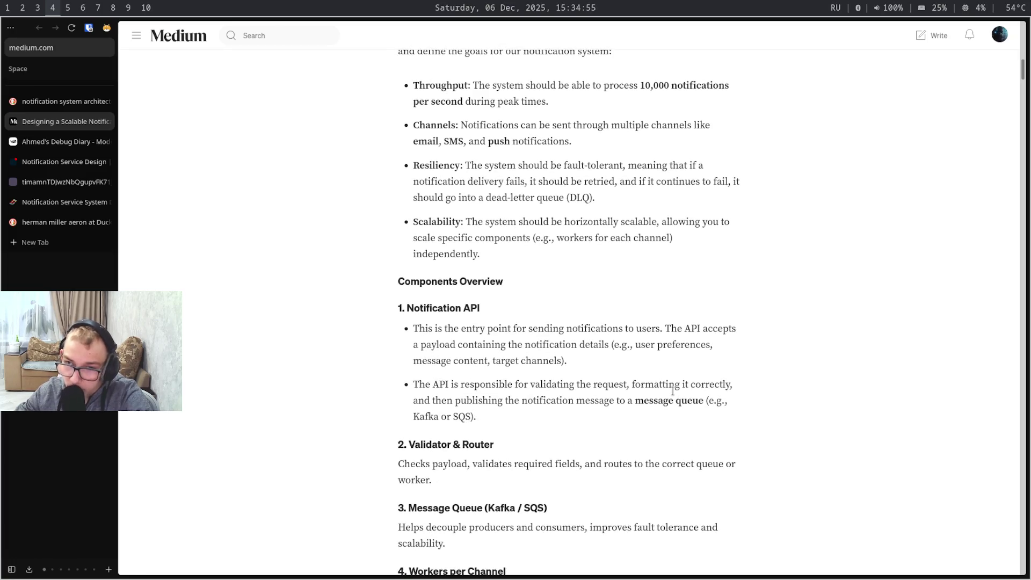
{"action": "scroll", "coordinate": [673, 392], "scroll_direction": "down", "scroll_amount": 1}
{"action": "scroll", "coordinate": [674, 394], "scroll_direction": "down", "scroll_amount": 1}
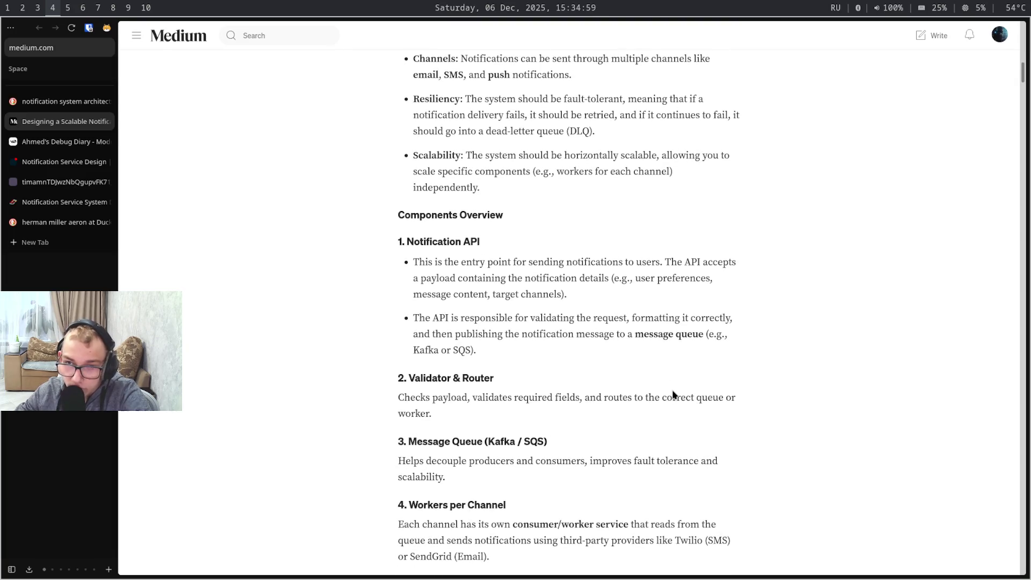
{"action": "scroll", "coordinate": [673, 394], "scroll_direction": "down", "scroll_amount": 1}
{"action": "scroll", "coordinate": [674, 394], "scroll_direction": "down", "scroll_amount": 1}
{"action": "scroll", "coordinate": [674, 394], "scroll_direction": "down", "scroll_amount": 3}
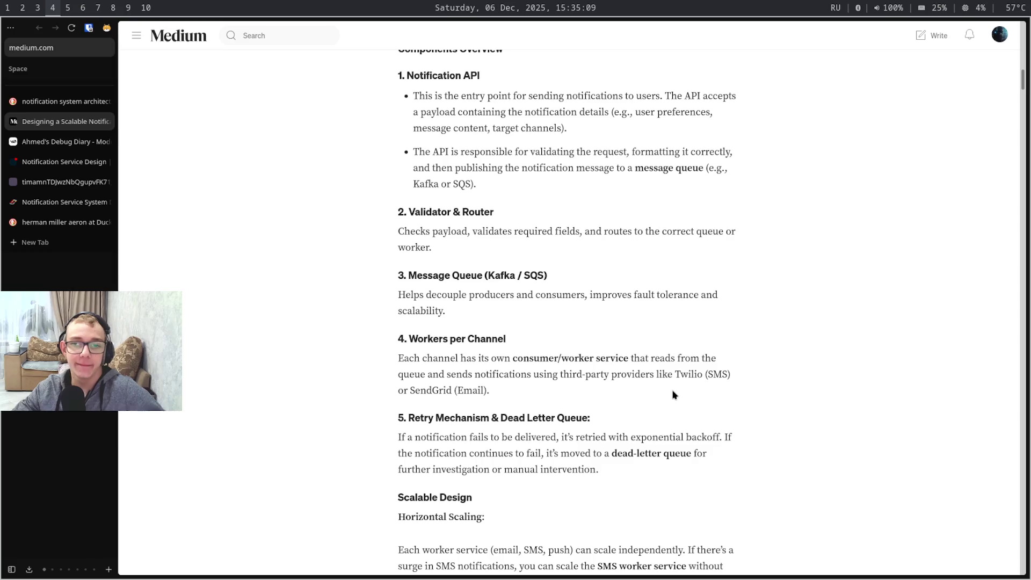
Select the Workers per Channel passage, return to the drawing and paste a copy of the first box
{"action": "mouse_move", "coordinate": [675, 395]}
{"action": "left_mouse_down"}
{"action": "mouse_move", "coordinate": [631, 358]}
{"action": "mouse_move", "coordinate": [443, 339]}
{"action": "left_mouse_up"}
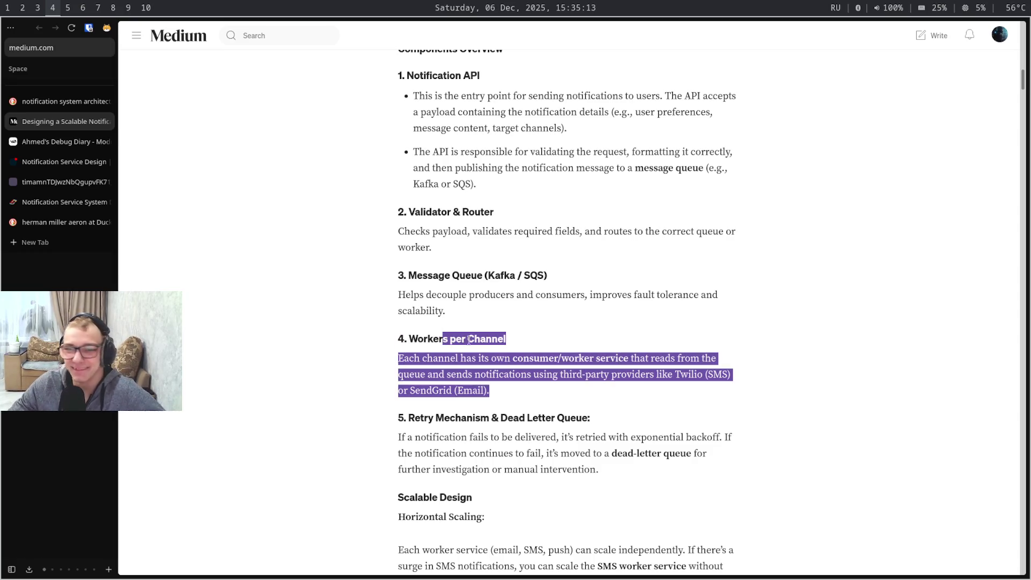
{"action": "key", "text": "super+9"}
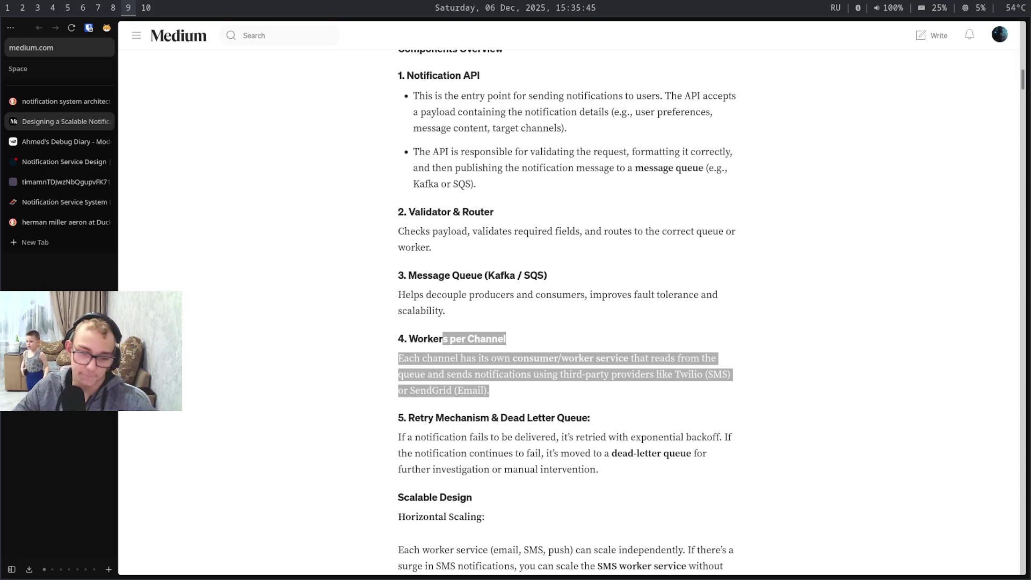
{"action": "key", "text": "super+4"}
{"action": "key", "text": "super+6"}
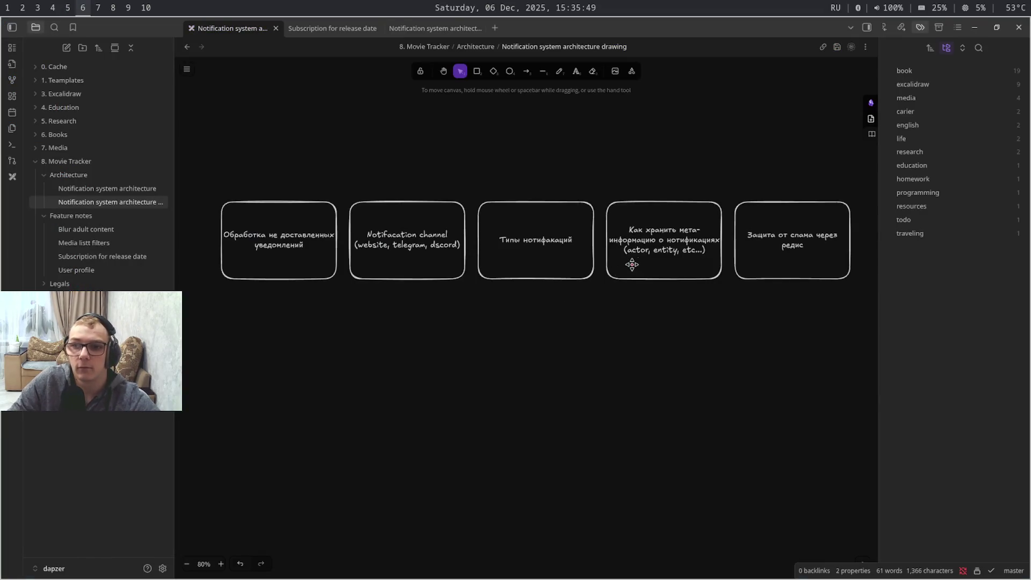
{"action": "left_click", "coordinate": [336, 271]}
{"action": "key", "text": "ctrl+v"}
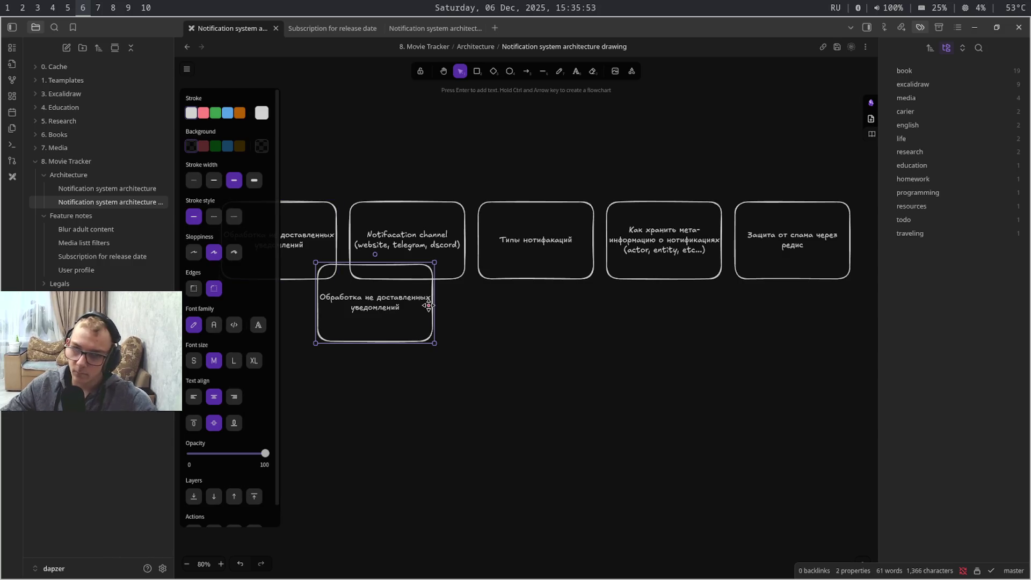
Place the copy beneath the first box, shift the view right and start editing its label
{"action": "left_click_drag", "start_coordinate": [407, 313], "coordinate": [310, 338]}
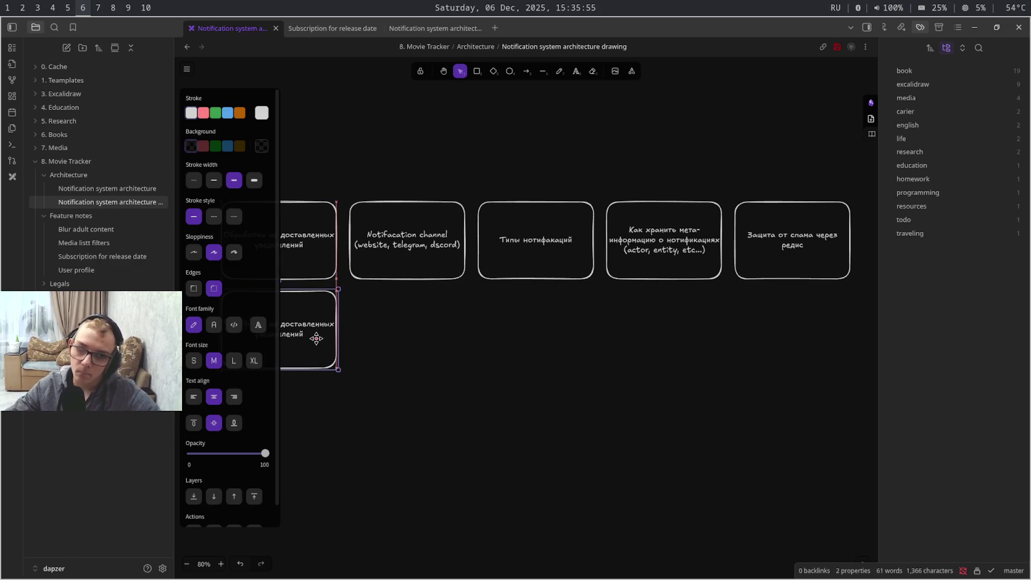
{"action": "left_click", "coordinate": [452, 362]}
{"action": "left_click_drag", "start_coordinate": [452, 362], "coordinate": [685, 318]}
{"action": "double_click", "coordinate": [527, 283]}
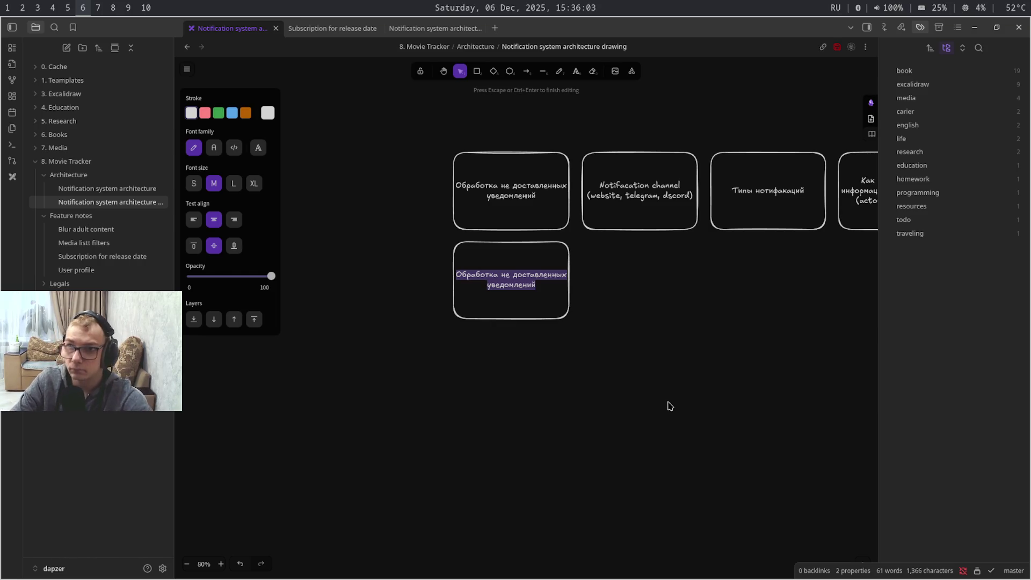
Replace the label with 'Live уведомления на сайте (longpooling, ws, refetch, )', switching layouts and fixing typos
{"action": "key", "text": "alt+shift"}
{"action": "key", "text": "BackSpace"}
{"action": "type", "text": "Li"}
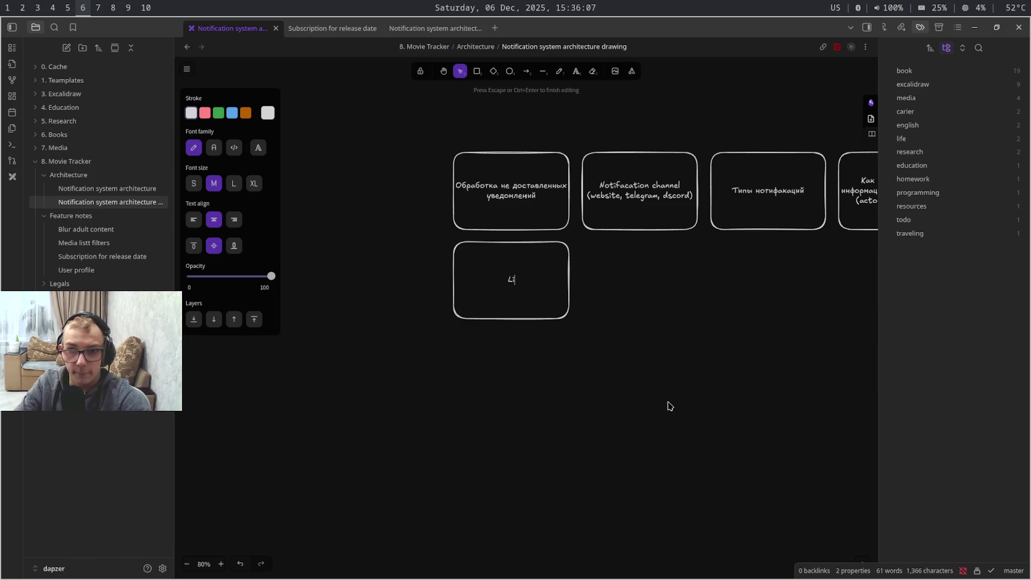
{"action": "type", "text": "ve"}
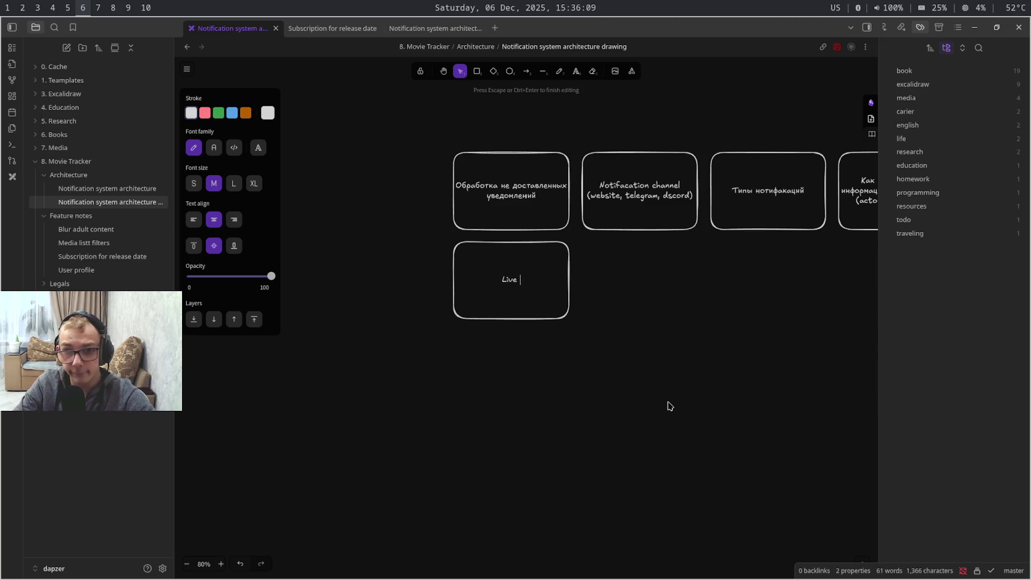
{"action": "key", "text": "alt+shift"}
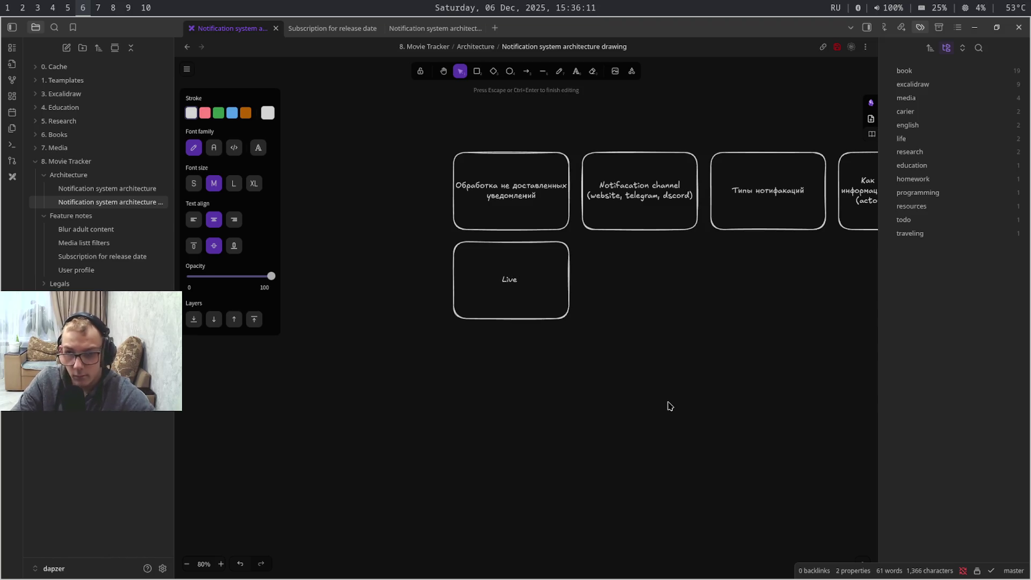
{"action": "type", "text": "уведомьл"}
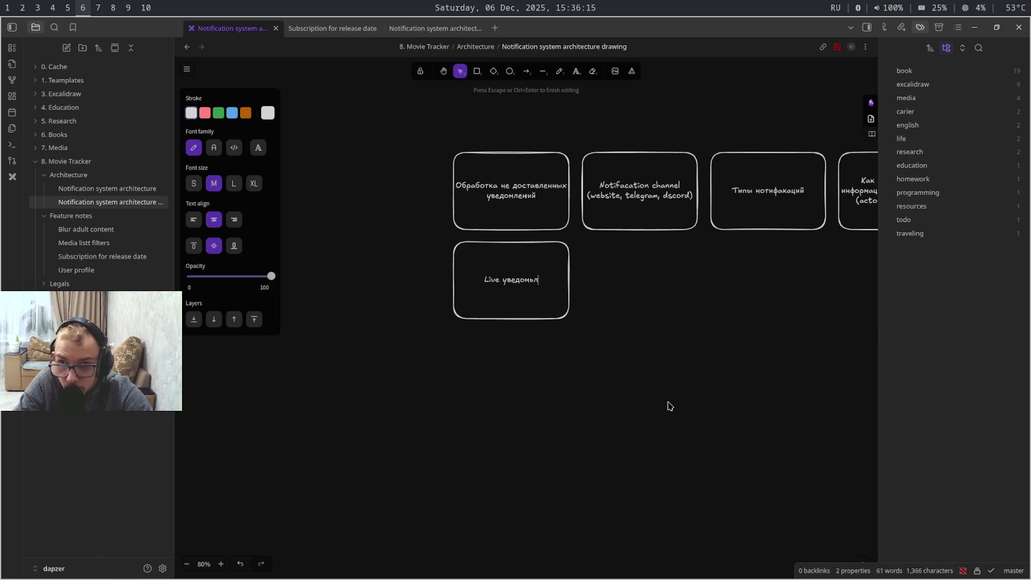
{"action": "key", "text": "BackSpace"}
{"action": "key", "text": "BackSpace"}
{"action": "type", "text": "лений"}
{"action": "key", "text": "BackSpace"}
{"action": "type", "text": "я и"}
{"action": "key", "text": "BackSpace"}
{"action": "type", "text": "на см"}
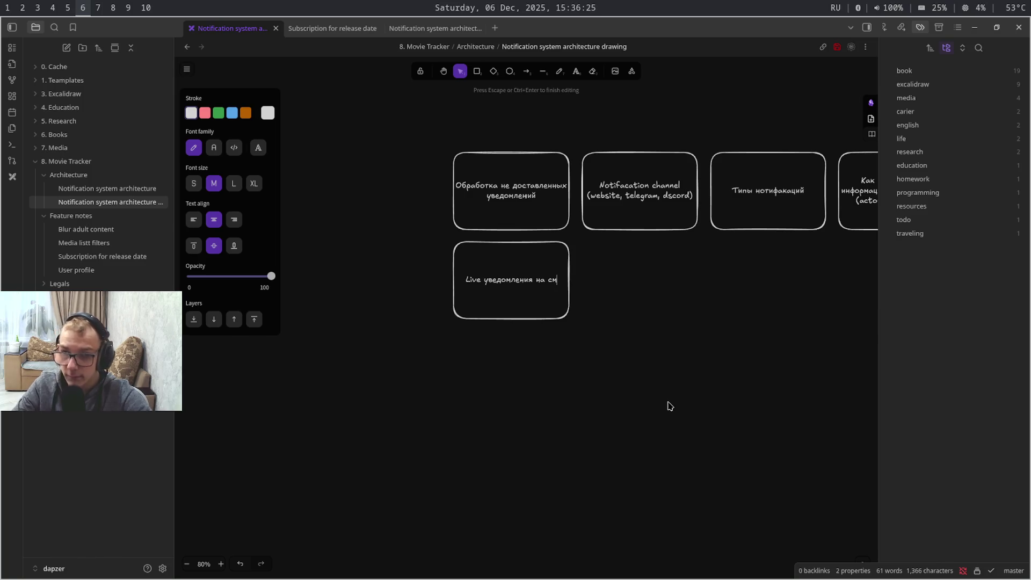
{"action": "key", "text": "BackSpace"}
{"action": "type", "text": "айте ()"}
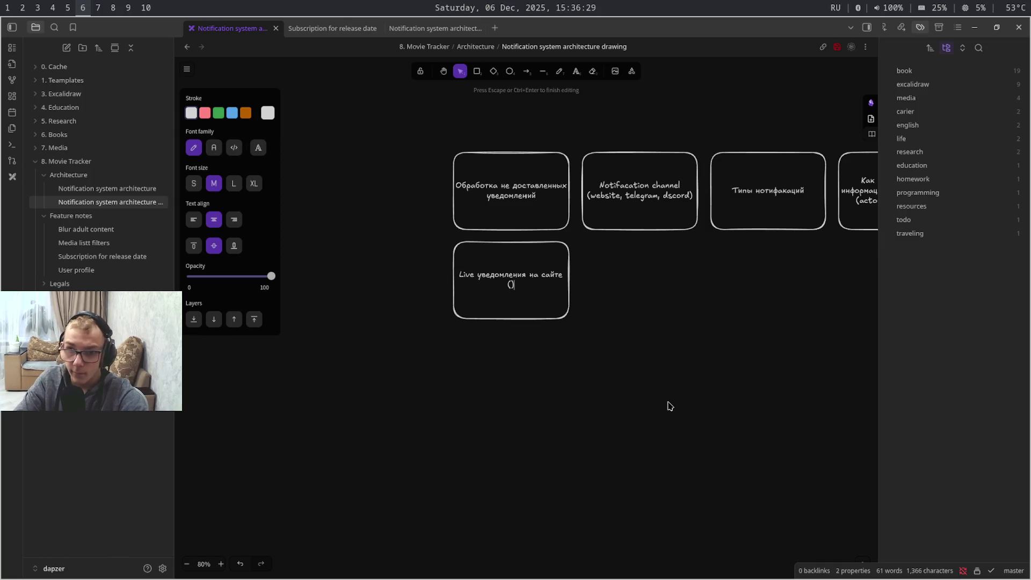
{"action": "key", "text": "alt+shift"}
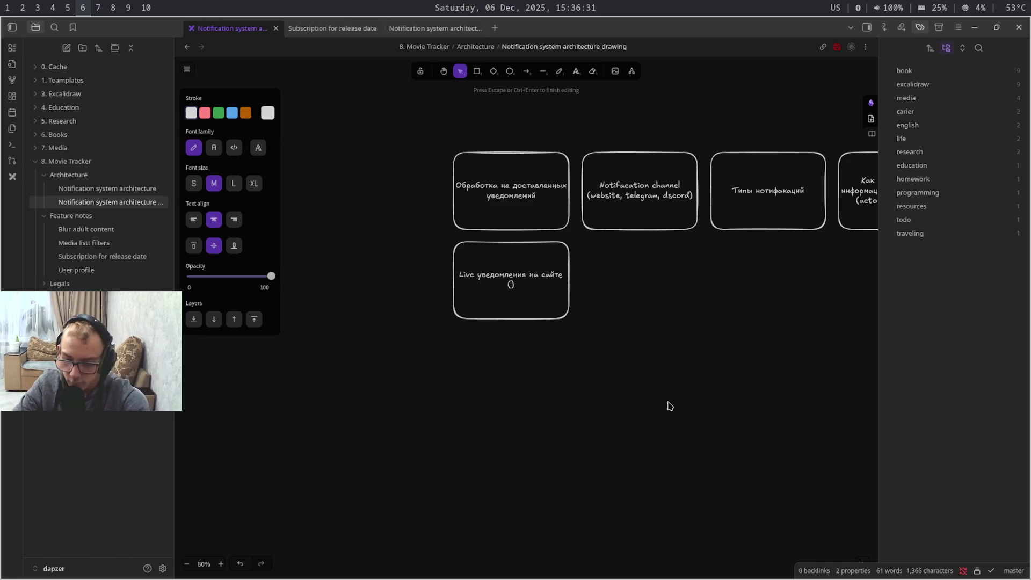
{"action": "type", "text": "longpoolling, ws"}
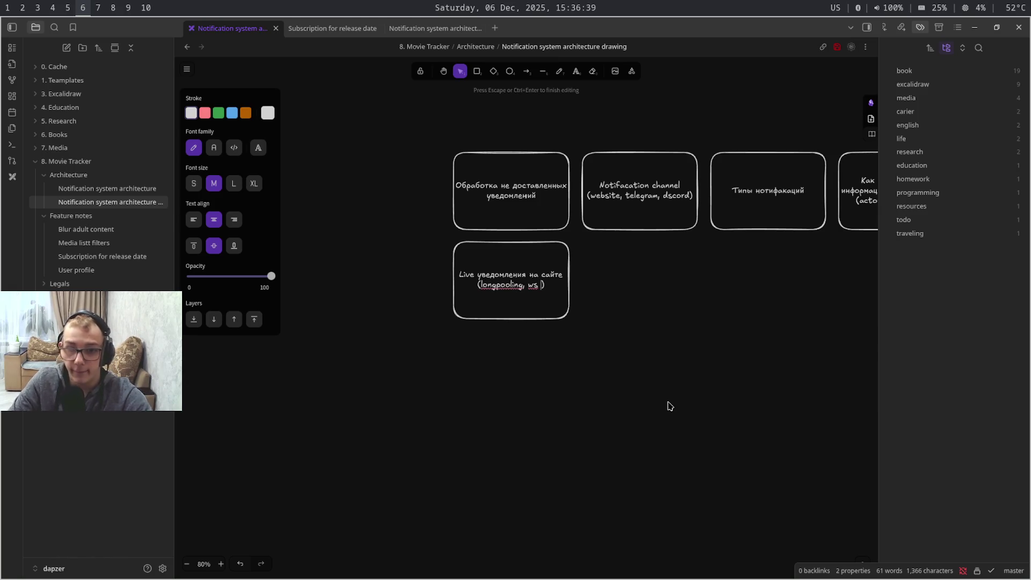
{"action": "key", "text": "BackSpace"}
{"action": "type", "text": ","}
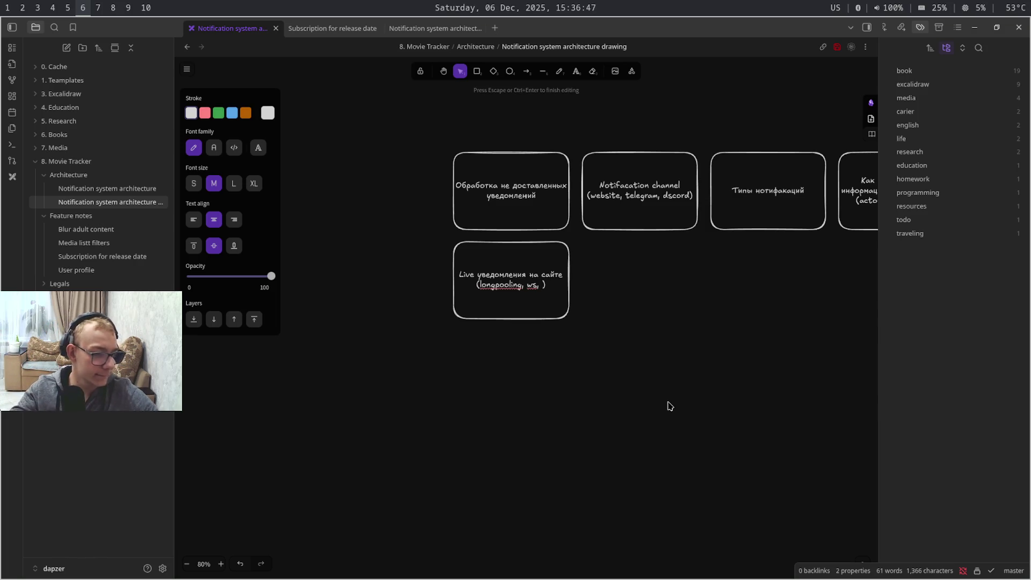
{"action": "type", "text": "re"}
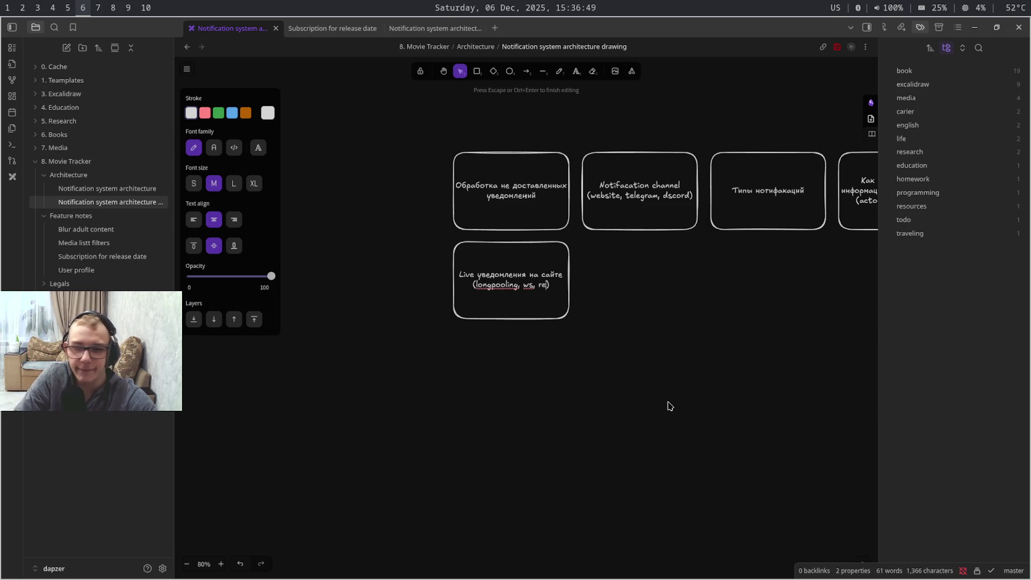
{"action": "type", "text": "fetch,"}
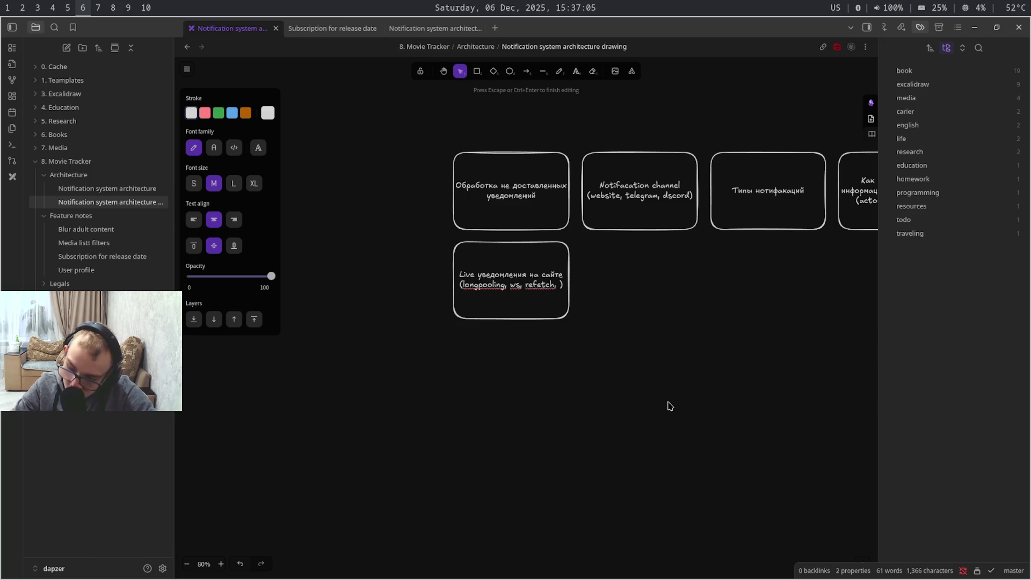
{"action": "key", "text": "super+shift+7"}
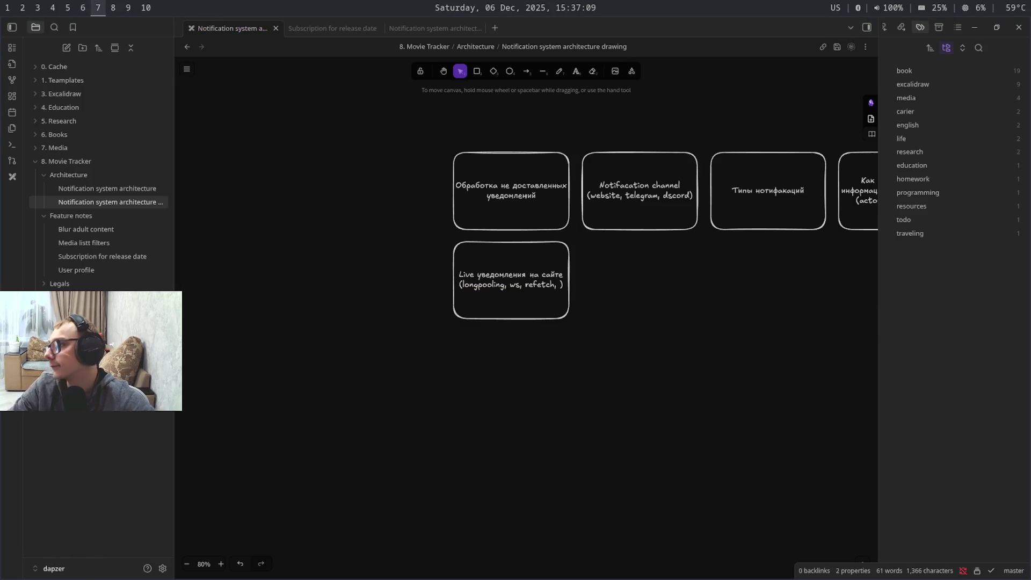
Revisit the lower box's label in the drawing, then switch back to the Medium article
{"action": "key", "text": "super+shift+9"}
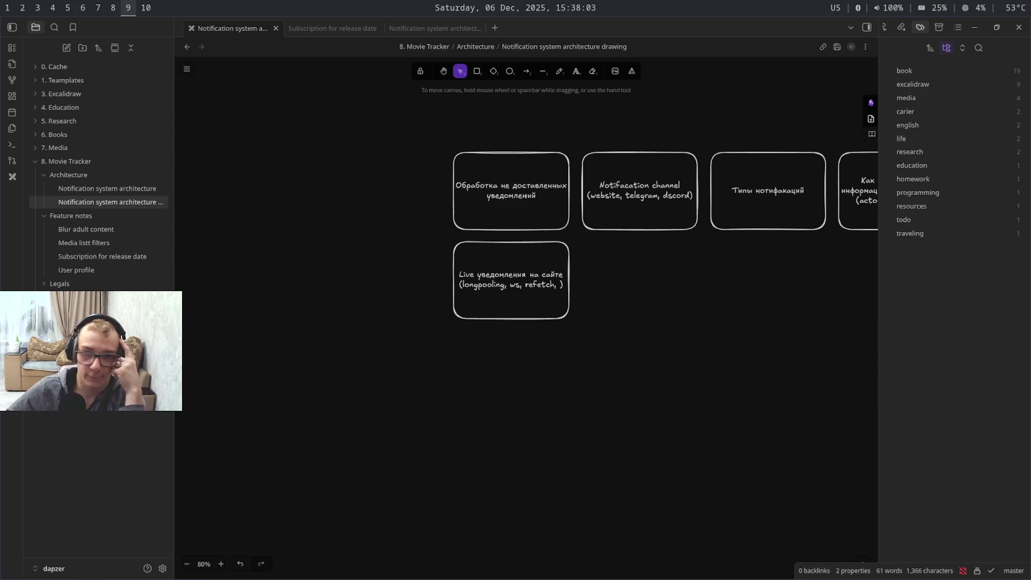
{"action": "key", "text": "super+6"}
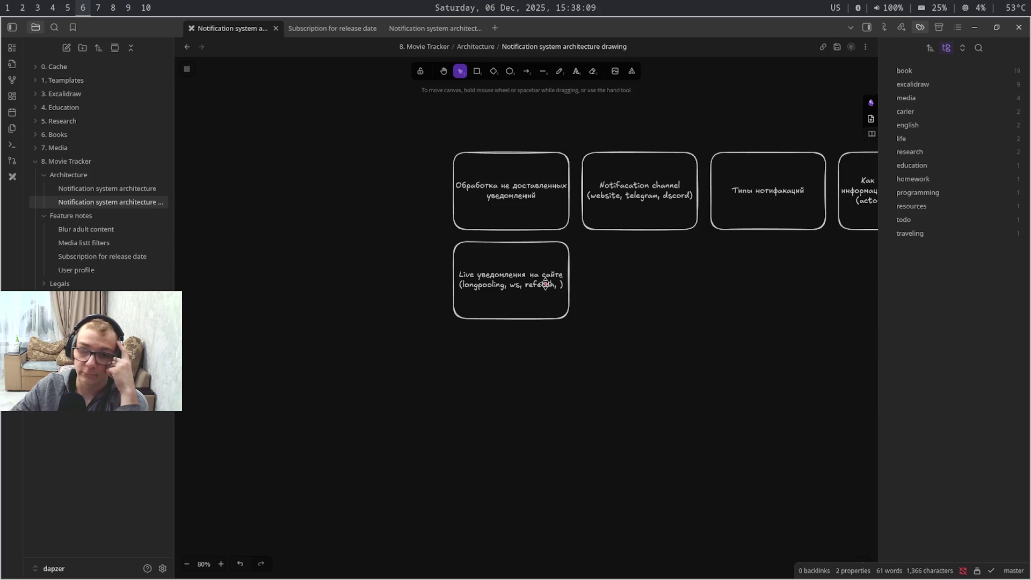
{"action": "left_click", "coordinate": [546, 284]}
{"action": "double_click", "coordinate": [545, 285]}
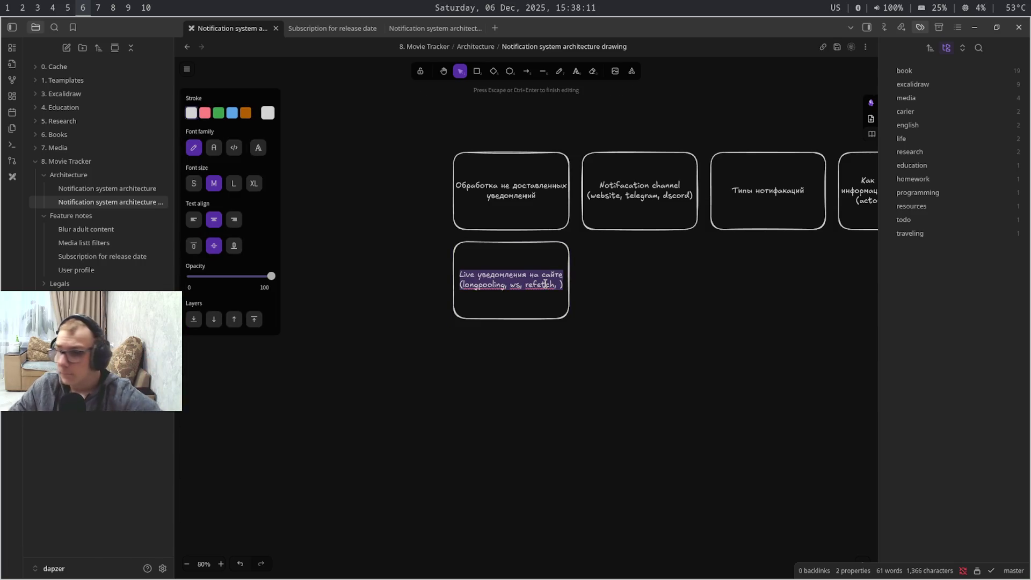
{"action": "key", "text": "super+4"}
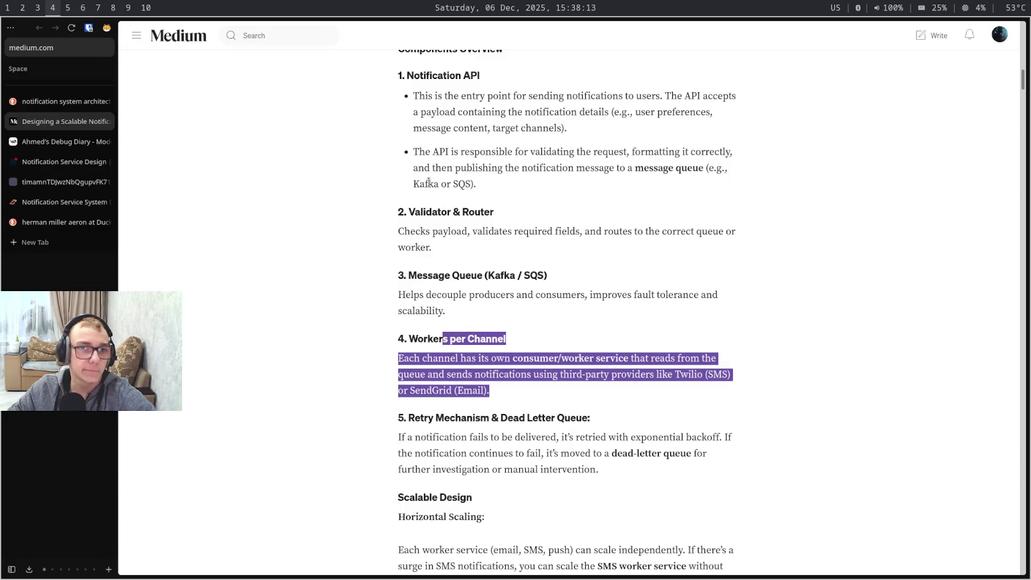
Browse the bookmarks sidebar with My projects collapsed, close it and return to the drawing
{"action": "key", "text": "ctrl+b"}
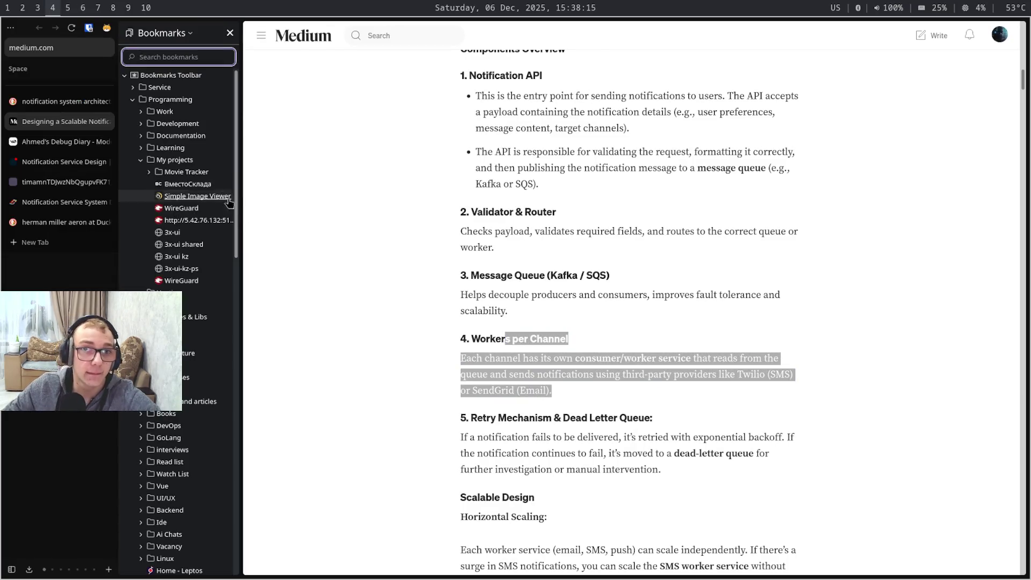
{"action": "left_click", "coordinate": [179, 164]}
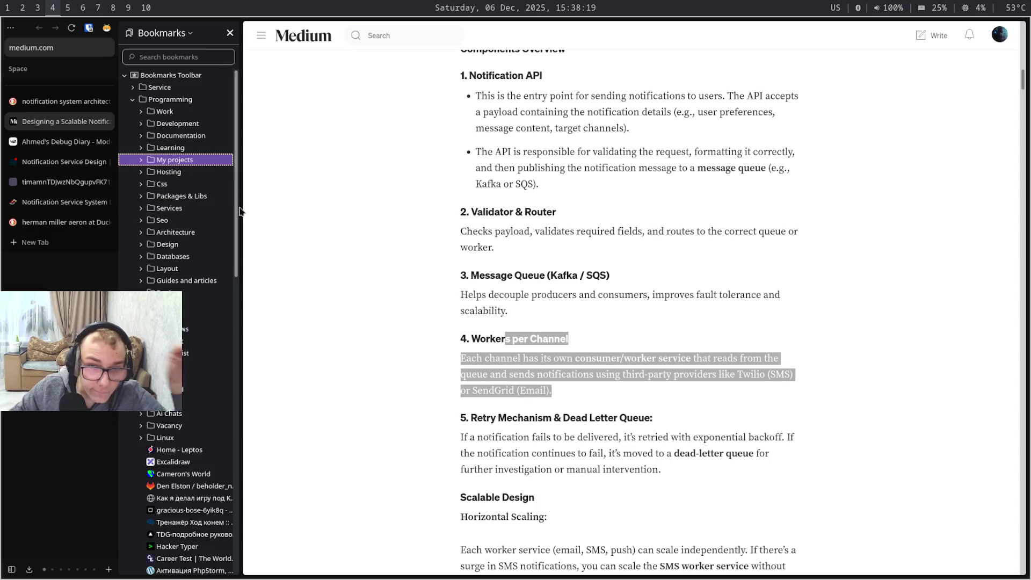
{"action": "mouse_move", "coordinate": [235, 242]}
{"action": "left_mouse_down"}
{"action": "mouse_move", "coordinate": [242, 412]}
{"action": "mouse_move", "coordinate": [263, 367]}
{"action": "mouse_move", "coordinate": [263, 305]}
{"action": "left_mouse_up"}
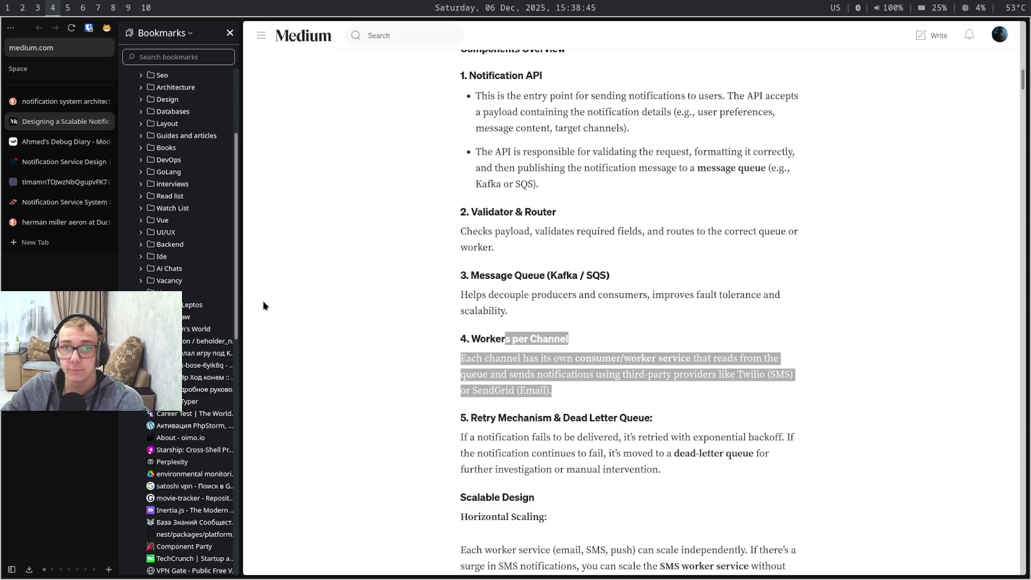
{"action": "key", "text": "ctrl+b"}
{"action": "key", "text": "super+5"}
{"action": "key", "text": "super+6"}
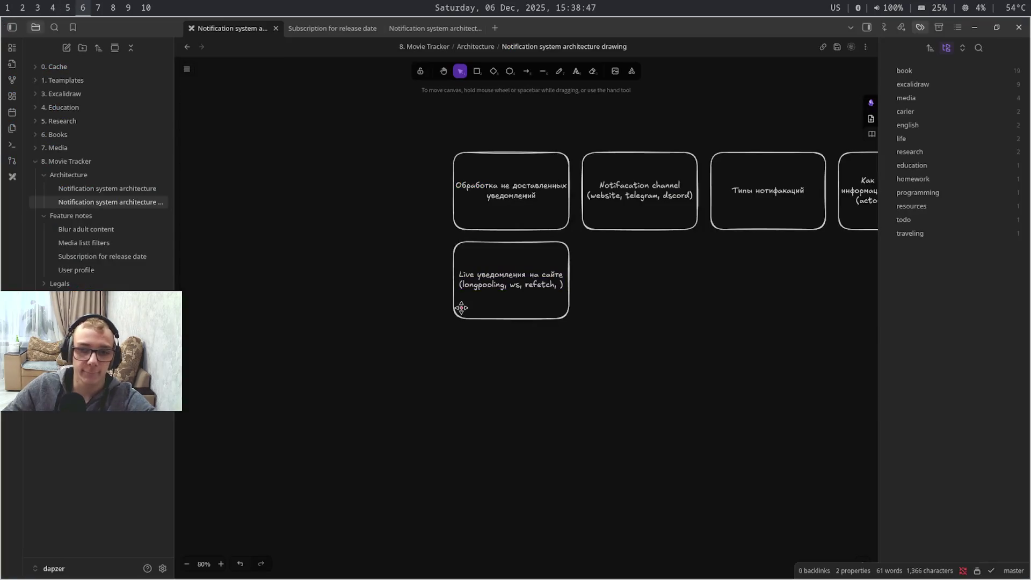
Append ', ...etc' after refetch in the lower box's label and pan to show the top row
{"action": "double_click", "coordinate": [561, 284]}
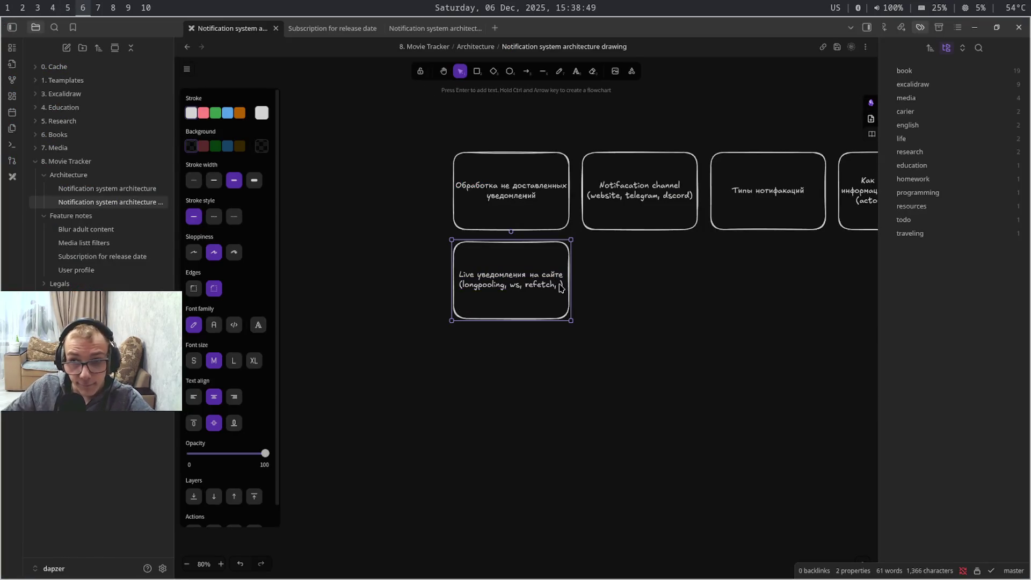
{"action": "left_click", "coordinate": [560, 285]}
{"action": "type", "text": ", ...etc"}
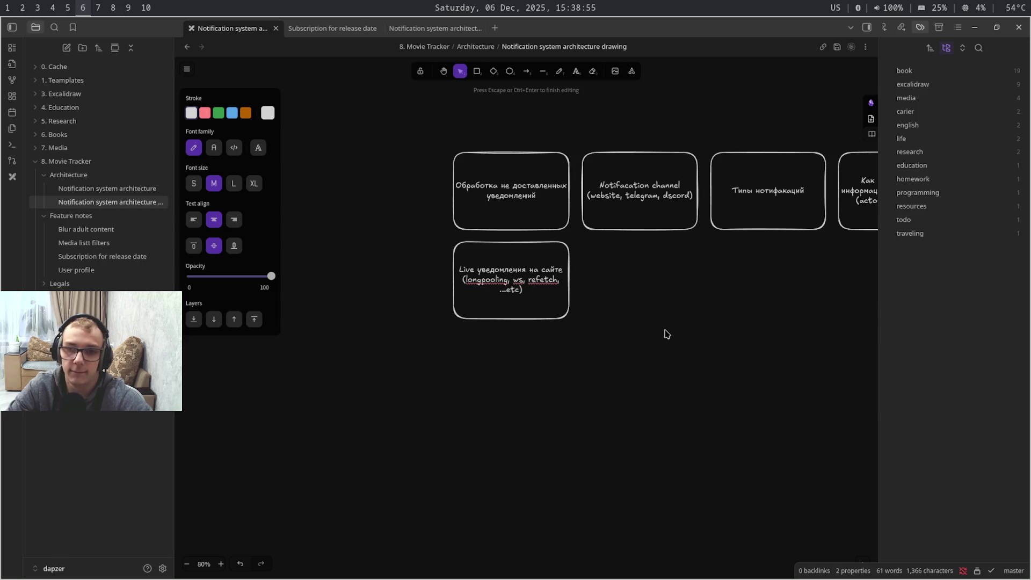
{"action": "key", "text": "Escape"}
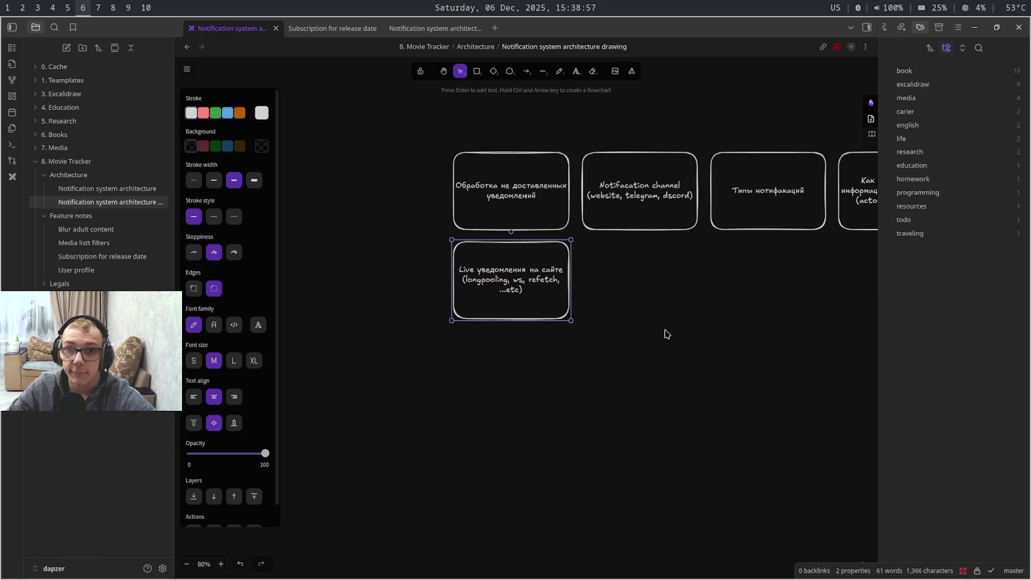
{"action": "left_click", "coordinate": [666, 334]}
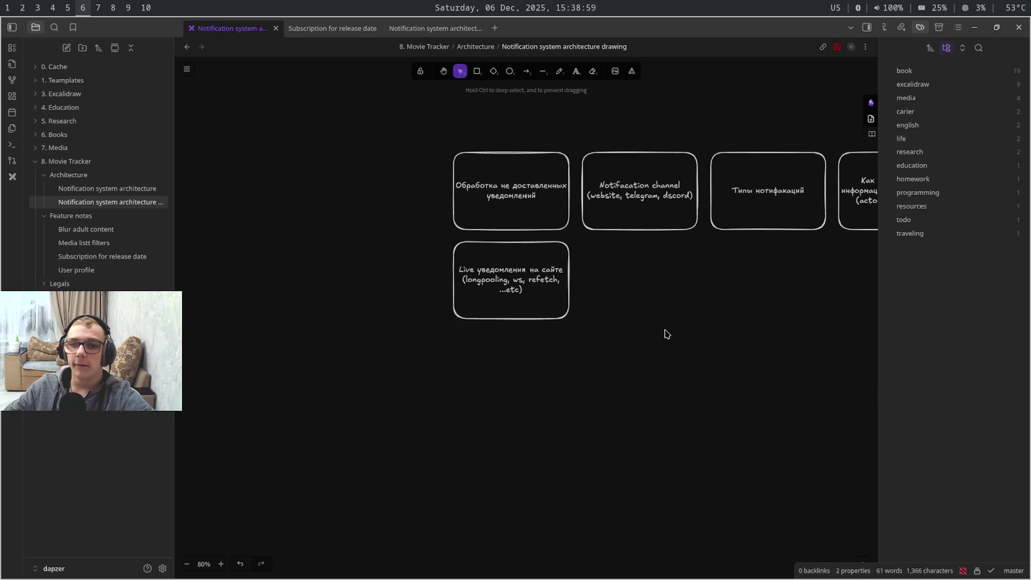
{"action": "left_click_drag", "start_coordinate": [674, 334], "coordinate": [450, 338]}
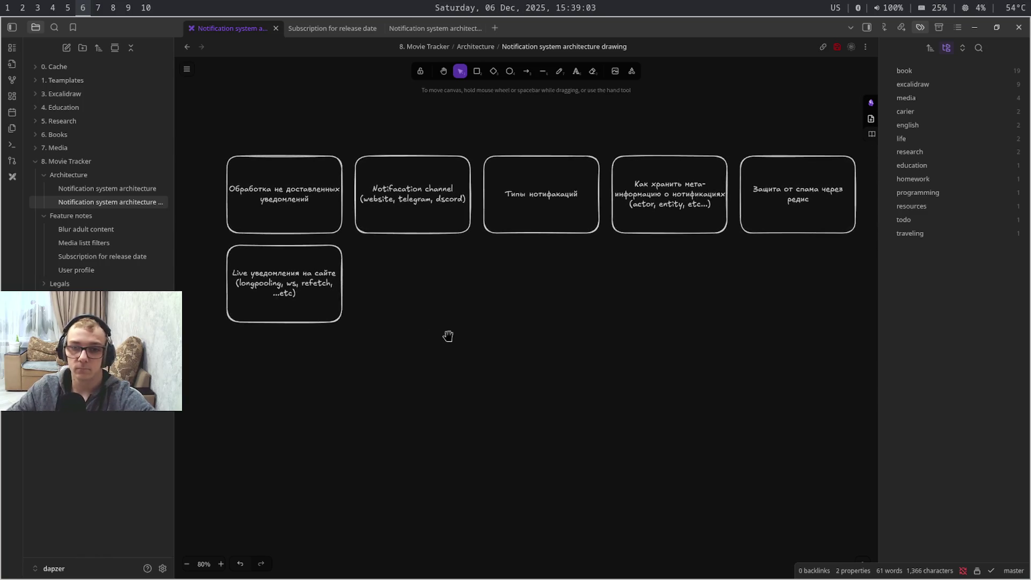
Switch to the Medium article, scroll it, then leave the browser workspace
{"action": "key", "text": "super+4"}
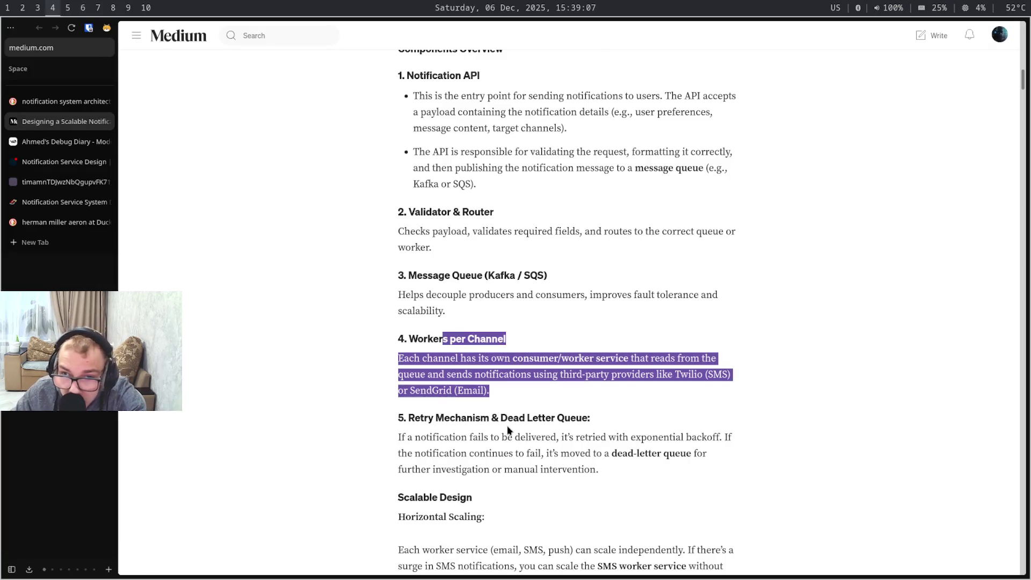
{"action": "scroll", "coordinate": [507, 426], "scroll_direction": "down", "scroll_amount": 2}
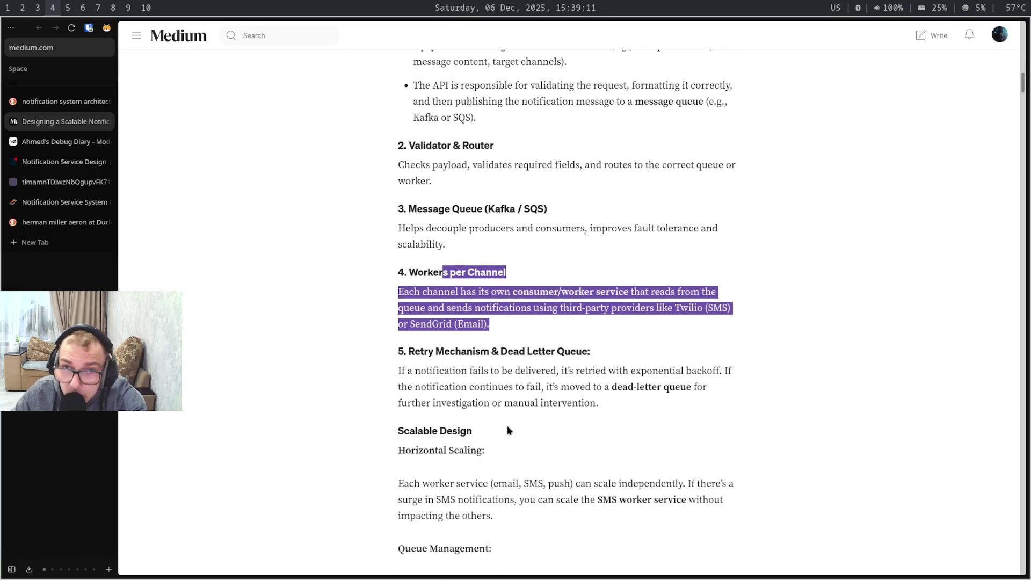
{"action": "key", "text": "super+5"}
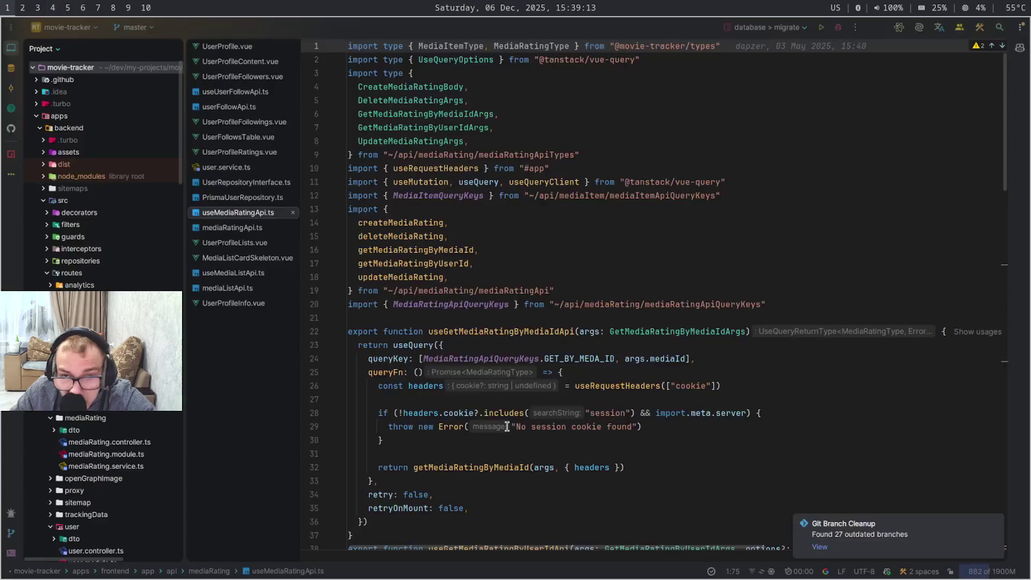
Pass through the WebStorm workspace and return to the Obsidian Excalidraw drawing
{"action": "key", "text": "super+7"}
{"action": "key", "text": "super+6"}
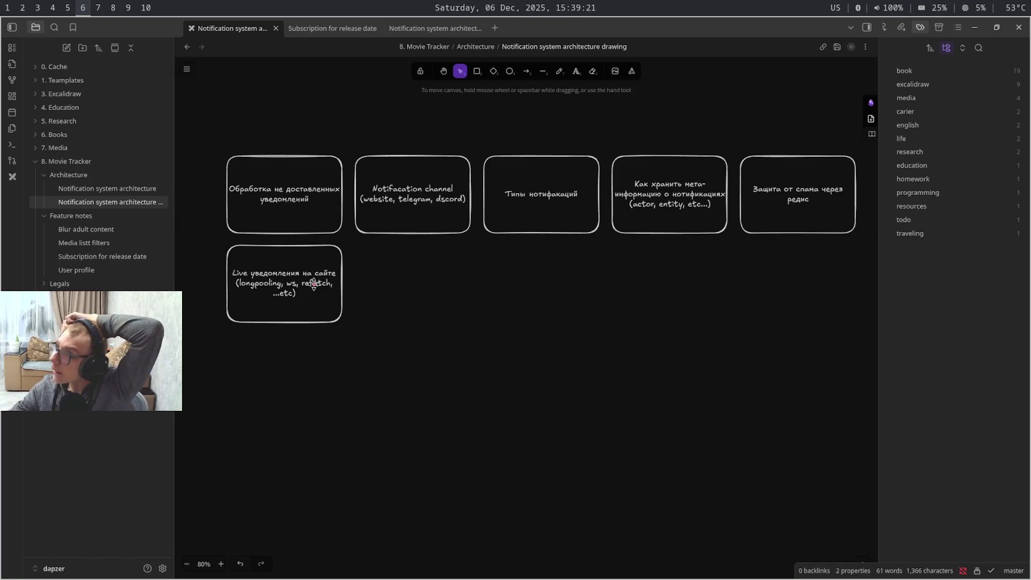
Enter and leave text editing on the bottom-left Live notifications box without changes
{"action": "left_click", "coordinate": [313, 282]}
{"action": "double_click", "coordinate": [317, 284]}
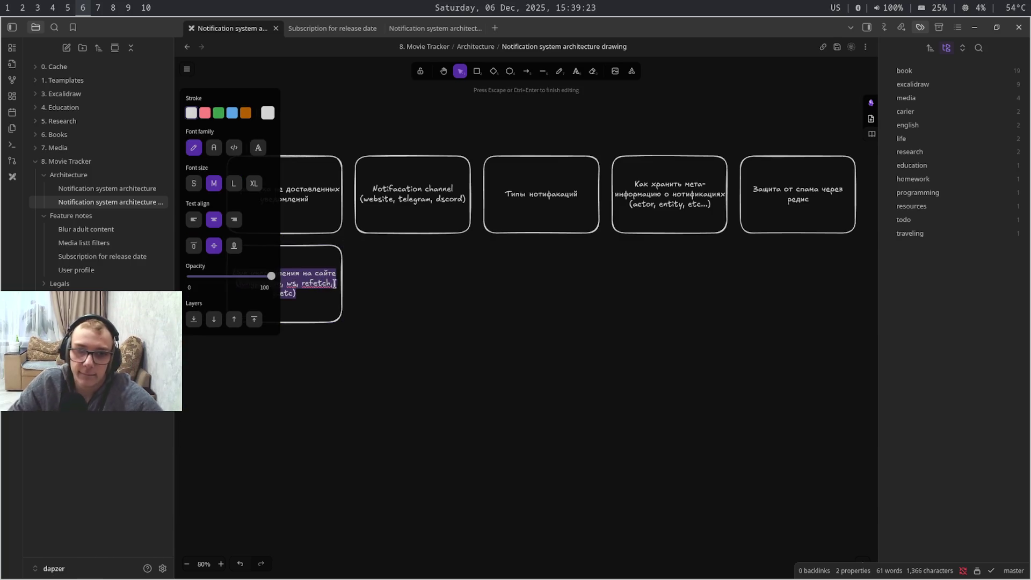
{"action": "key", "text": "Escape"}
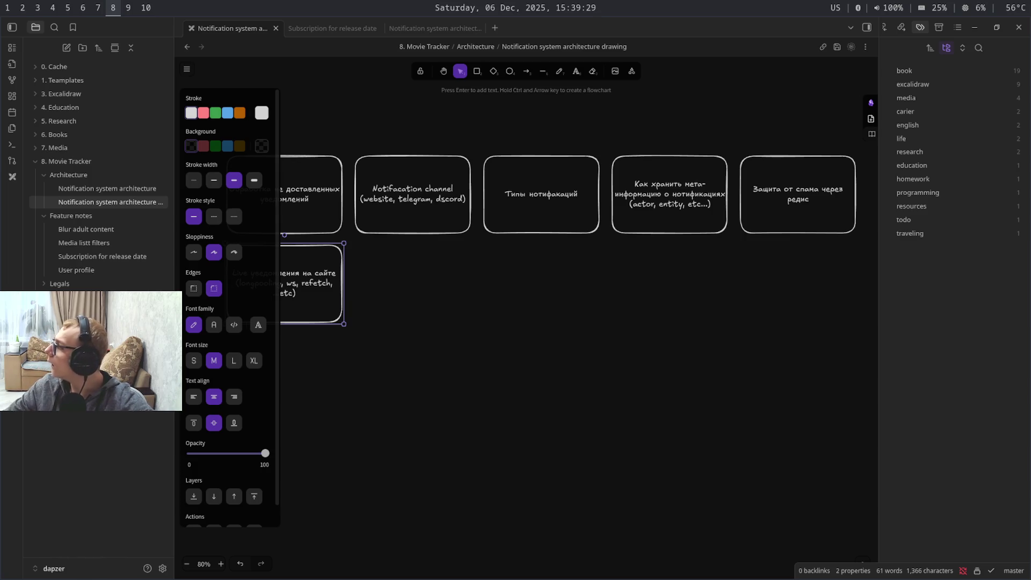
{"action": "key", "text": "super+6"}
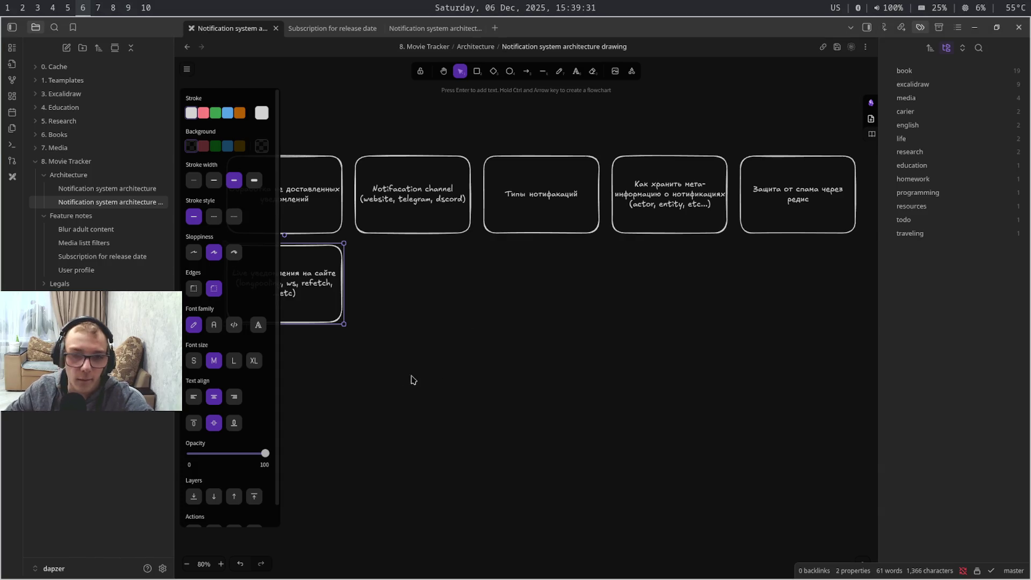
Remove the comma after refetch so the box ends '(longpooling, ws, refetch, worker, ...etc)'
{"action": "double_click", "coordinate": [328, 282]}
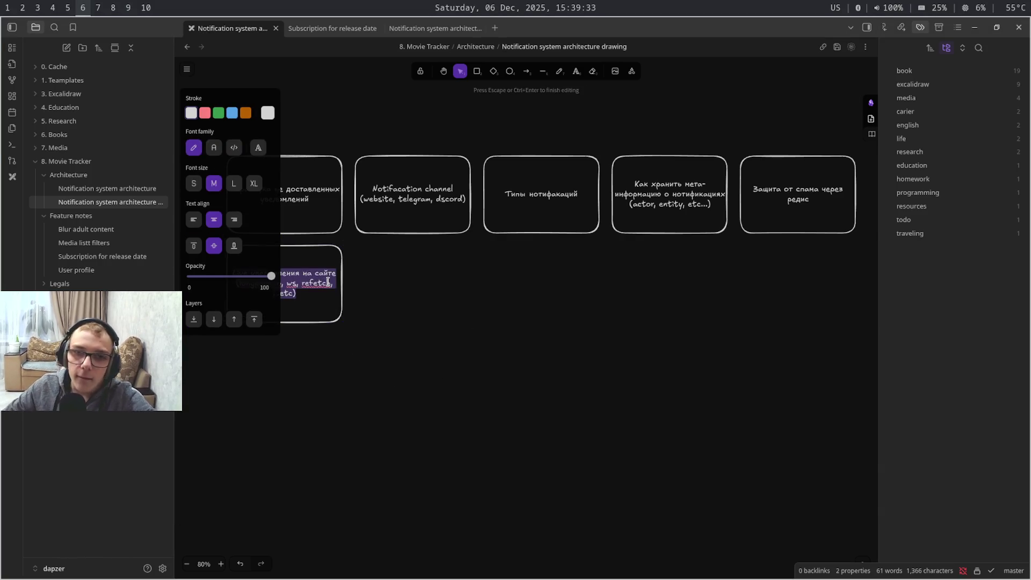
{"action": "left_click", "coordinate": [328, 281]}
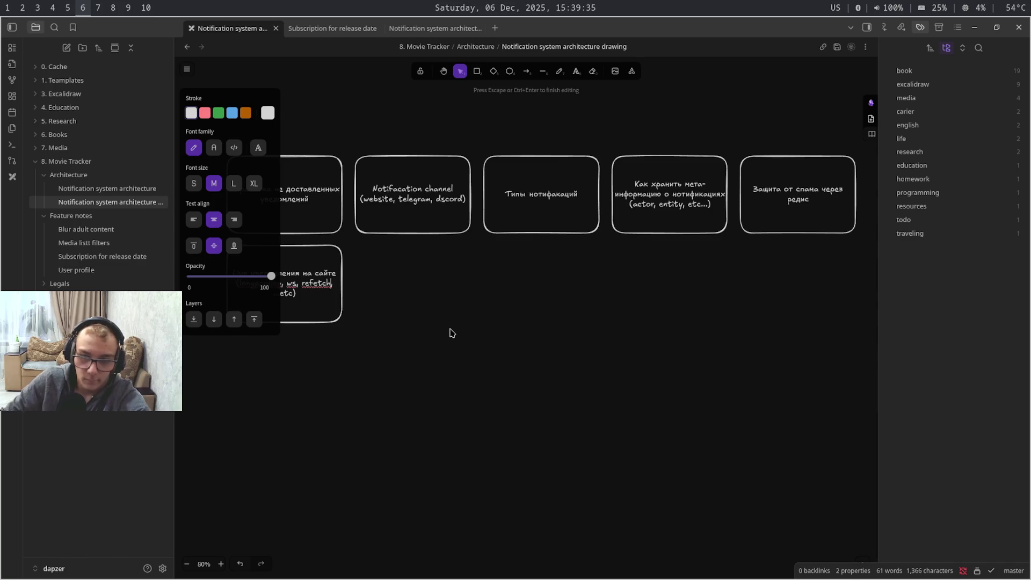
{"action": "key", "text": "BackSpace"}
{"action": "type", "text": "..."}
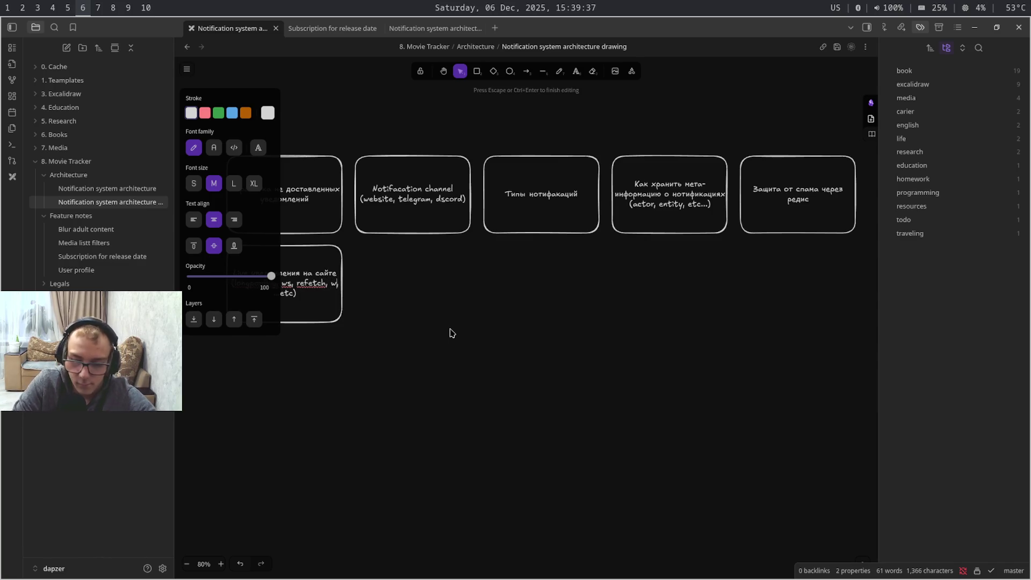
{"action": "type", "text": ","}
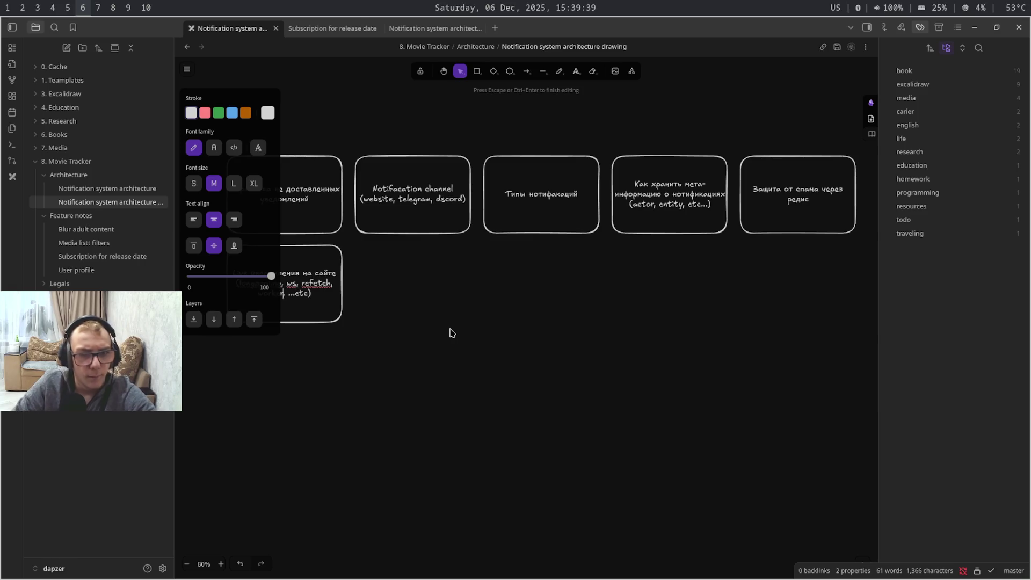
{"action": "left_click", "coordinate": [451, 333]}
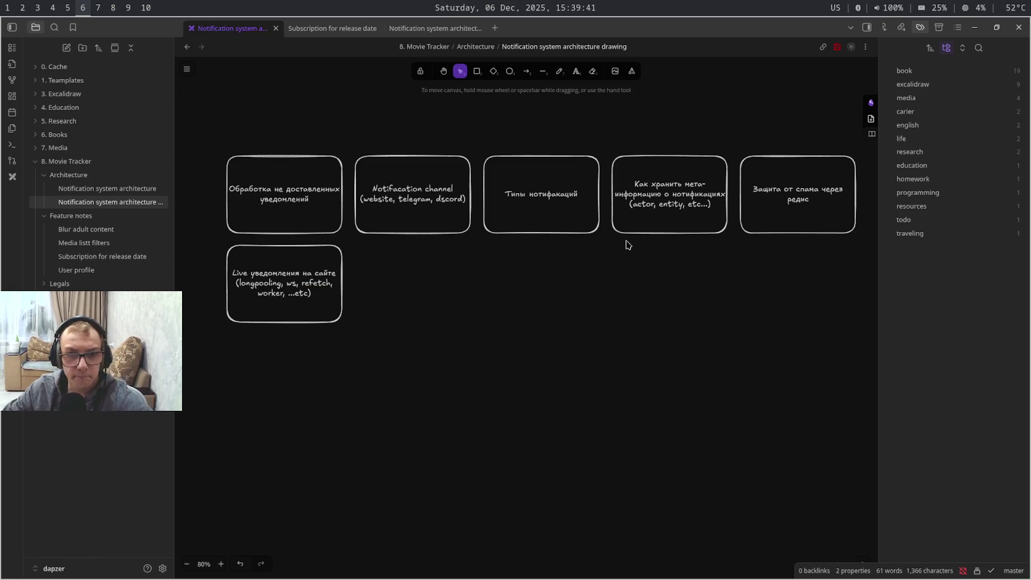
{"action": "key", "text": "super+4"}
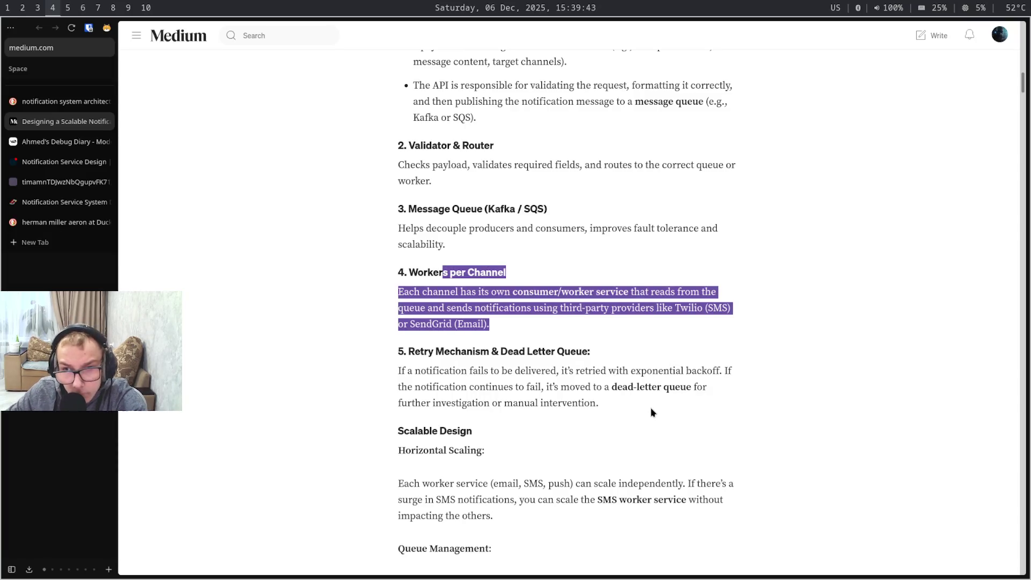
{"action": "scroll", "coordinate": [652, 412], "scroll_direction": "down", "scroll_amount": 3}
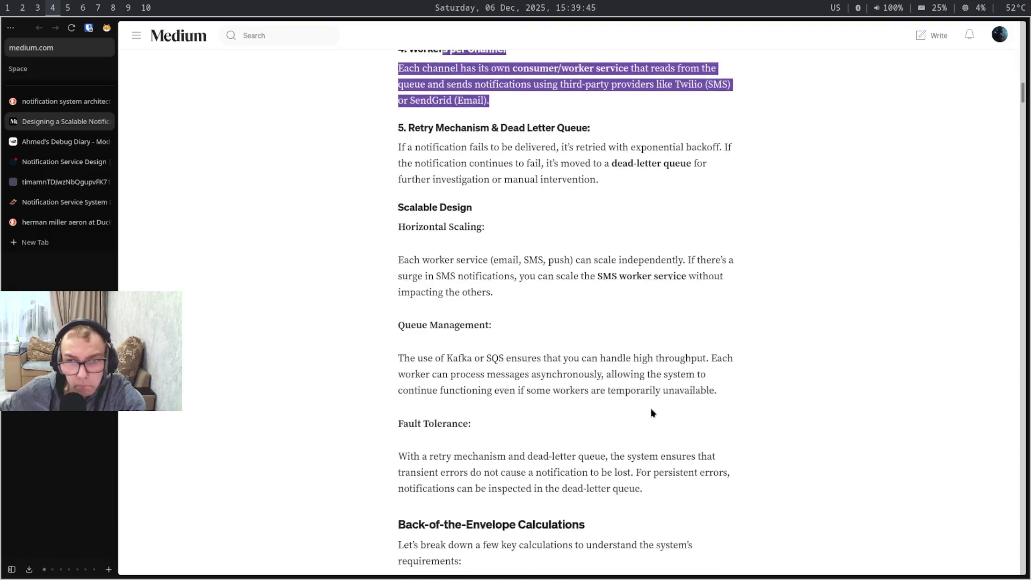
{"action": "scroll", "coordinate": [652, 413], "scroll_direction": "down", "scroll_amount": 1}
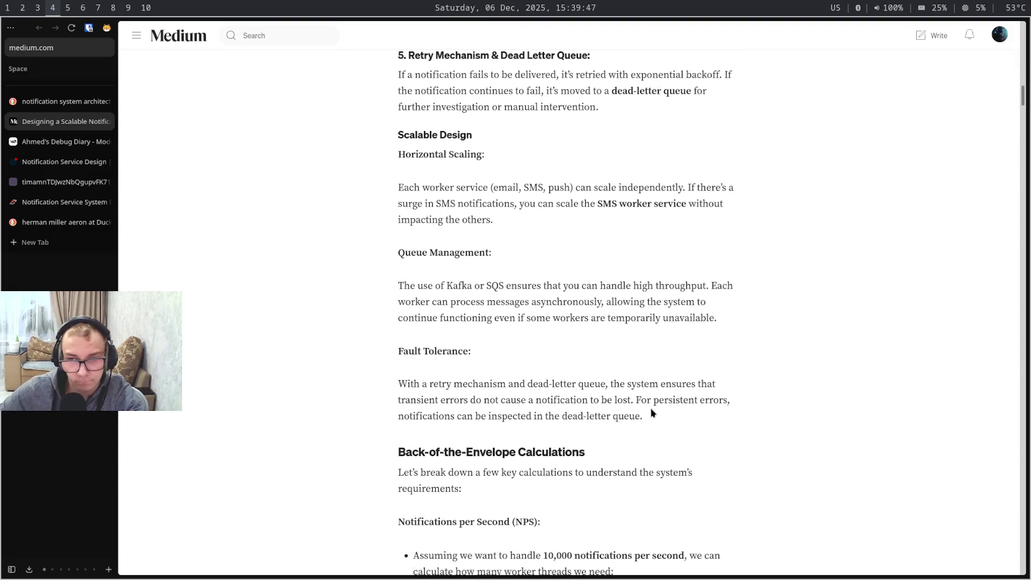
{"action": "scroll", "coordinate": [651, 413], "scroll_direction": "down", "scroll_amount": 1}
{"action": "scroll", "coordinate": [652, 413], "scroll_direction": "down", "scroll_amount": 1}
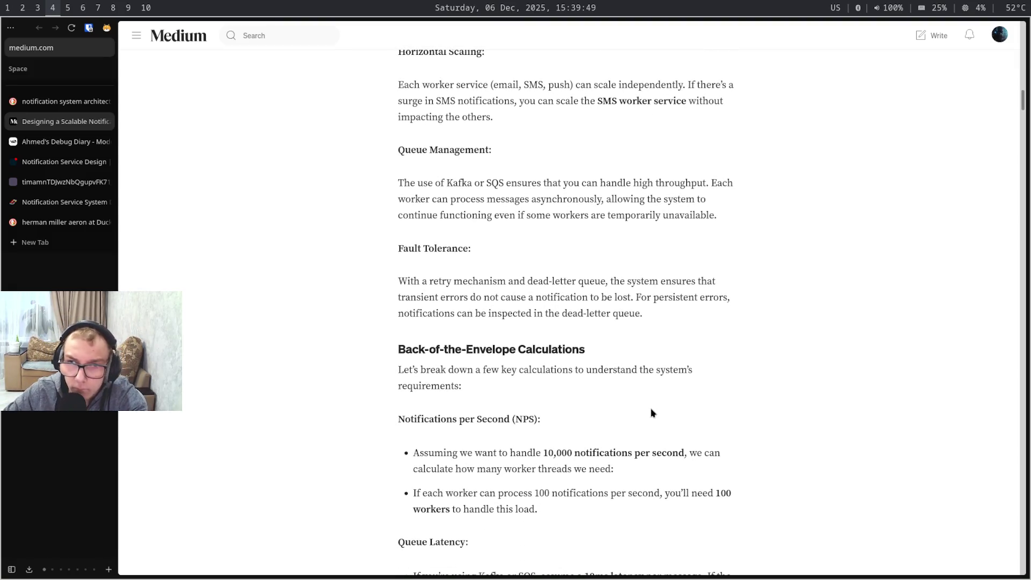
{"action": "scroll", "coordinate": [652, 413], "scroll_direction": "down", "scroll_amount": 1}
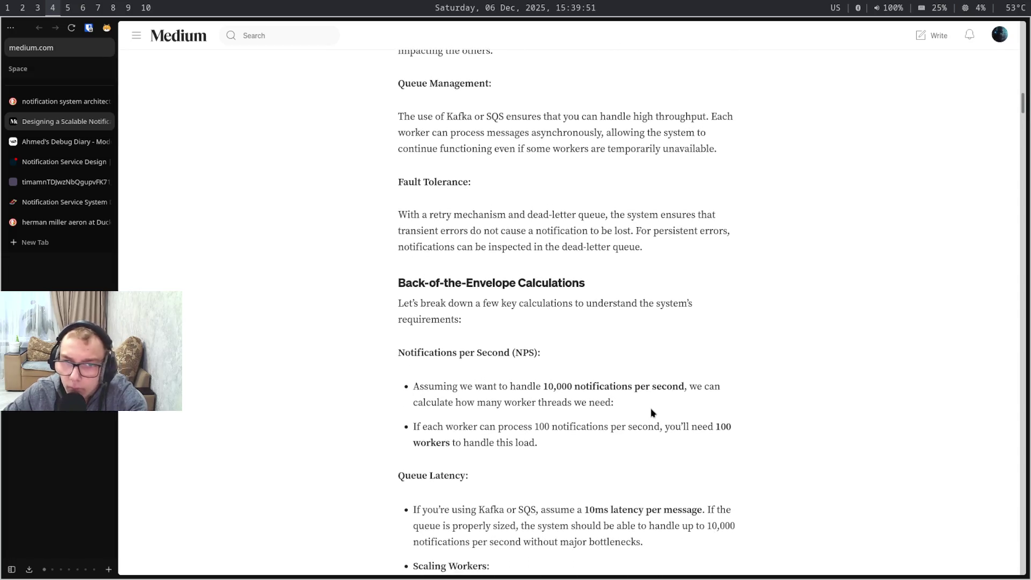
{"action": "scroll", "coordinate": [651, 413], "scroll_direction": "down", "scroll_amount": 1}
{"action": "scroll", "coordinate": [651, 413], "scroll_direction": "down", "scroll_amount": 2}
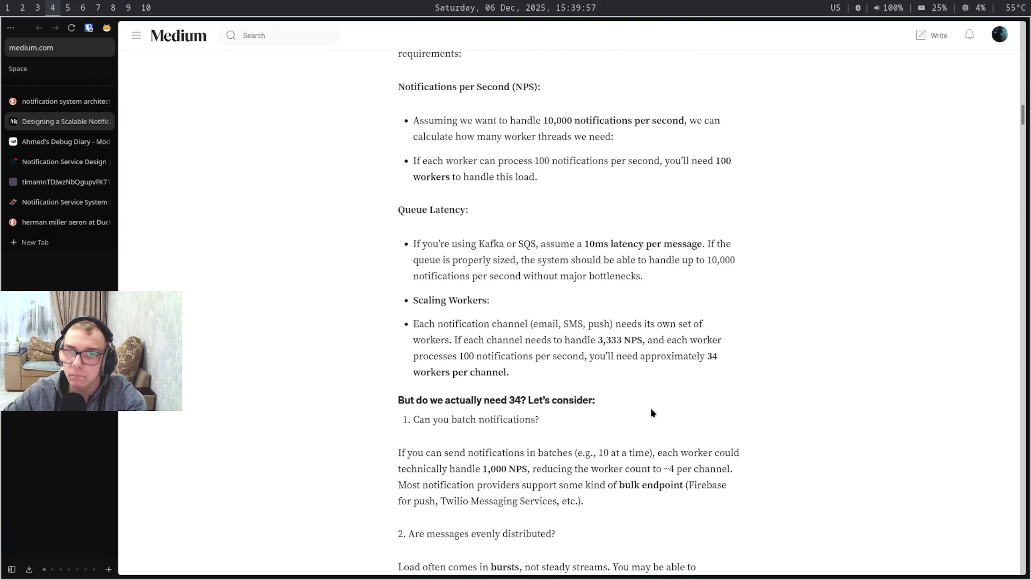
{"action": "scroll", "coordinate": [651, 413], "scroll_direction": "down", "scroll_amount": 1}
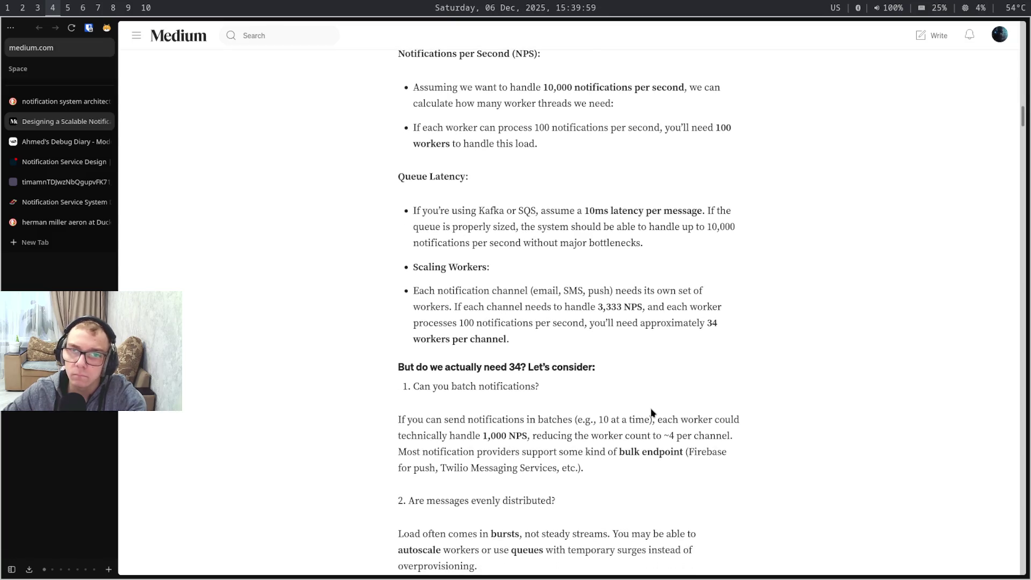
{"action": "scroll", "coordinate": [651, 413], "scroll_direction": "down", "scroll_amount": 1}
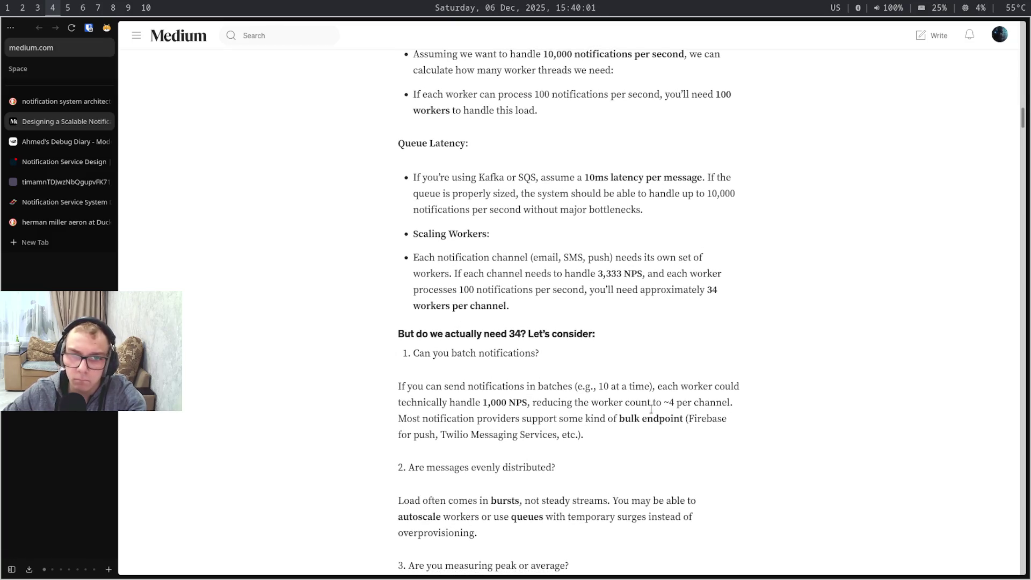
{"action": "scroll", "coordinate": [651, 411], "scroll_direction": "down", "scroll_amount": 1}
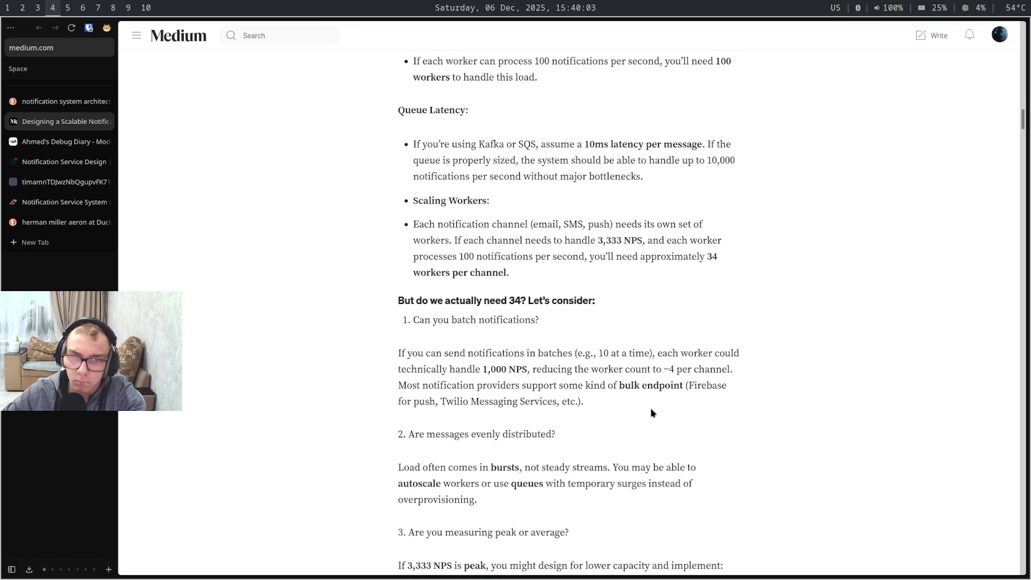
{"action": "scroll", "coordinate": [651, 413], "scroll_direction": "down", "scroll_amount": 2}
{"action": "scroll", "coordinate": [651, 413], "scroll_direction": "down", "scroll_amount": 2}
{"action": "scroll", "coordinate": [651, 413], "scroll_direction": "down", "scroll_amount": 3}
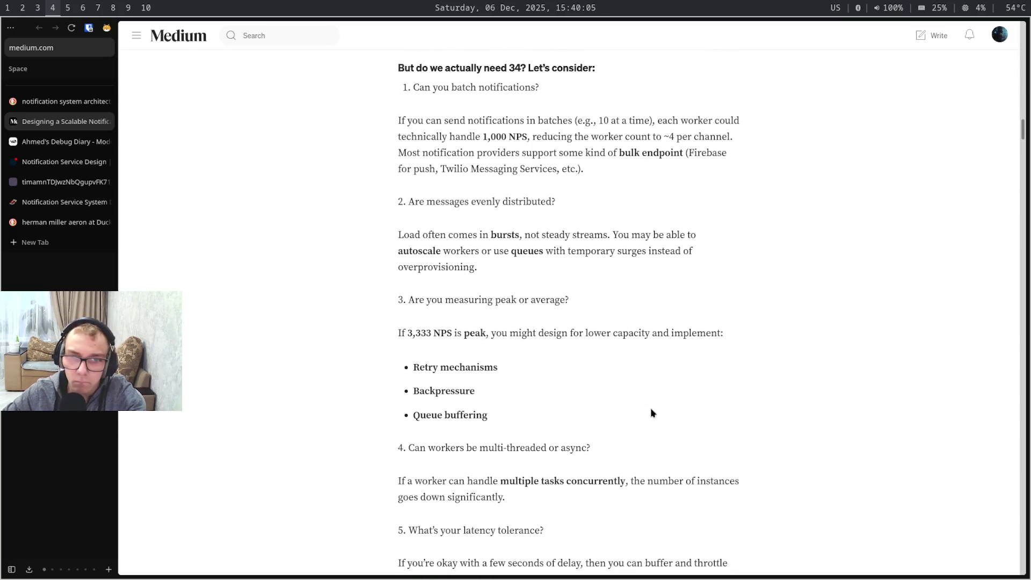
{"action": "scroll", "coordinate": [651, 412], "scroll_direction": "down", "scroll_amount": 2}
{"action": "scroll", "coordinate": [651, 413], "scroll_direction": "down", "scroll_amount": 3}
{"action": "scroll", "coordinate": [651, 412], "scroll_direction": "down", "scroll_amount": 2}
{"action": "scroll", "coordinate": [651, 408], "scroll_direction": "down", "scroll_amount": 1}
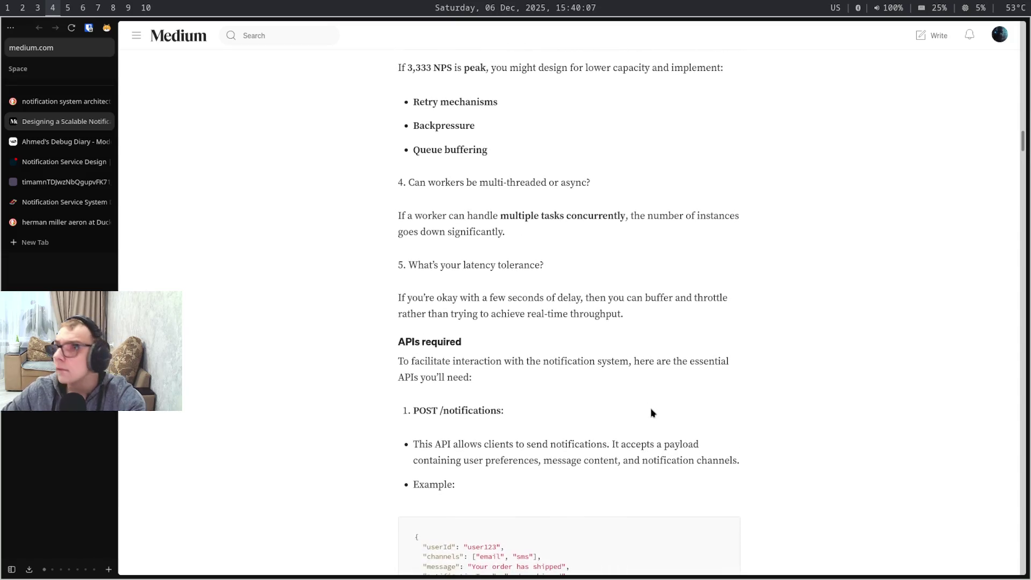
{"action": "scroll", "coordinate": [652, 408], "scroll_direction": "down", "scroll_amount": 15}
{"action": "scroll", "coordinate": [652, 411], "scroll_direction": "down", "scroll_amount": 12}
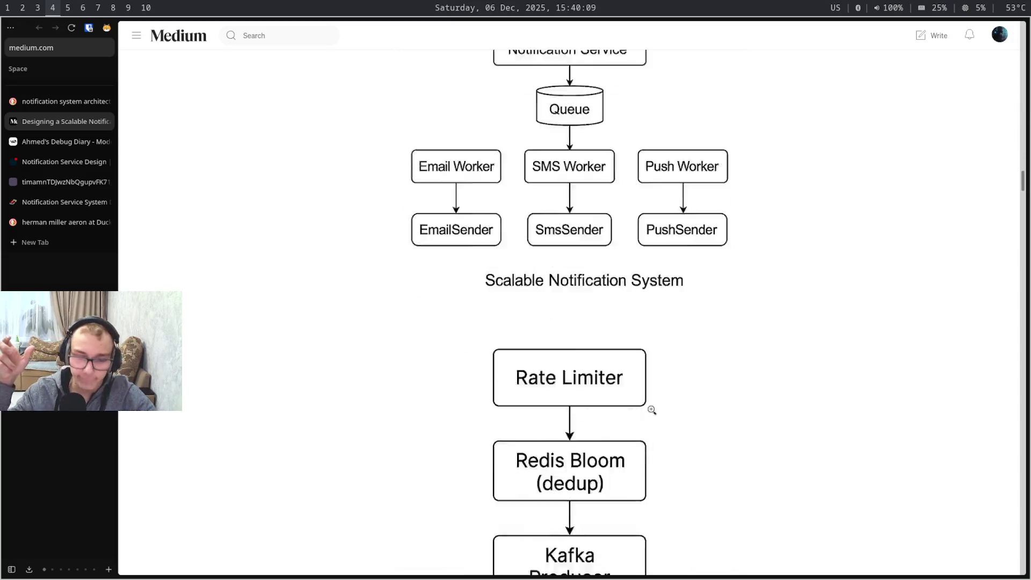
{"action": "scroll", "coordinate": [651, 410], "scroll_direction": "down", "scroll_amount": 3}
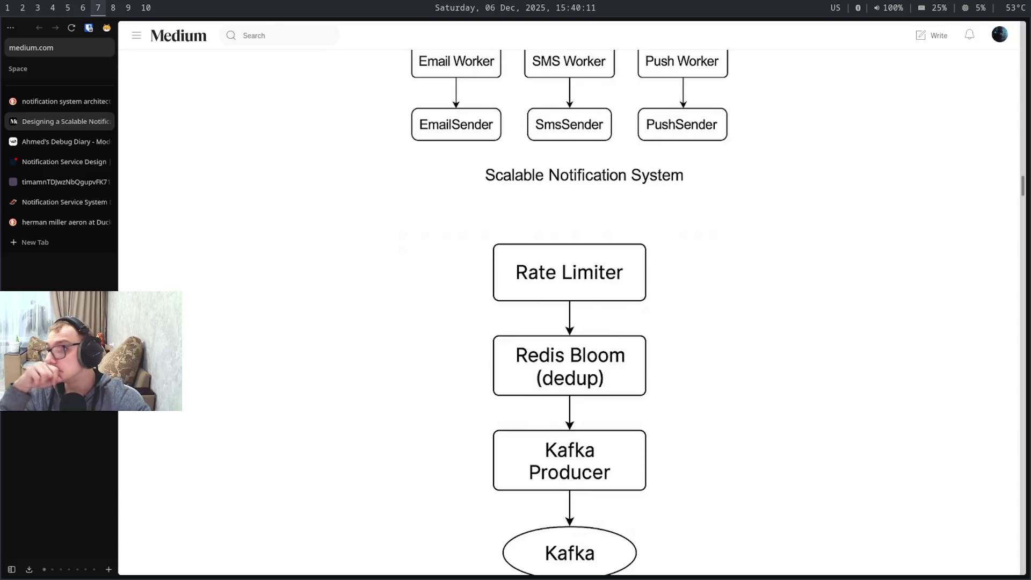
Switch workspaces to bring up the Movie Tracker profile page
{"action": "key", "text": "super+9"}
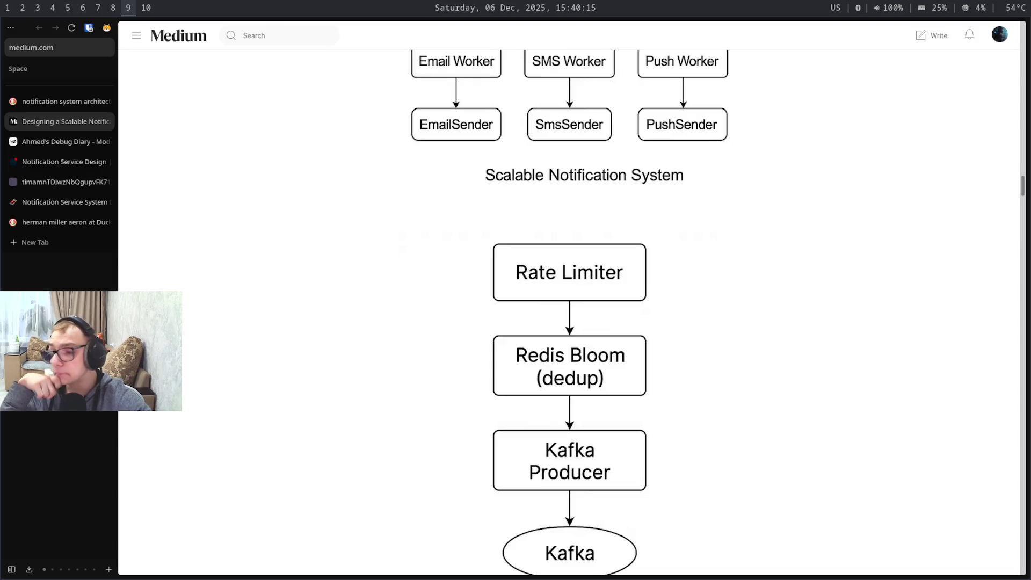
{"action": "key", "text": "super+3"}
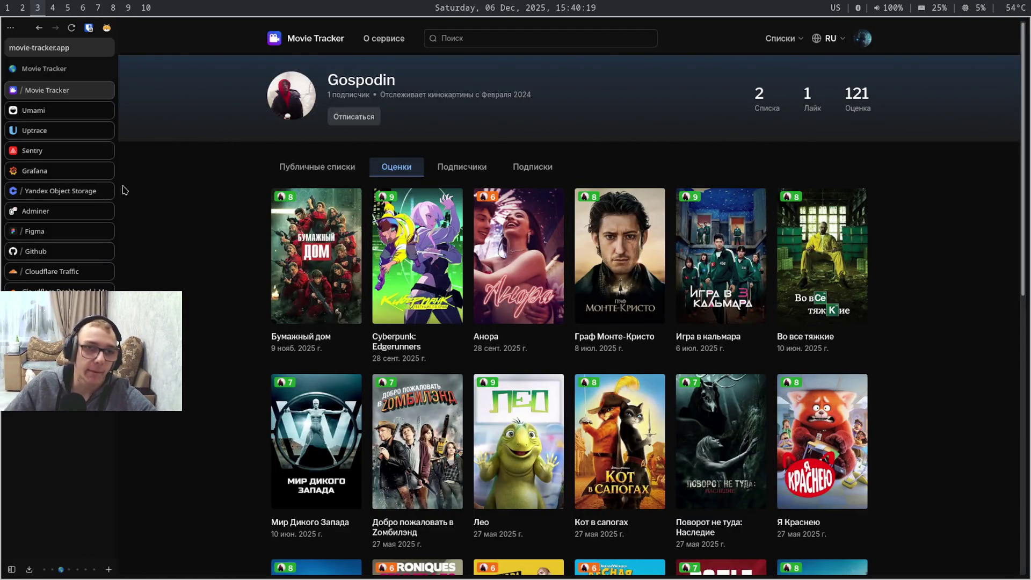
View the Grafana Entity analytics dashboard, selecting the 378 users and 3113 media_items gauges
{"action": "left_click", "coordinate": [36, 171]}
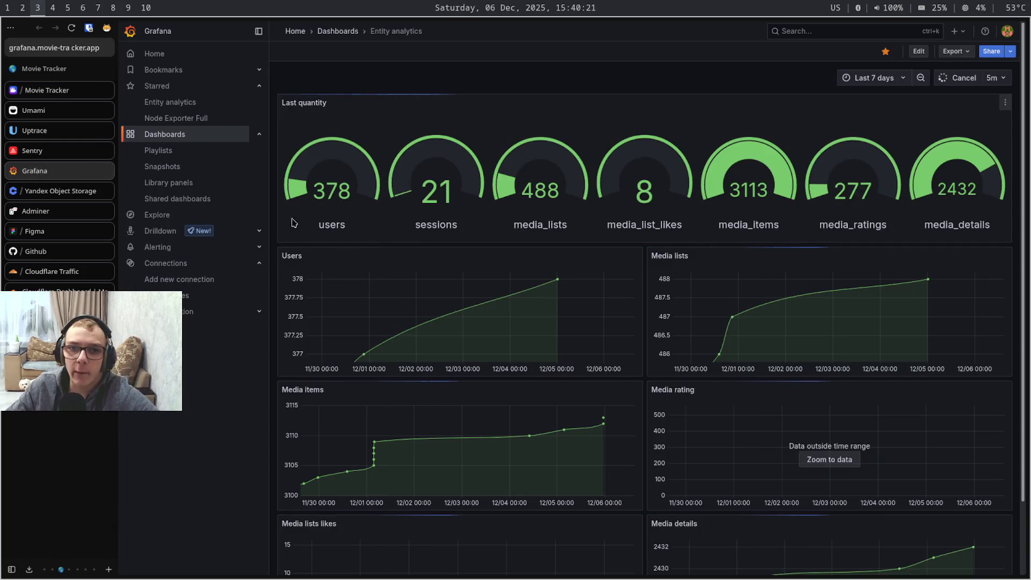
{"action": "mouse_move", "coordinate": [352, 224]}
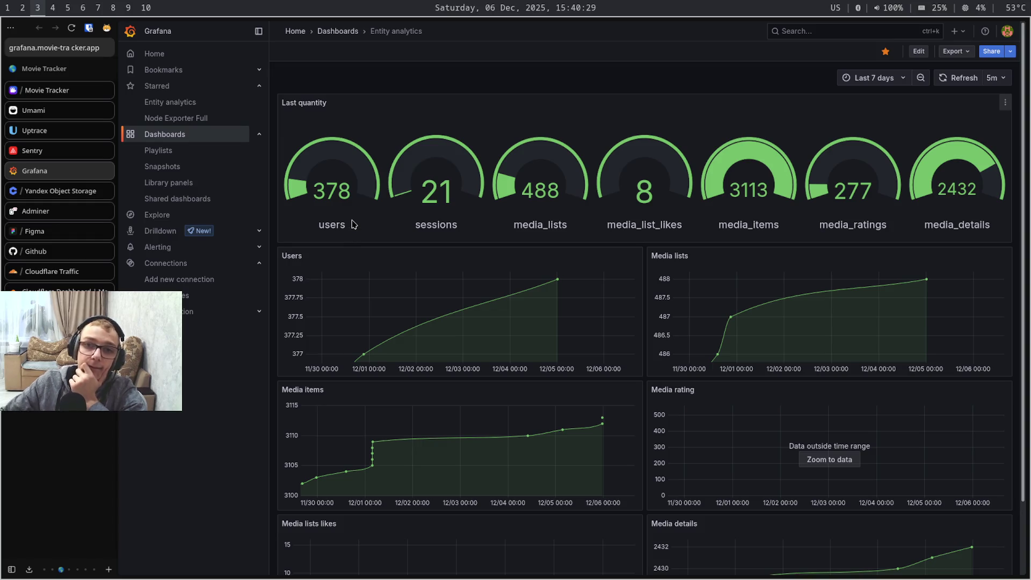
{"action": "left_click_drag", "start_coordinate": [354, 226], "coordinate": [304, 165]}
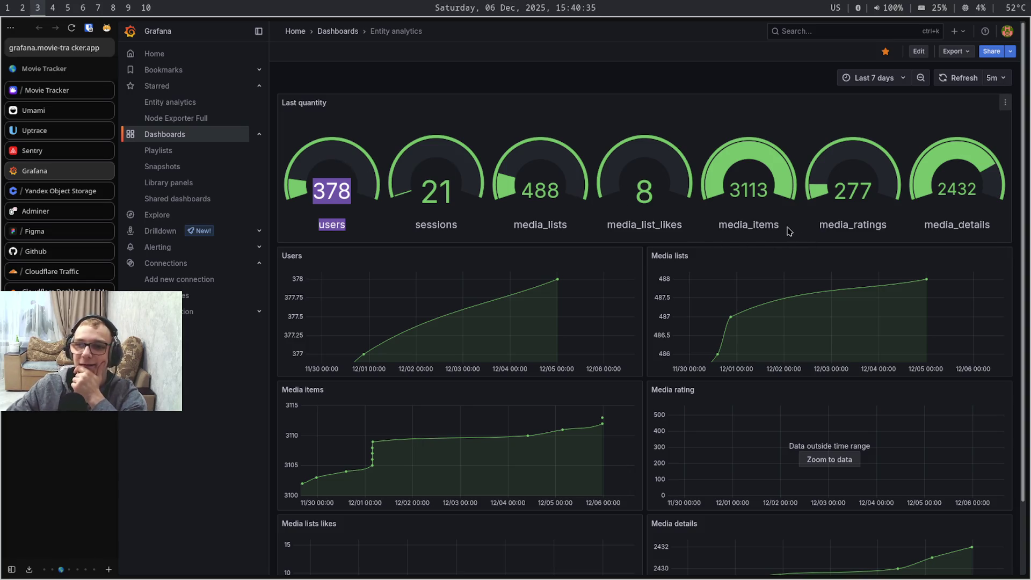
{"action": "left_click_drag", "start_coordinate": [791, 229], "coordinate": [734, 176]}
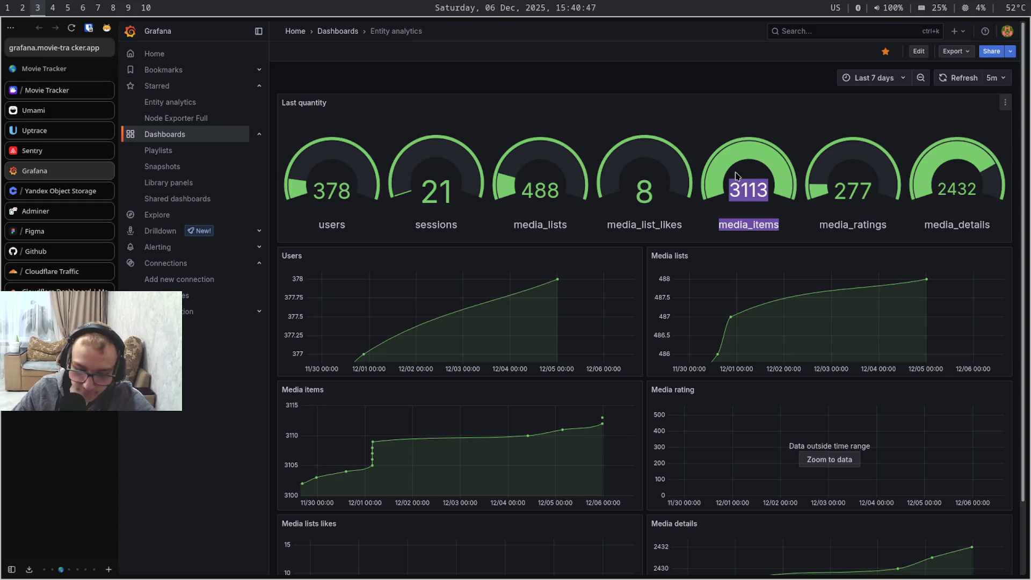
{"action": "key", "text": "super+d"}
{"action": "type", "text": "qa"}
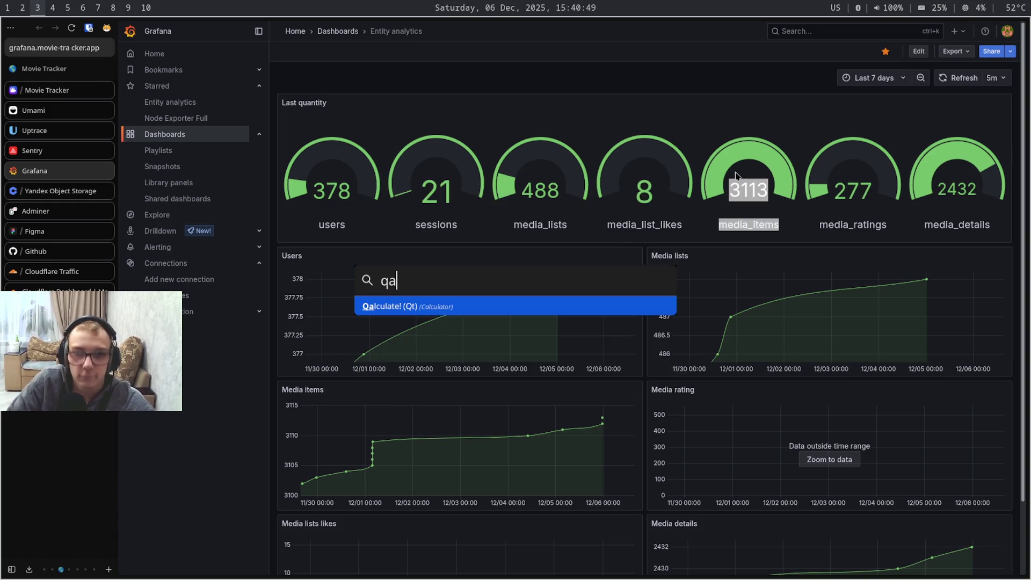
{"action": "key", "text": "Return"}
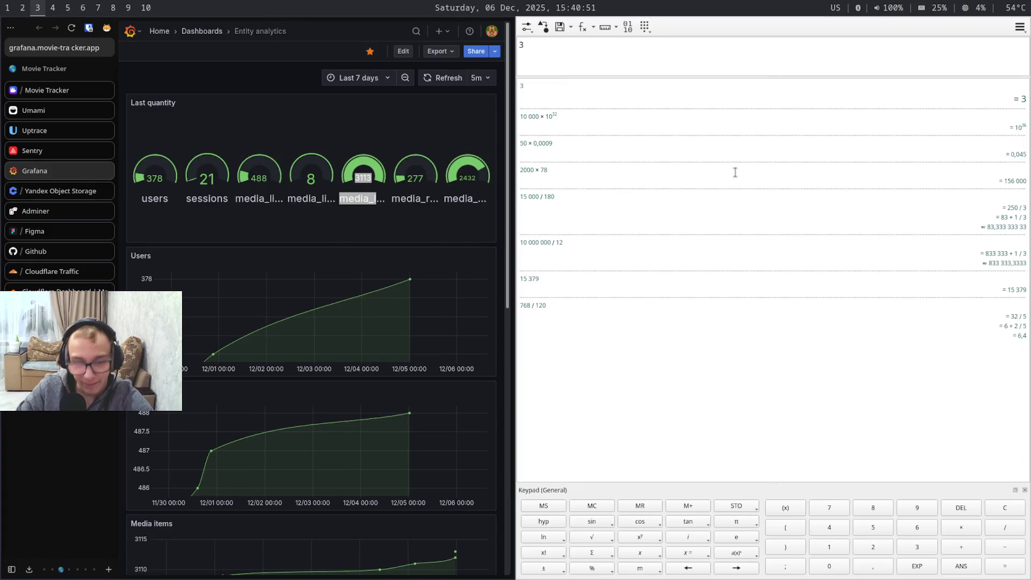
{"action": "type", "text": "78 × "}
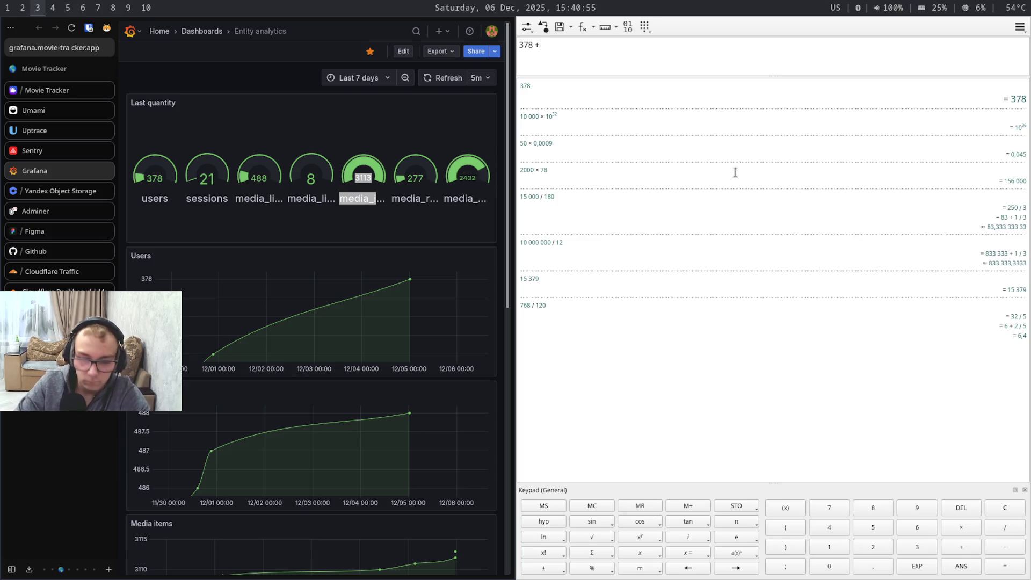
{"action": "type", "text": "3000"}
{"action": "key", "text": "Return"}
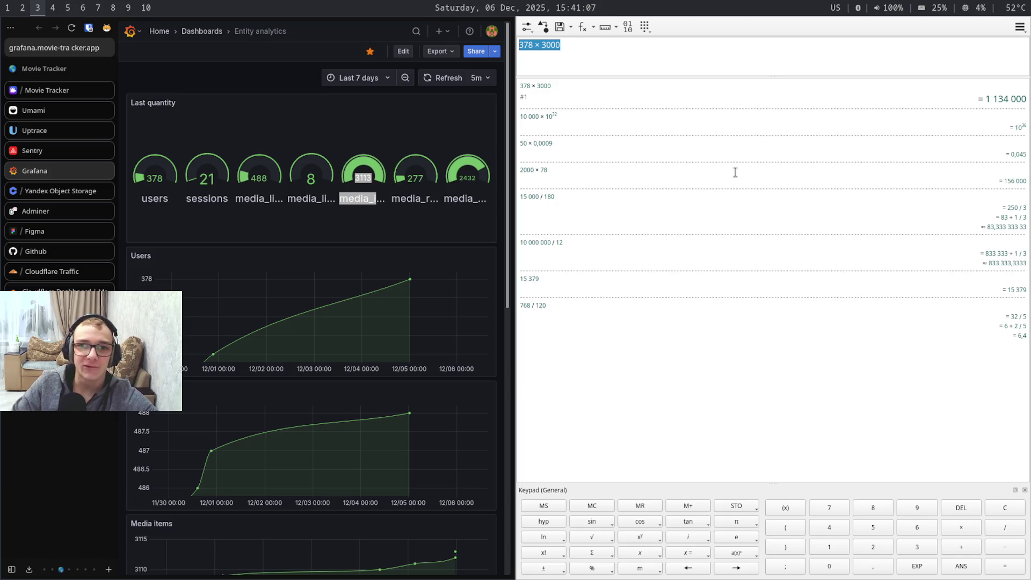
{"action": "key", "text": "super+7"}
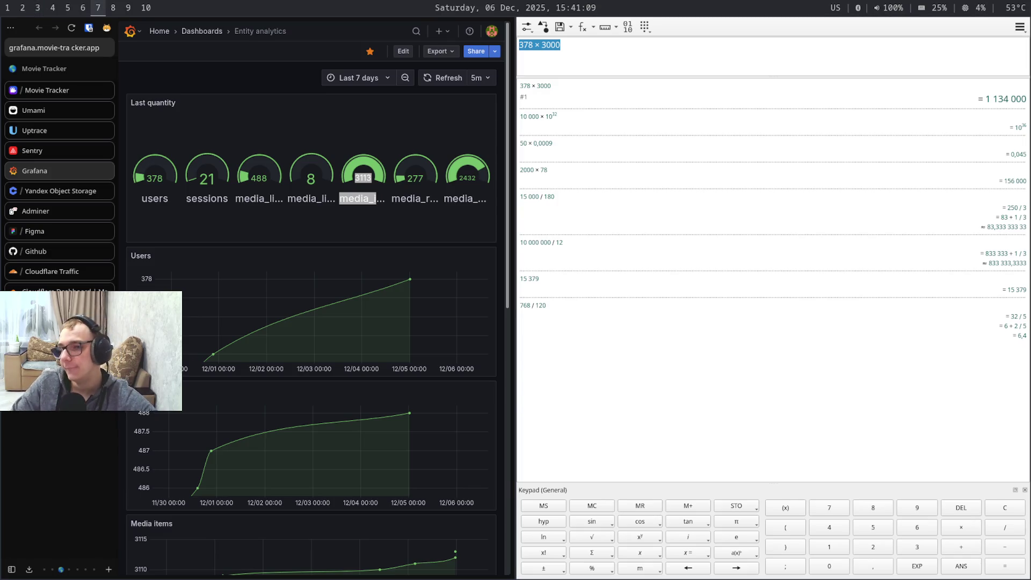
{"action": "key", "text": "super+9"}
{"action": "key", "text": "super+8"}
{"action": "key", "text": "super+7"}
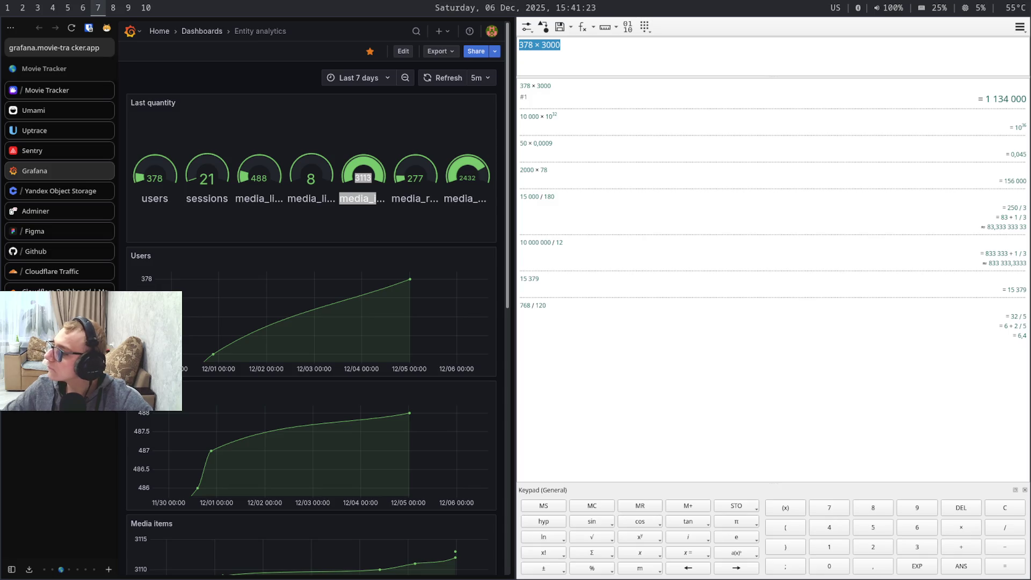
{"action": "key", "text": "super+9"}
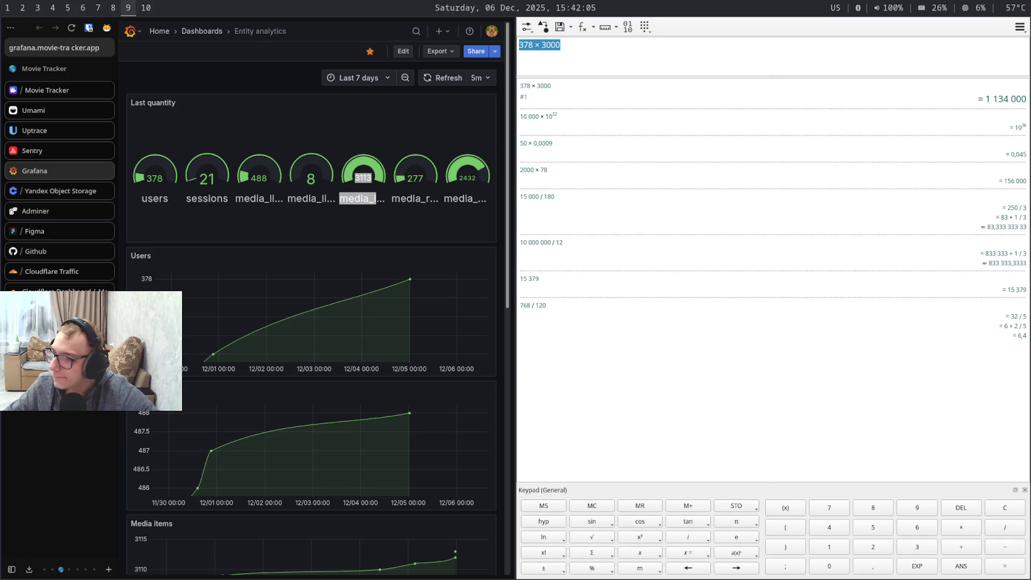
{"action": "key", "text": "super+0"}
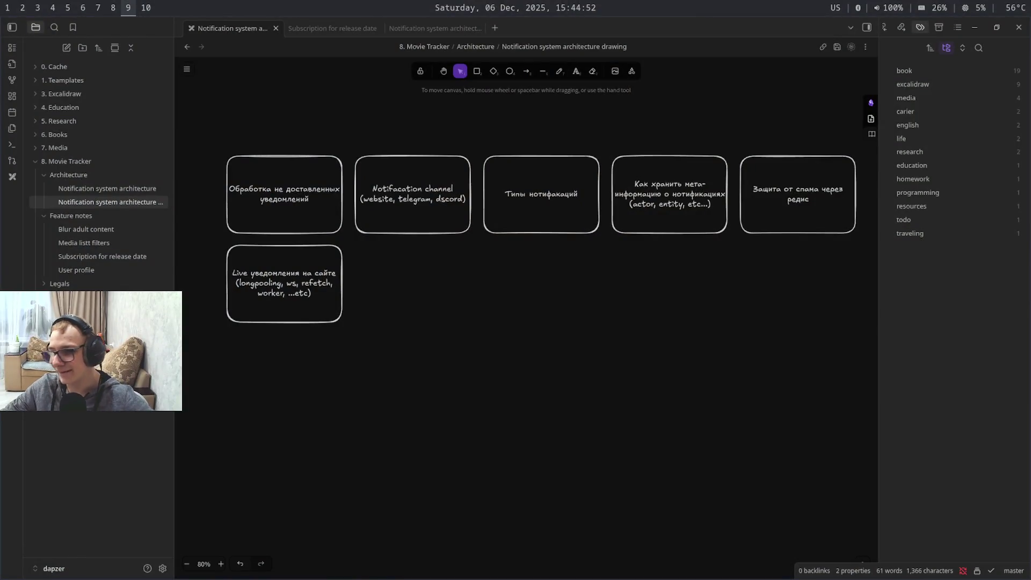
Review the Obsidian drawing, toggling its main menu, then return to the Medium article
{"action": "key", "text": "super+6"}
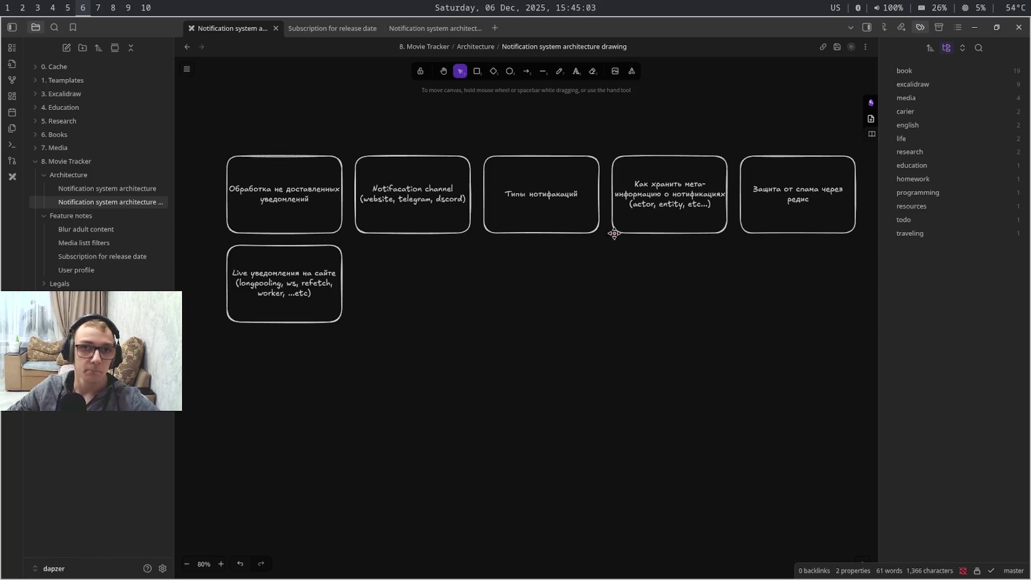
{"action": "left_click", "coordinate": [188, 70]}
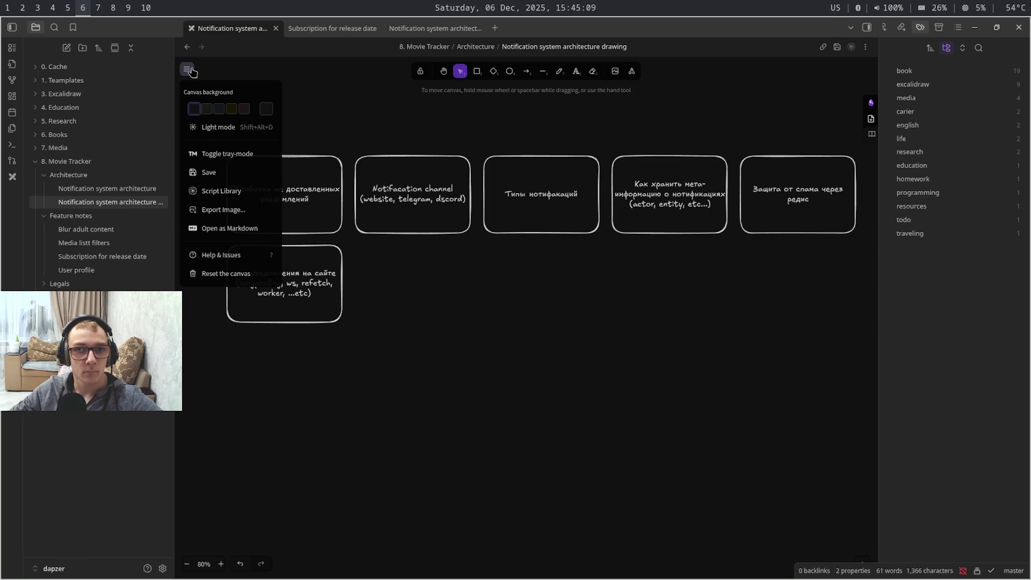
{"action": "left_click", "coordinate": [190, 71]}
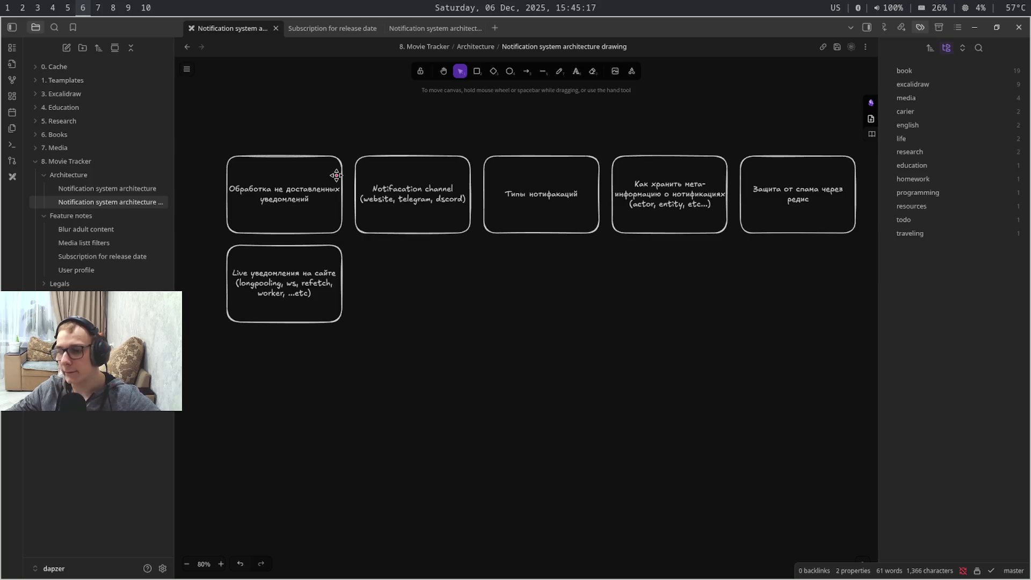
{"action": "key", "text": "super+4"}
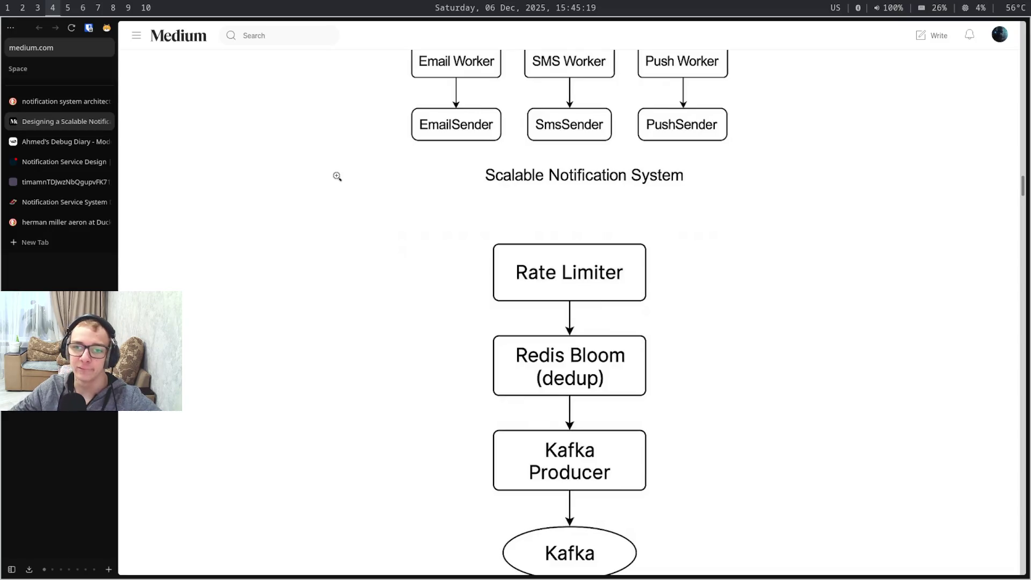
{"action": "scroll", "coordinate": [337, 176], "scroll_direction": "down", "scroll_amount": 3}
{"action": "scroll", "coordinate": [338, 177], "scroll_direction": "down", "scroll_amount": 3}
{"action": "scroll", "coordinate": [337, 179], "scroll_direction": "up", "scroll_amount": 6}
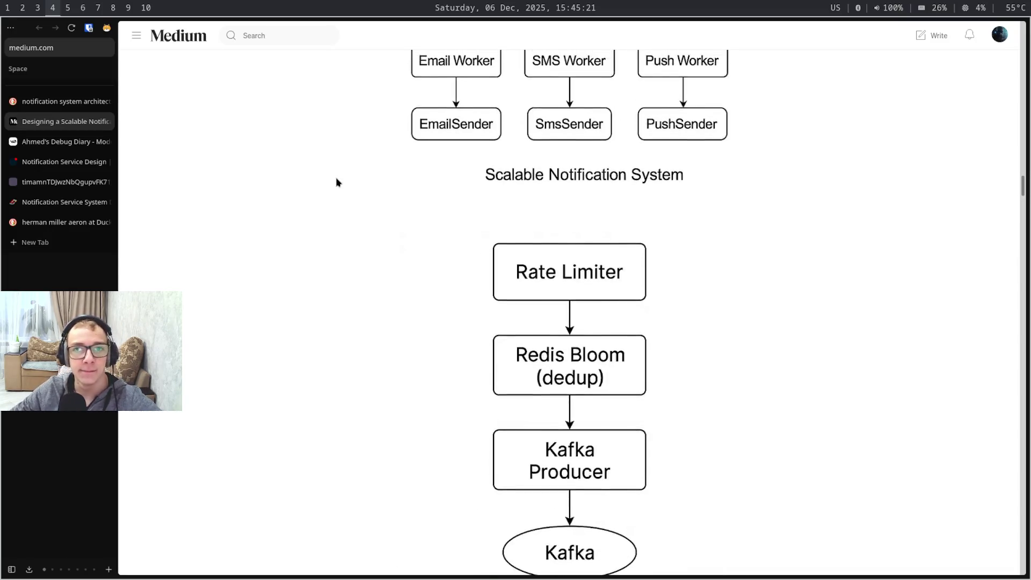
{"action": "scroll", "coordinate": [337, 182], "scroll_direction": "up", "scroll_amount": 6}
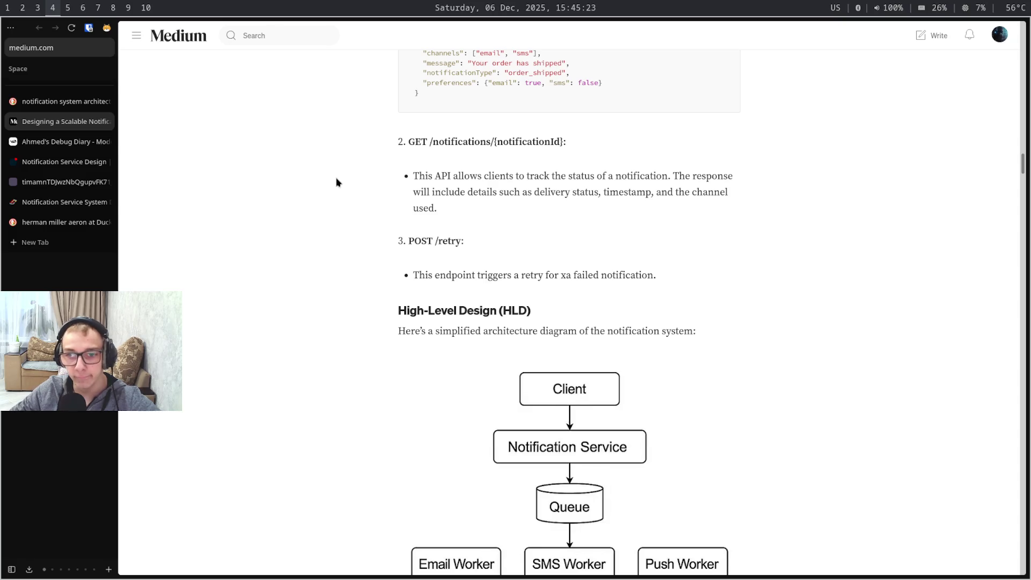
{"action": "scroll", "coordinate": [337, 182], "scroll_direction": "down", "scroll_amount": 1}
{"action": "scroll", "coordinate": [337, 182], "scroll_direction": "down", "scroll_amount": 3}
{"action": "scroll", "coordinate": [337, 182], "scroll_direction": "down", "scroll_amount": 1}
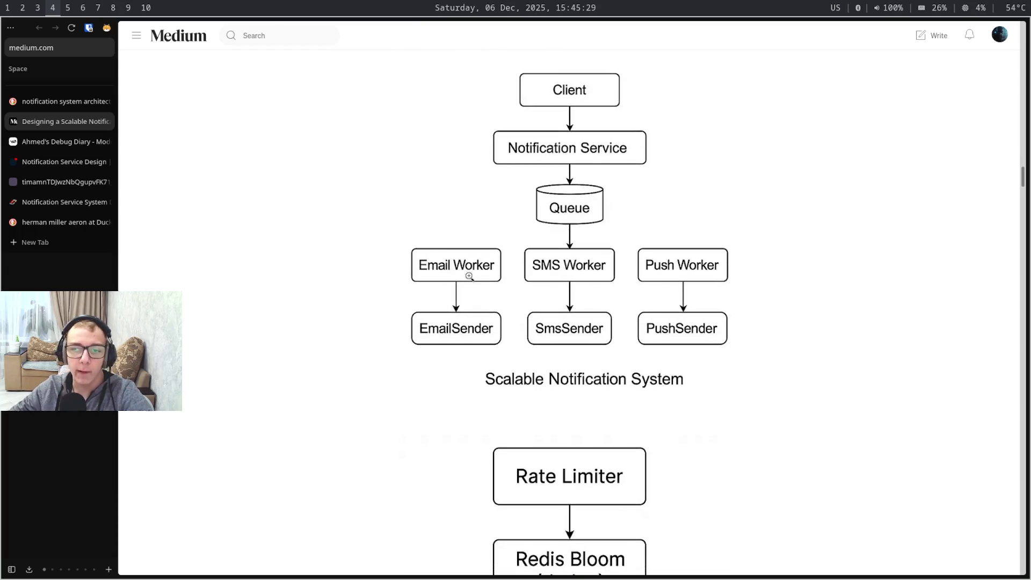
{"action": "scroll", "coordinate": [469, 277], "scroll_direction": "down", "scroll_amount": 1}
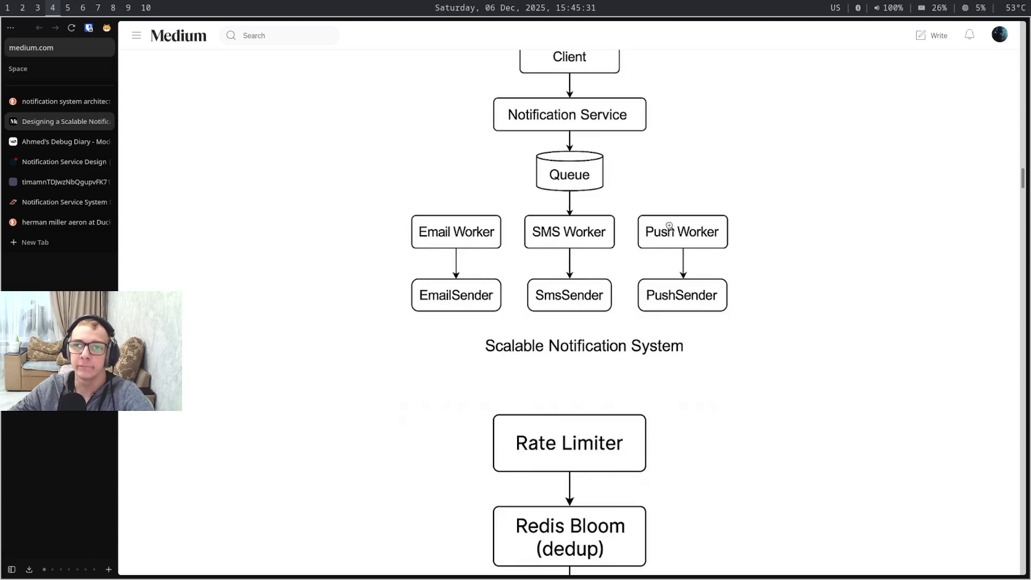
{"action": "scroll", "coordinate": [669, 227], "scroll_direction": "down", "scroll_amount": 1}
{"action": "scroll", "coordinate": [709, 224], "scroll_direction": "down", "scroll_amount": 1}
{"action": "scroll", "coordinate": [708, 224], "scroll_direction": "down", "scroll_amount": 6}
{"action": "scroll", "coordinate": [709, 224], "scroll_direction": "down", "scroll_amount": 1}
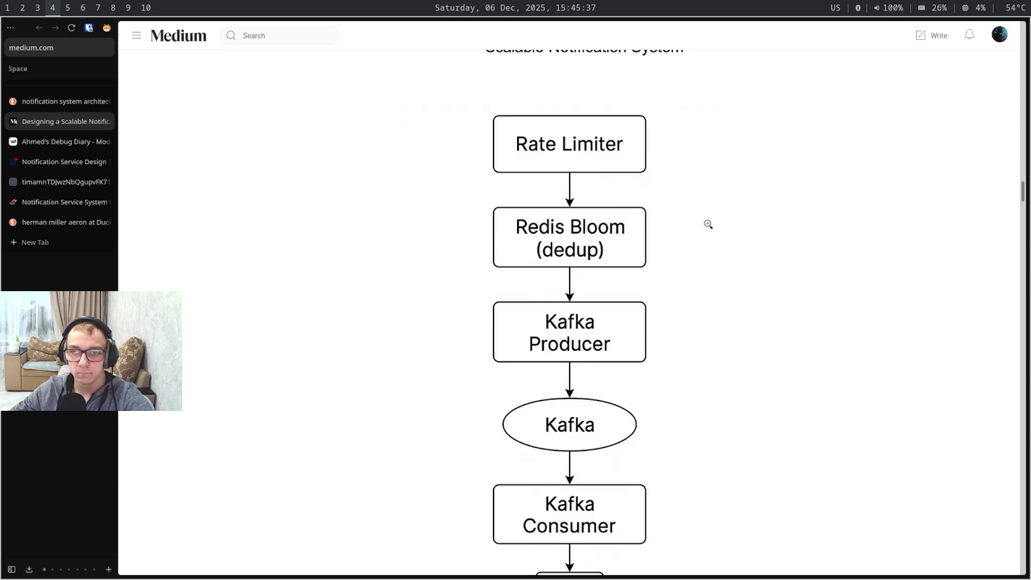
{"action": "scroll", "coordinate": [709, 224], "scroll_direction": "down", "scroll_amount": 1}
{"action": "scroll", "coordinate": [709, 224], "scroll_direction": "down", "scroll_amount": 9}
{"action": "scroll", "coordinate": [709, 224], "scroll_direction": "down", "scroll_amount": 1}
{"action": "scroll", "coordinate": [708, 224], "scroll_direction": "down", "scroll_amount": 12}
{"action": "scroll", "coordinate": [708, 225], "scroll_direction": "down", "scroll_amount": 2}
{"action": "scroll", "coordinate": [708, 227], "scroll_direction": "up", "scroll_amount": 1}
{"action": "scroll", "coordinate": [709, 228], "scroll_direction": "up", "scroll_amount": 8}
{"action": "scroll", "coordinate": [708, 228], "scroll_direction": "up", "scroll_amount": 3}
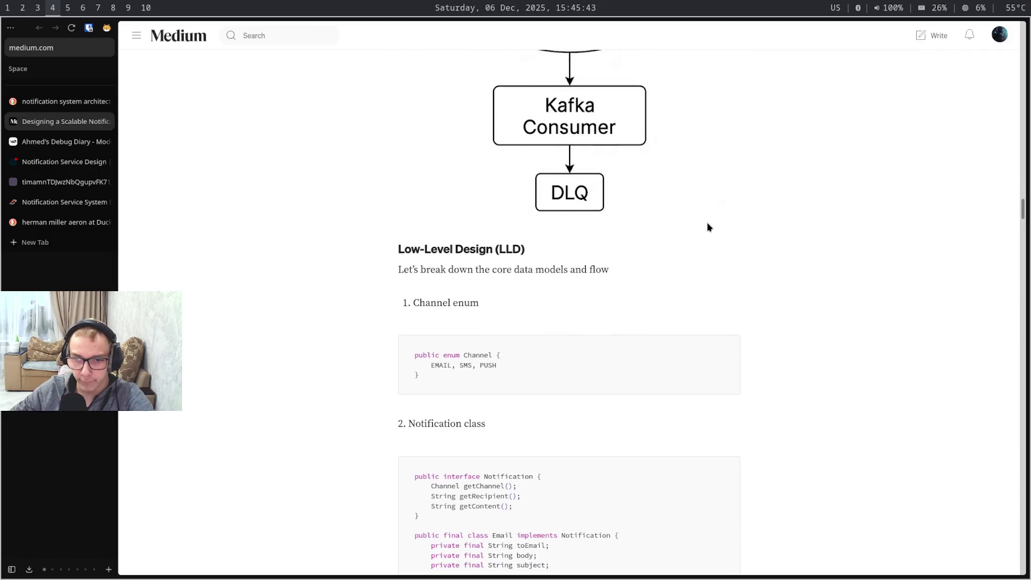
{"action": "scroll", "coordinate": [708, 227], "scroll_direction": "down", "scroll_amount": 1}
{"action": "scroll", "coordinate": [709, 227], "scroll_direction": "down", "scroll_amount": 1}
{"action": "scroll", "coordinate": [708, 228], "scroll_direction": "down", "scroll_amount": 8}
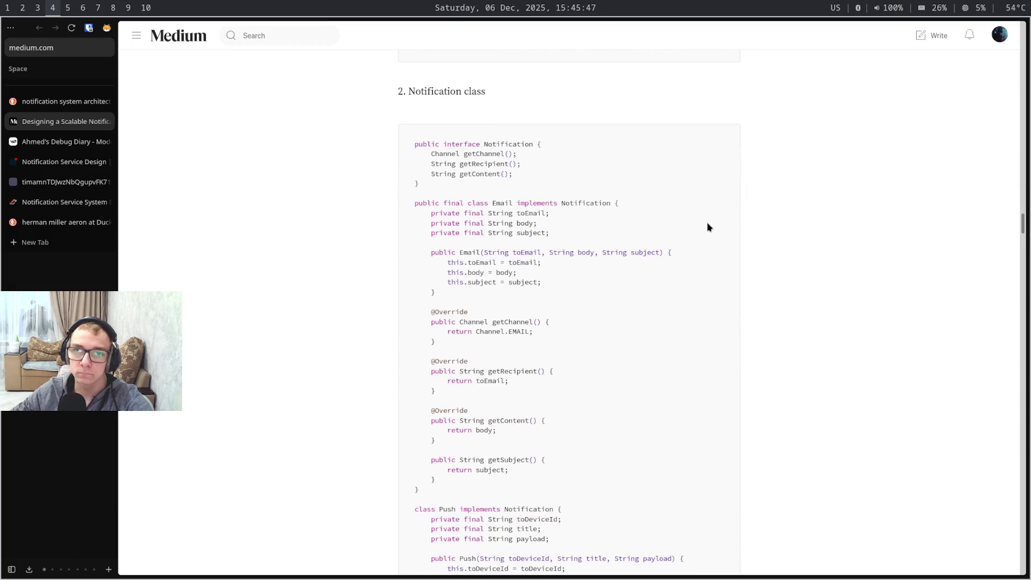
{"action": "scroll", "coordinate": [707, 228], "scroll_direction": "down", "scroll_amount": 1}
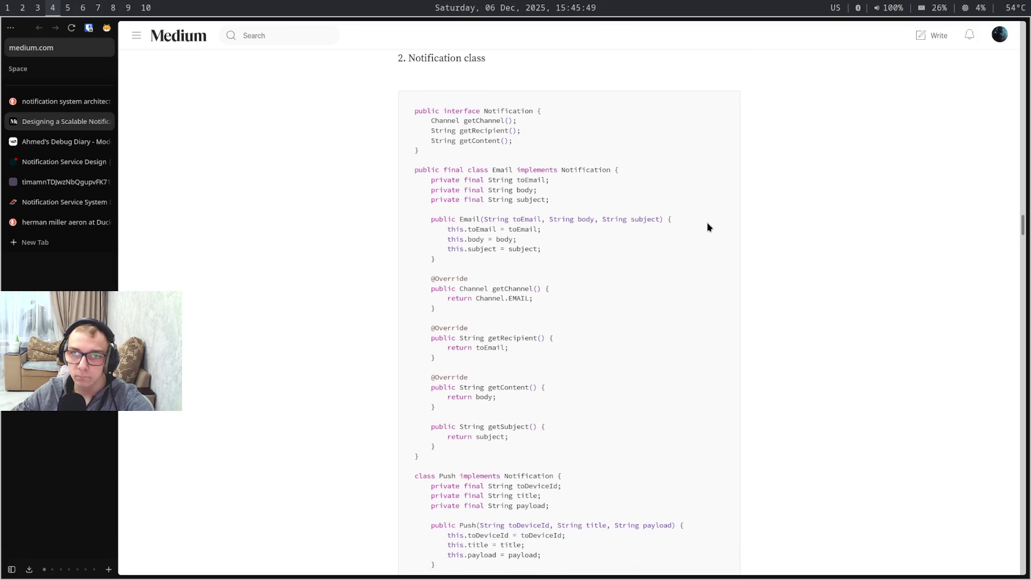
{"action": "scroll", "coordinate": [707, 228], "scroll_direction": "down", "scroll_amount": 1}
{"action": "scroll", "coordinate": [708, 228], "scroll_direction": "down", "scroll_amount": 1}
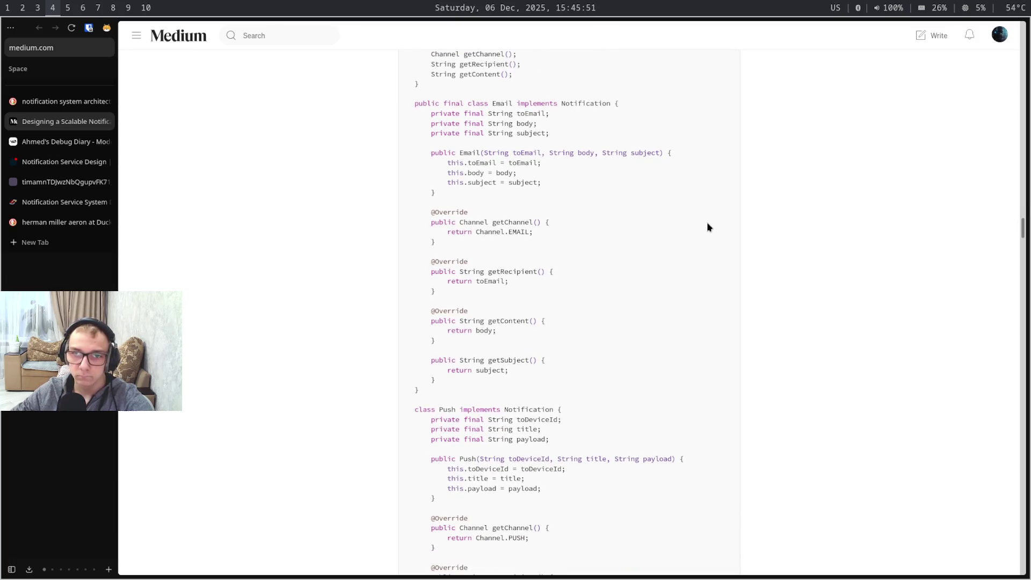
{"action": "scroll", "coordinate": [708, 227], "scroll_direction": "down", "scroll_amount": 1}
{"action": "scroll", "coordinate": [708, 228], "scroll_direction": "down", "scroll_amount": 1}
{"action": "scroll", "coordinate": [708, 228], "scroll_direction": "down", "scroll_amount": 4}
{"action": "scroll", "coordinate": [708, 228], "scroll_direction": "down", "scroll_amount": 2}
{"action": "scroll", "coordinate": [708, 227], "scroll_direction": "down", "scroll_amount": 2}
{"action": "scroll", "coordinate": [708, 227], "scroll_direction": "down", "scroll_amount": 2}
{"action": "scroll", "coordinate": [708, 228], "scroll_direction": "down", "scroll_amount": 10}
{"action": "scroll", "coordinate": [708, 228], "scroll_direction": "down", "scroll_amount": 4}
{"action": "scroll", "coordinate": [708, 223], "scroll_direction": "down", "scroll_amount": 1}
{"action": "scroll", "coordinate": [708, 226], "scroll_direction": "down", "scroll_amount": 1}
{"action": "scroll", "coordinate": [708, 227], "scroll_direction": "down", "scroll_amount": 1}
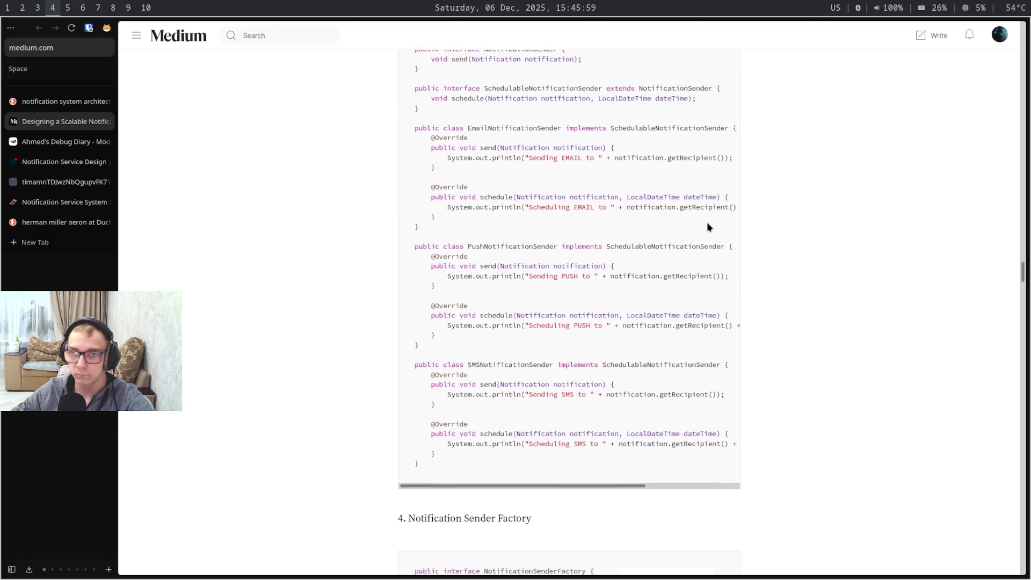
{"action": "scroll", "coordinate": [707, 227], "scroll_direction": "down", "scroll_amount": 3}
{"action": "scroll", "coordinate": [707, 227], "scroll_direction": "down", "scroll_amount": 1}
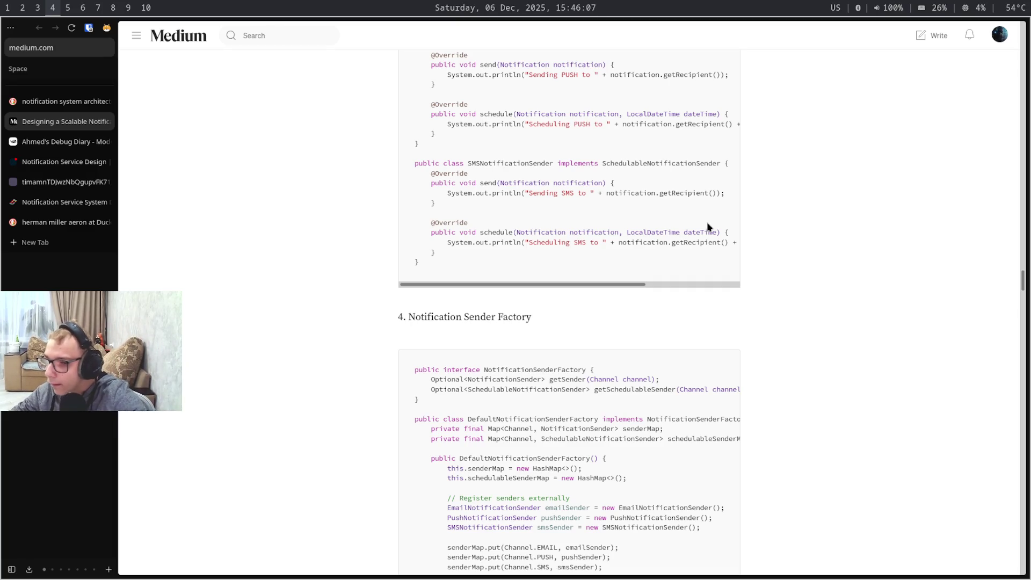
{"action": "scroll", "coordinate": [708, 227], "scroll_direction": "down", "scroll_amount": 1}
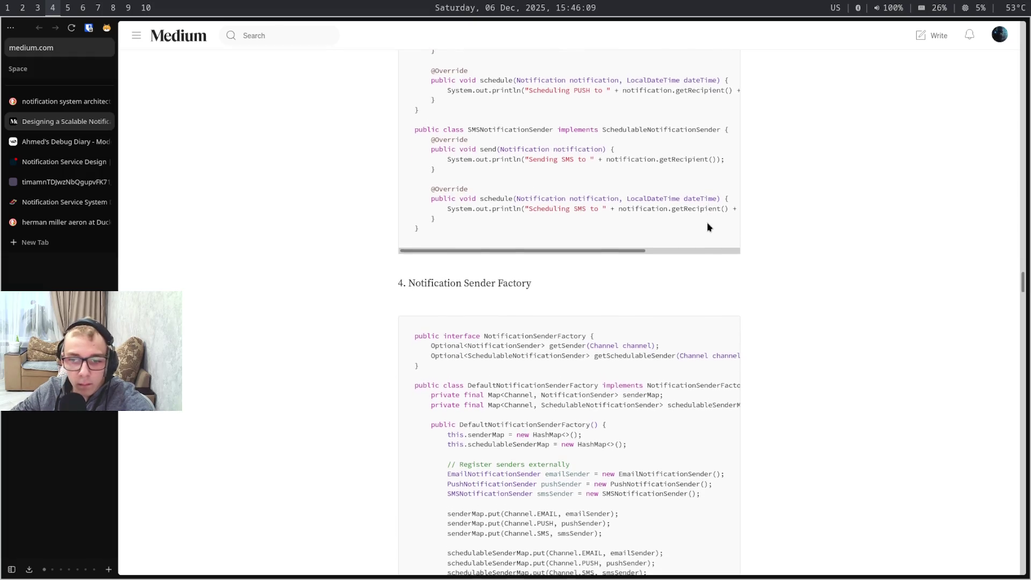
{"action": "scroll", "coordinate": [708, 228], "scroll_direction": "down", "scroll_amount": 3}
{"action": "scroll", "coordinate": [708, 228], "scroll_direction": "down", "scroll_amount": 1}
{"action": "scroll", "coordinate": [708, 228], "scroll_direction": "down", "scroll_amount": 3}
{"action": "scroll", "coordinate": [707, 227], "scroll_direction": "down", "scroll_amount": 3}
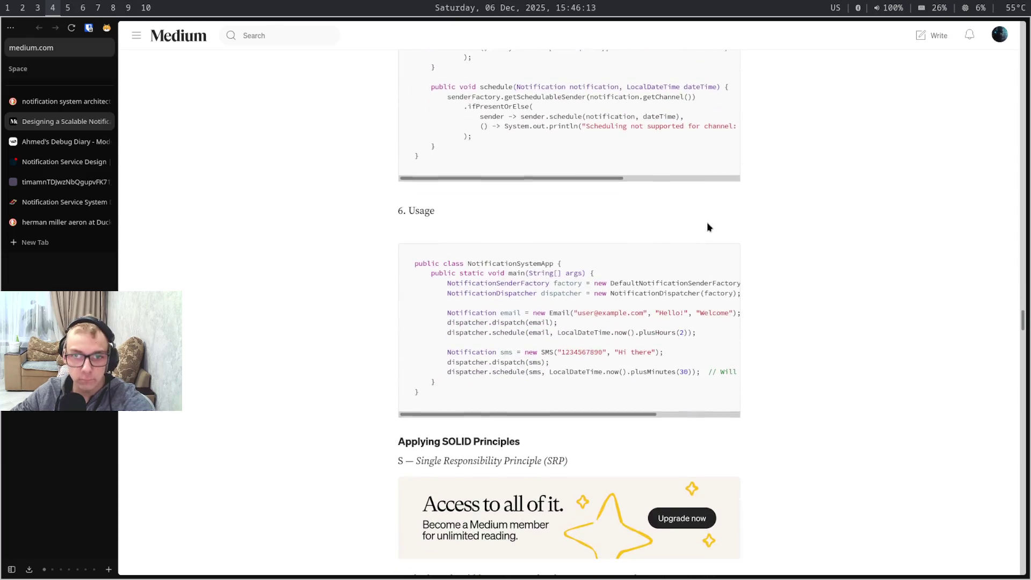
{"action": "scroll", "coordinate": [708, 228], "scroll_direction": "down", "scroll_amount": 2}
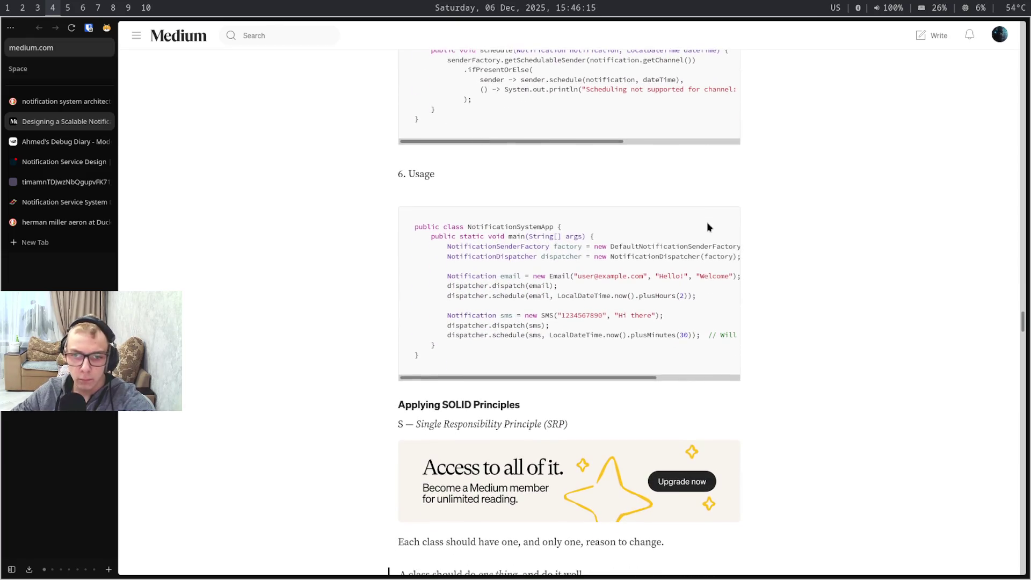
{"action": "scroll", "coordinate": [708, 228], "scroll_direction": "down", "scroll_amount": 5}
{"action": "scroll", "coordinate": [707, 227], "scroll_direction": "down", "scroll_amount": 1}
{"action": "scroll", "coordinate": [708, 227], "scroll_direction": "up", "scroll_amount": 1}
{"action": "scroll", "coordinate": [707, 228], "scroll_direction": "up", "scroll_amount": 2}
{"action": "scroll", "coordinate": [708, 228], "scroll_direction": "up", "scroll_amount": 2}
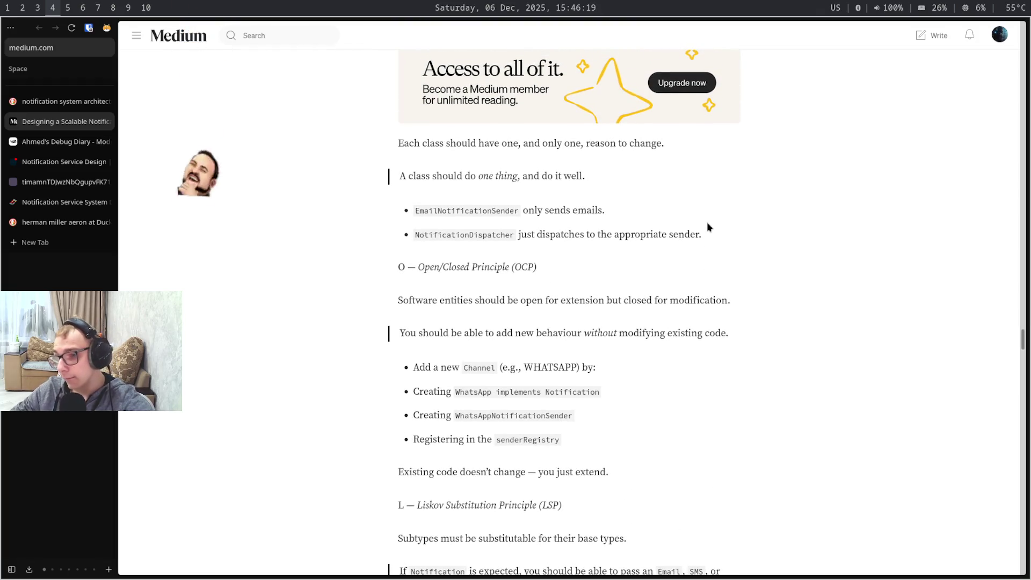
{"action": "key", "text": "super+5"}
Return to the Obsidian drawing and select the Notification channel box
{"action": "key", "text": "super+6"}
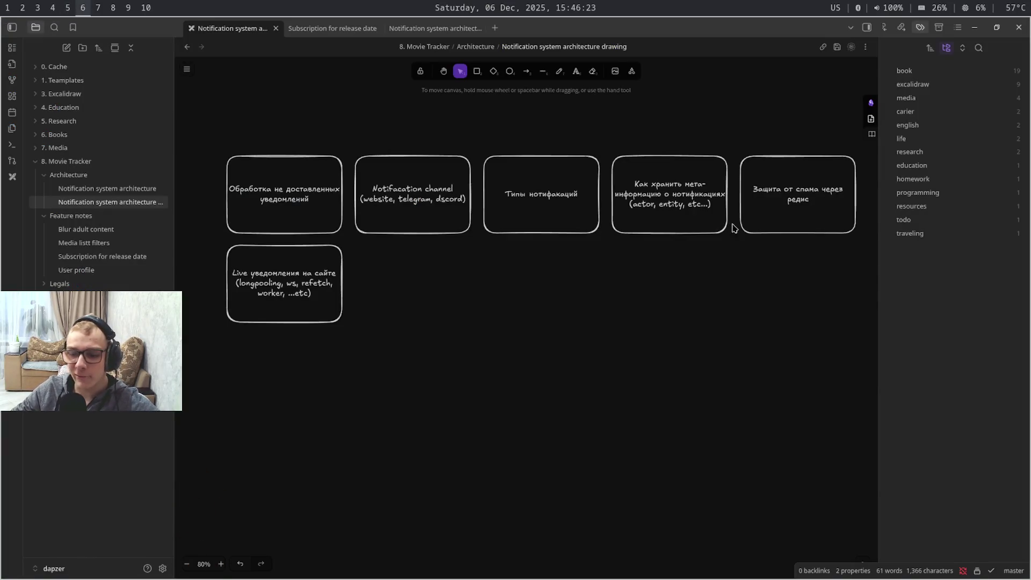
{"action": "key", "text": "super+7"}
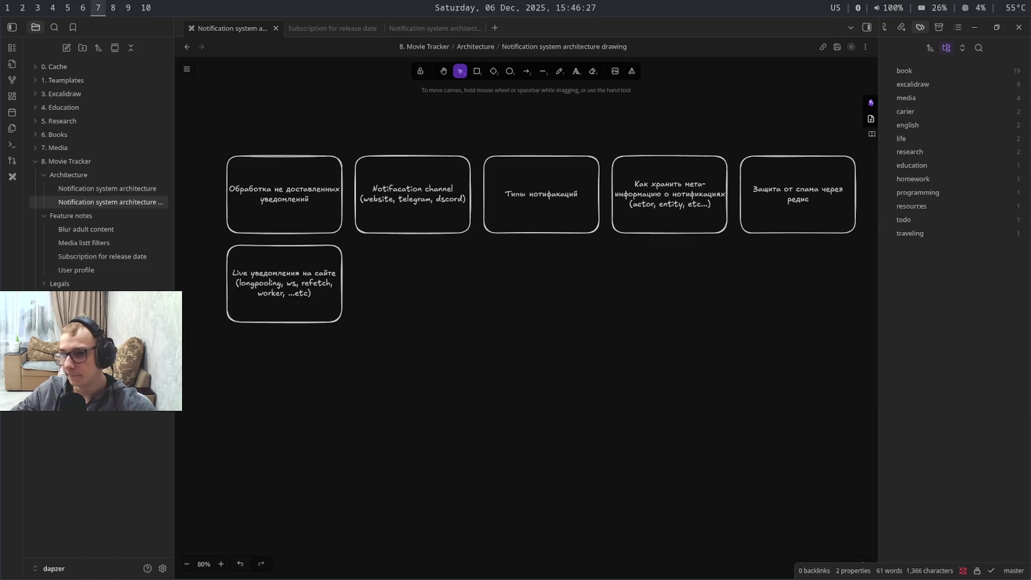
{"action": "key", "text": "super+6"}
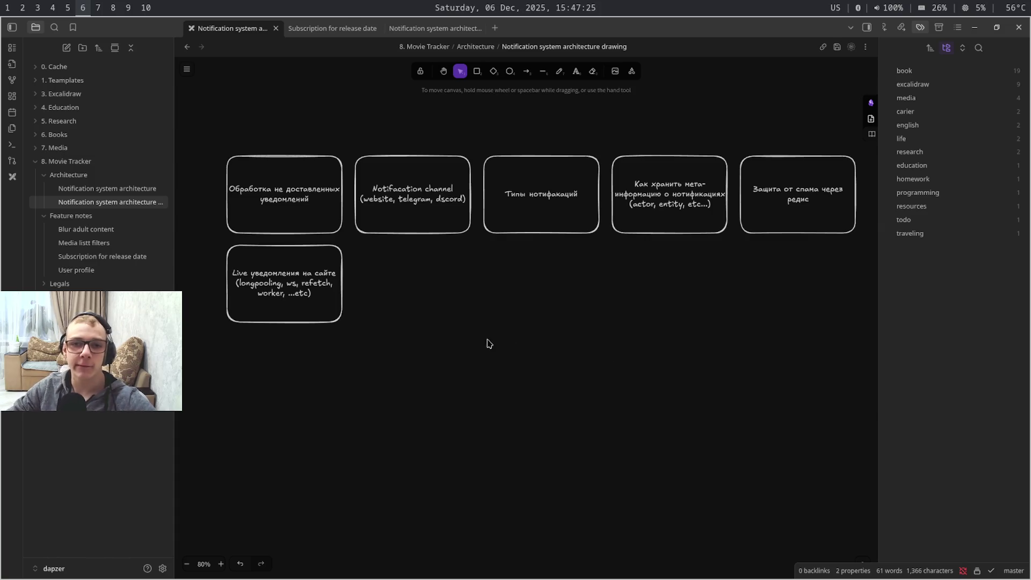
{"action": "left_click", "coordinate": [445, 213]}
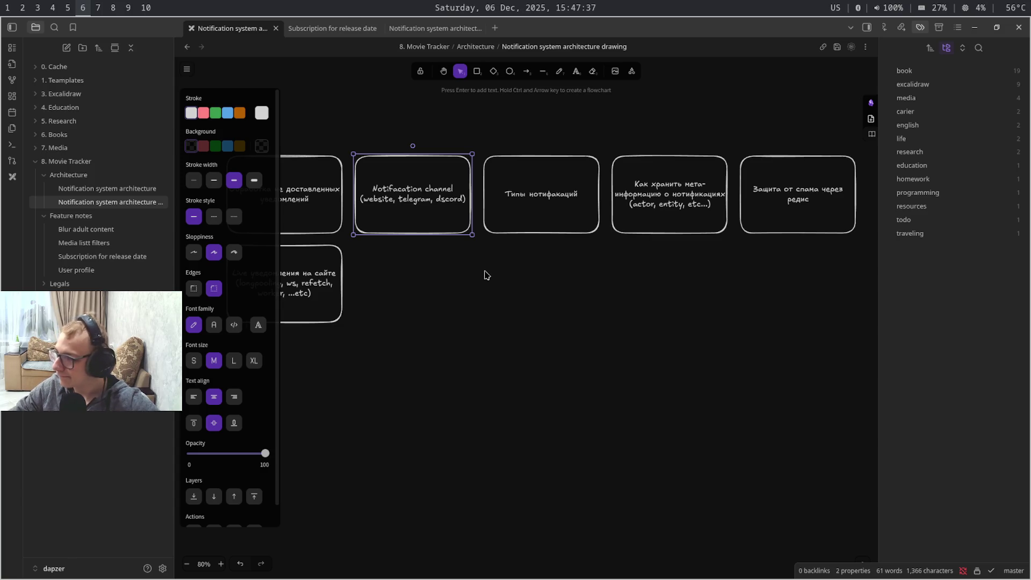
Cycle through workspaces and end on the Medium article in the browser
{"action": "key", "text": "super+7"}
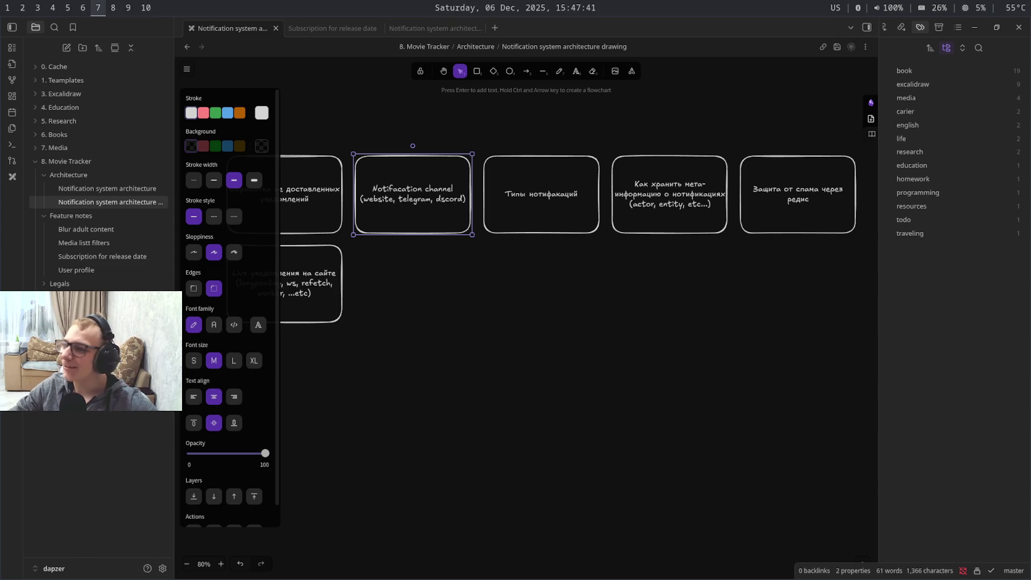
{"action": "key", "text": "super+9"}
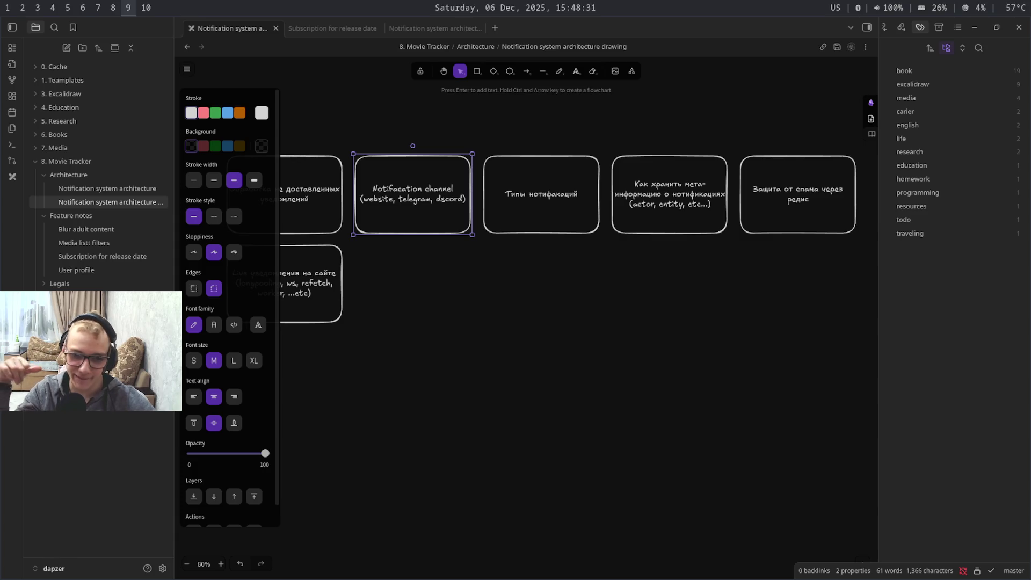
{"action": "key", "text": "super+6"}
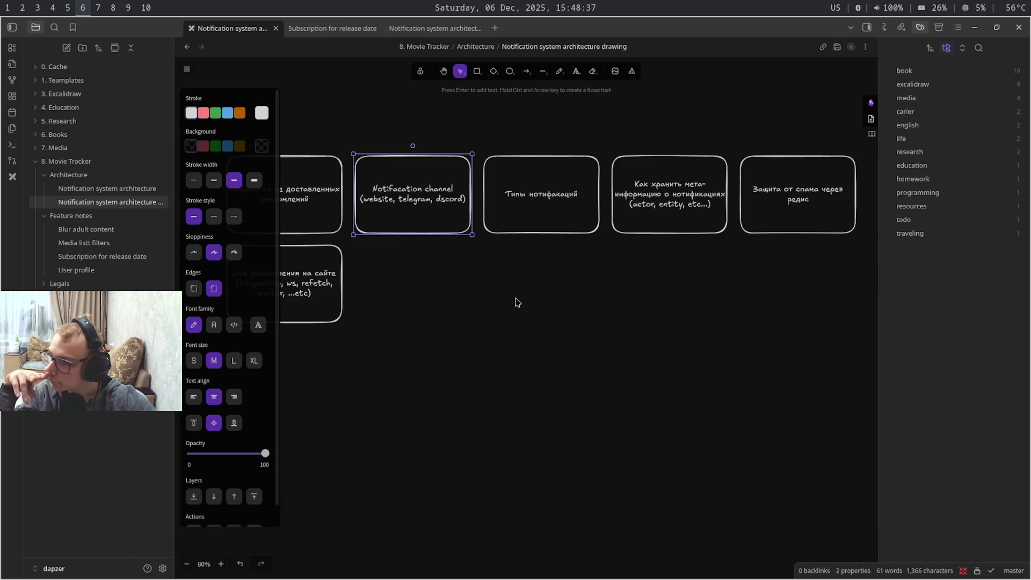
{"action": "key", "text": "super+4"}
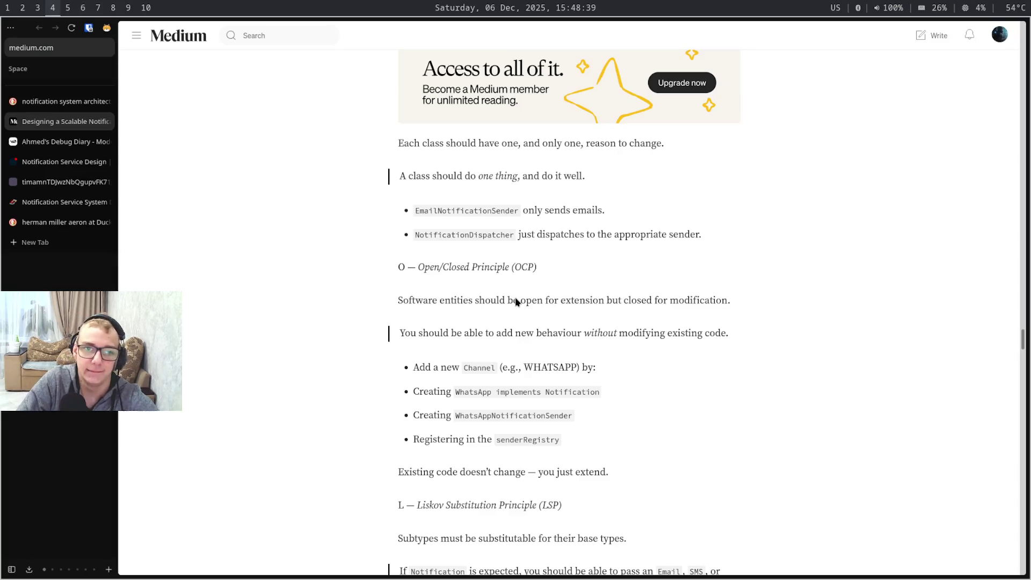
Search DuckDuckGo for 'cdc postgresql' and open the estuary.dev CDC guide in a background tab
{"action": "key", "text": "ctrl+t"}
{"action": "type", "text": "cdc"}
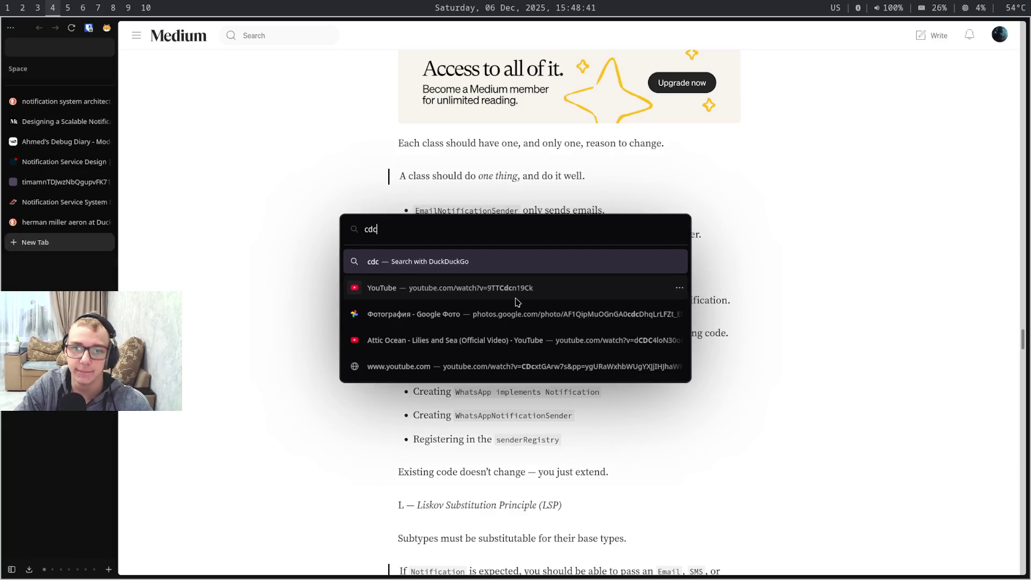
{"action": "type", "text": " pos"}
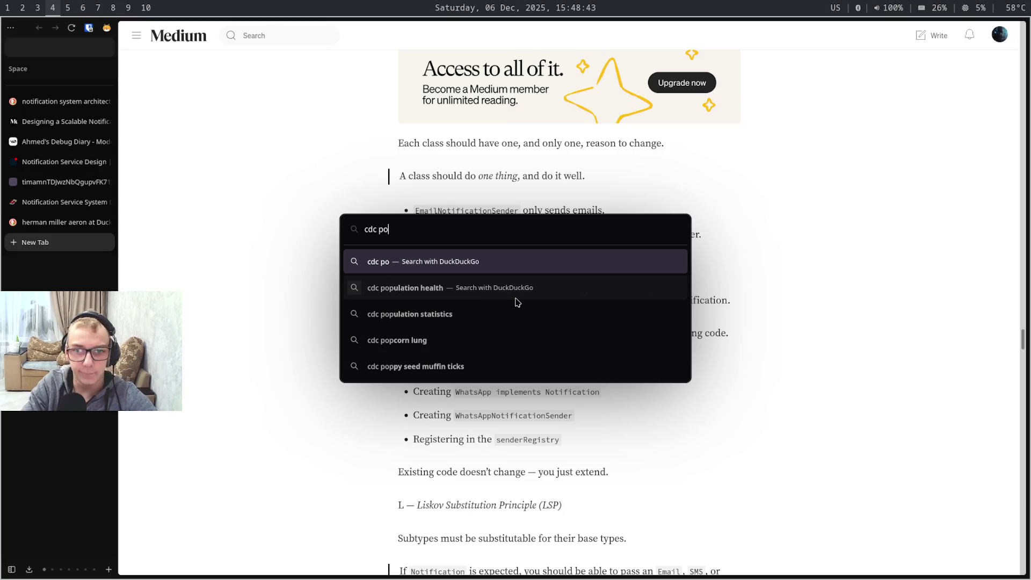
{"action": "key", "text": "Down"}
{"action": "key", "text": "Return"}
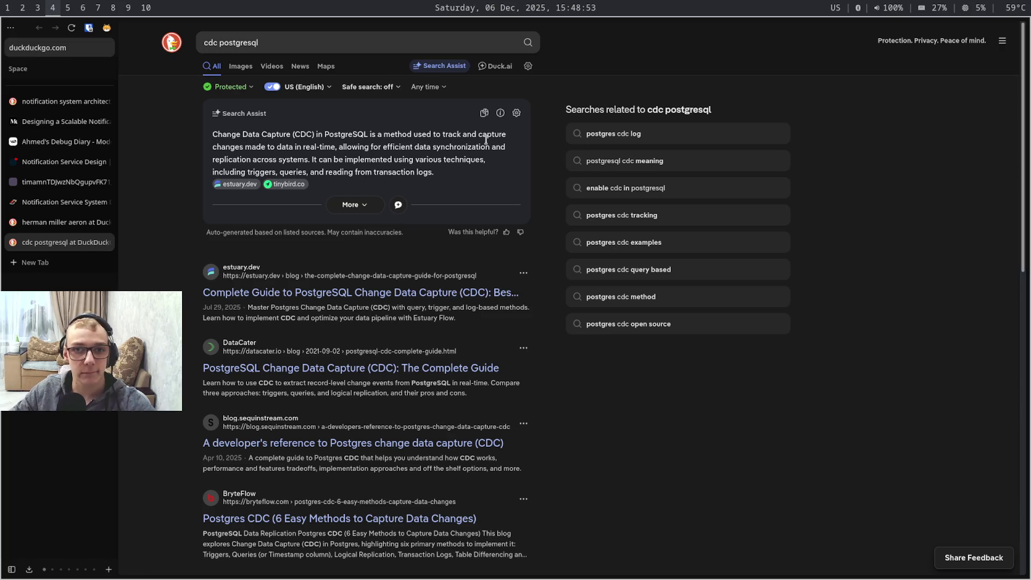
{"action": "middle_click", "coordinate": [397, 292]}
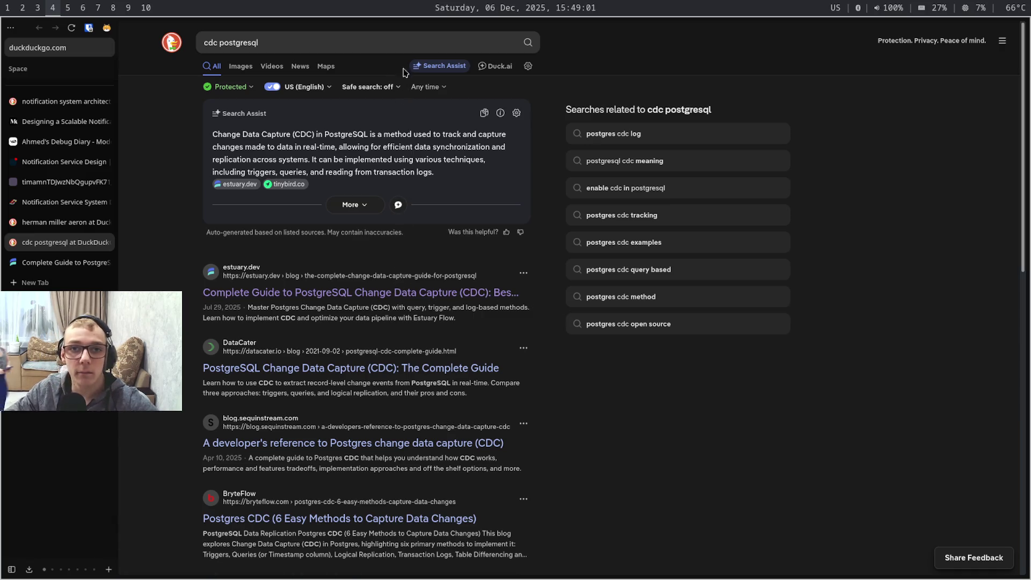
{"action": "left_click", "coordinate": [387, 34]}
{"action": "key", "text": "ctrl+a"}
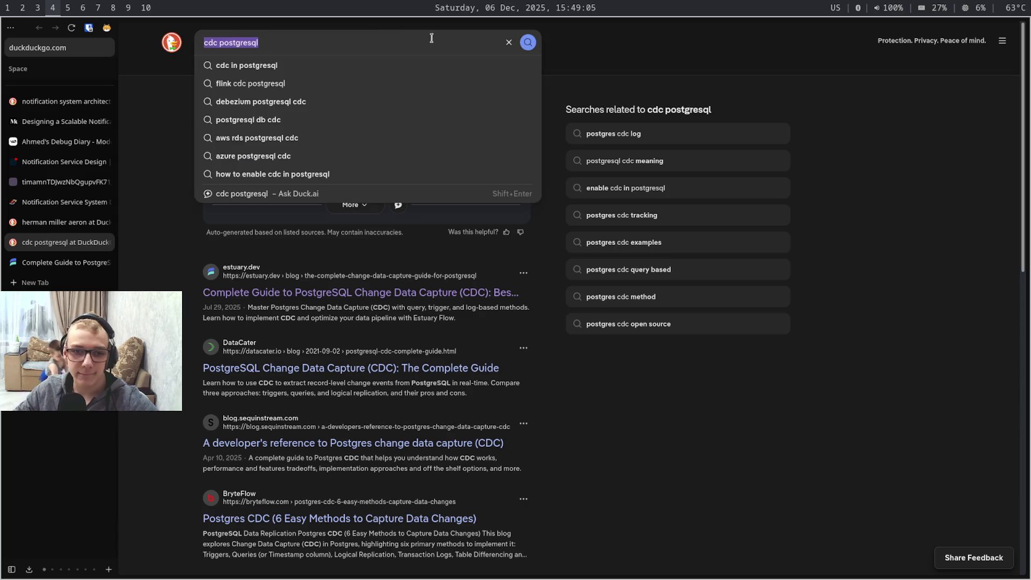
{"action": "key", "text": "super+5"}
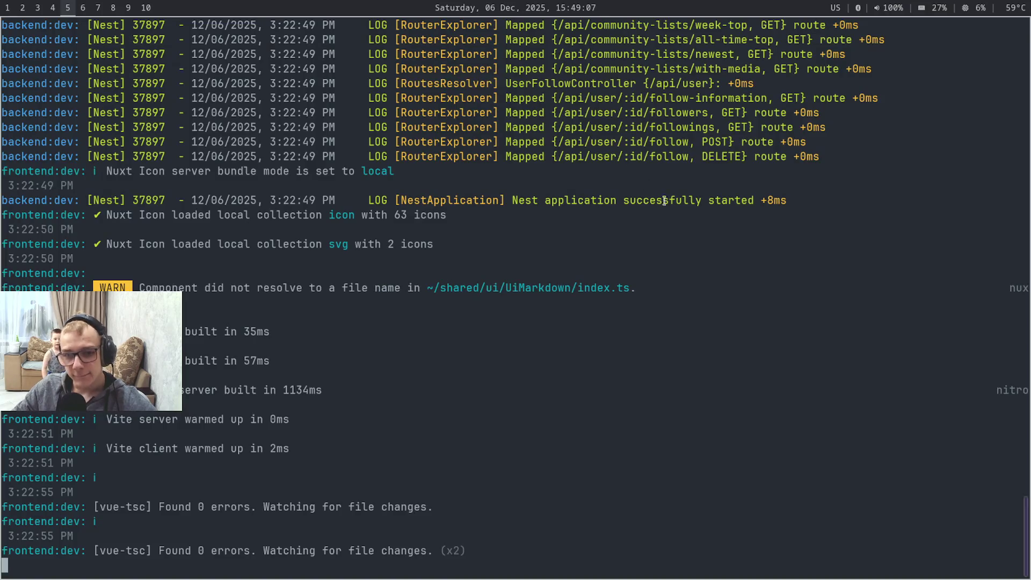
Duplicate the Live notifications box to the lower right, undoing the extra overlapping copy
{"action": "key", "text": "super+6"}
{"action": "key", "text": "Escape"}
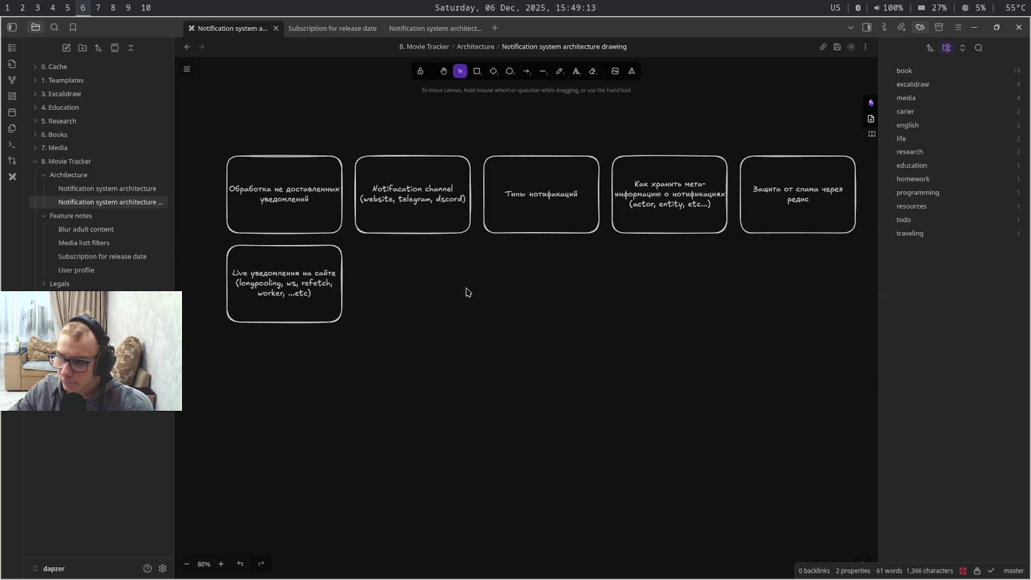
{"action": "left_click", "coordinate": [322, 255]}
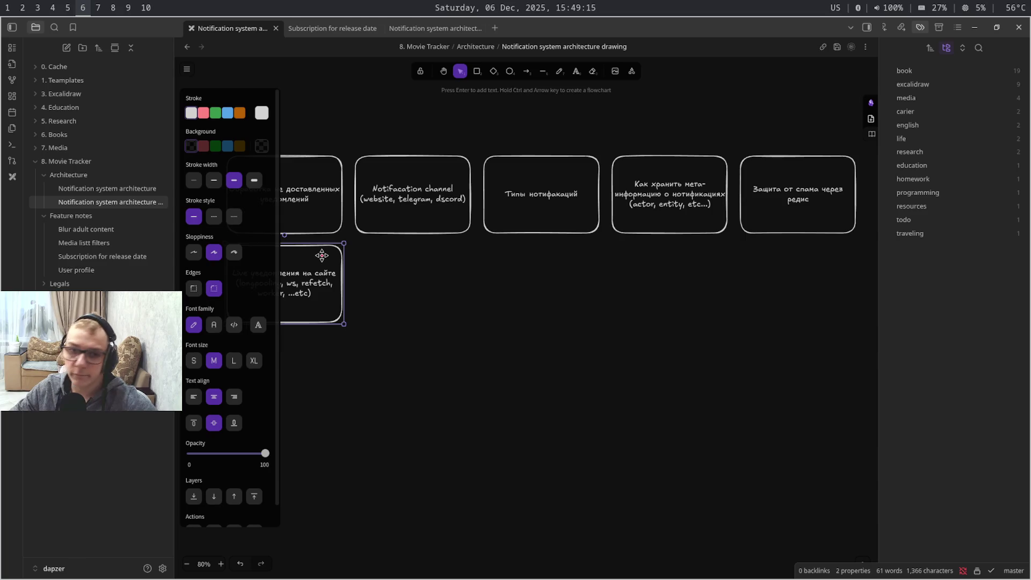
{"action": "mouse_move", "coordinate": [364, 260]}
{"action": "left_mouse_down"}
{"action": "mouse_move", "coordinate": [389, 256]}
{"action": "mouse_move", "coordinate": [393, 288]}
{"action": "mouse_move", "coordinate": [705, 428]}
{"action": "left_mouse_up"}
{"action": "key", "text": "ctrl+z"}
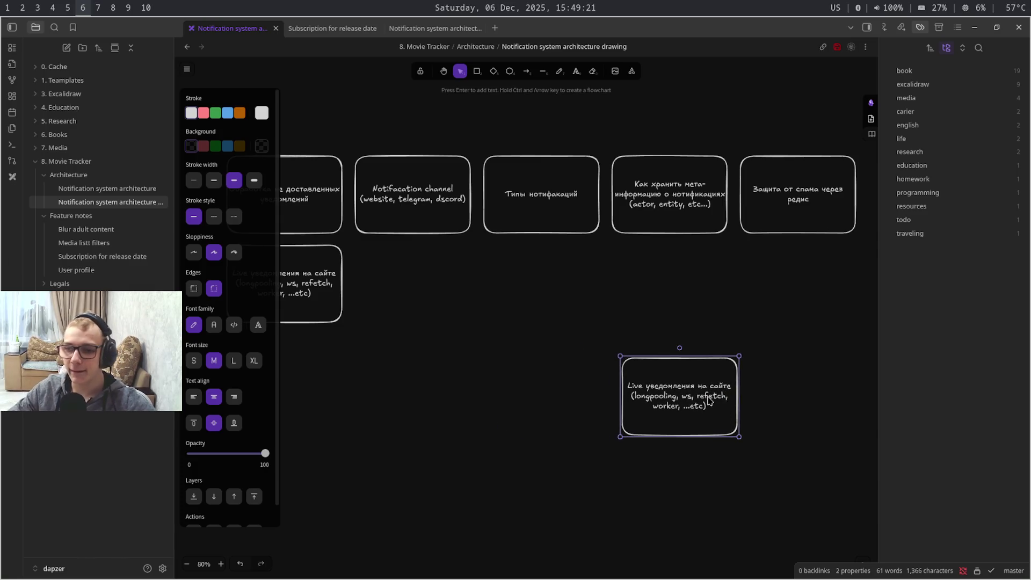
Paste clipboard content into the copied box, then return to the cdc postgresql results
{"action": "double_click", "coordinate": [713, 397]}
{"action": "key", "text": "ctrl+v"}
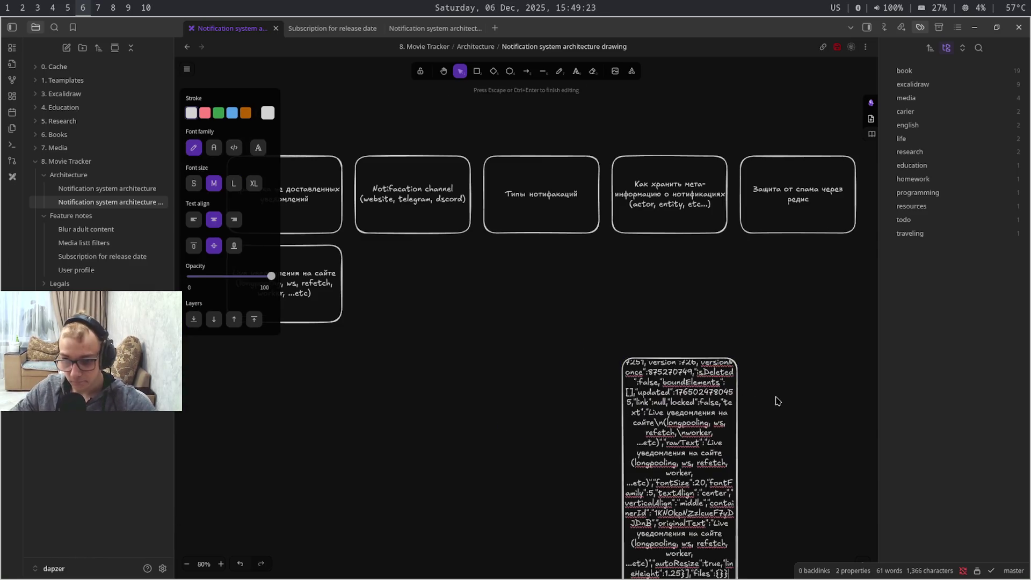
{"action": "key", "text": "super+5"}
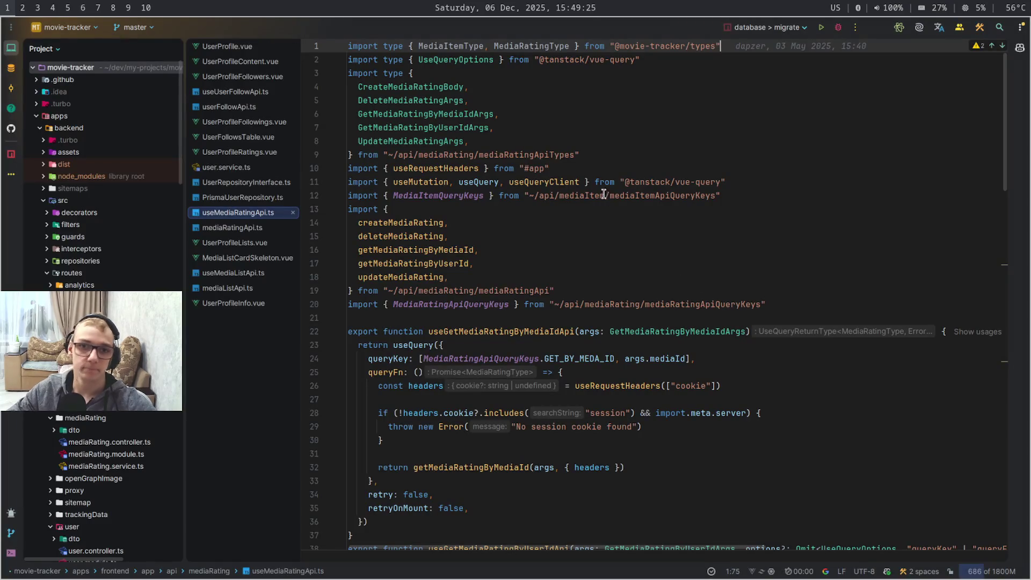
{"action": "key", "text": "super+4"}
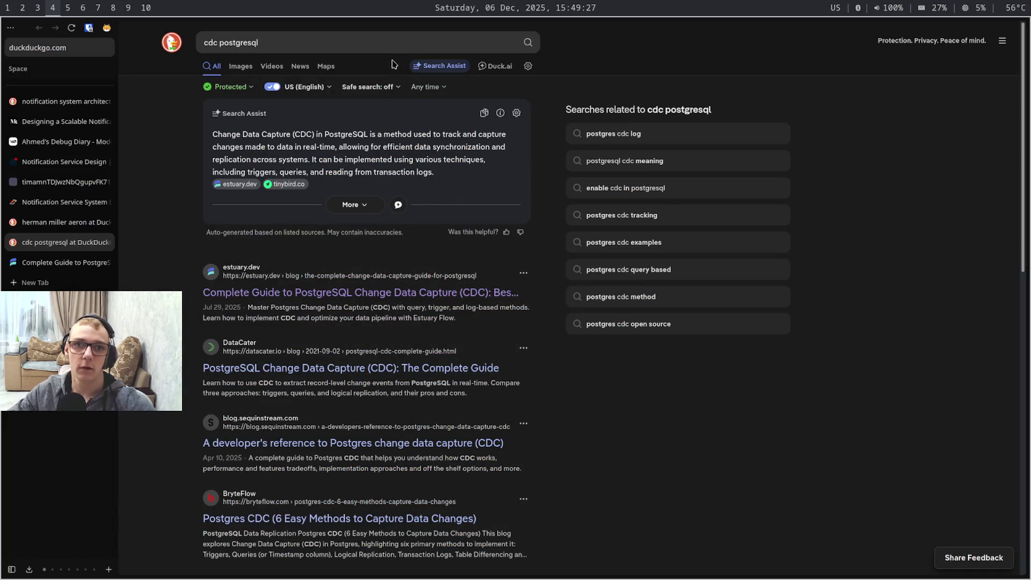
Select 'Change Data Capture (CDC) in PostgreSQL' in the Search Assist summary and return to the drawing
{"action": "left_click", "coordinate": [415, 46]}
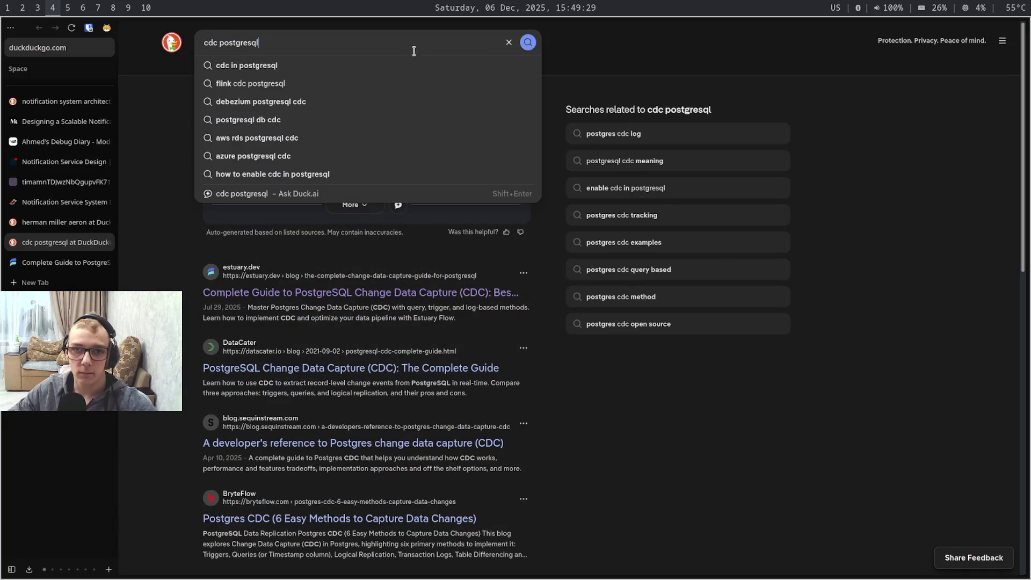
{"action": "key", "text": "Escape"}
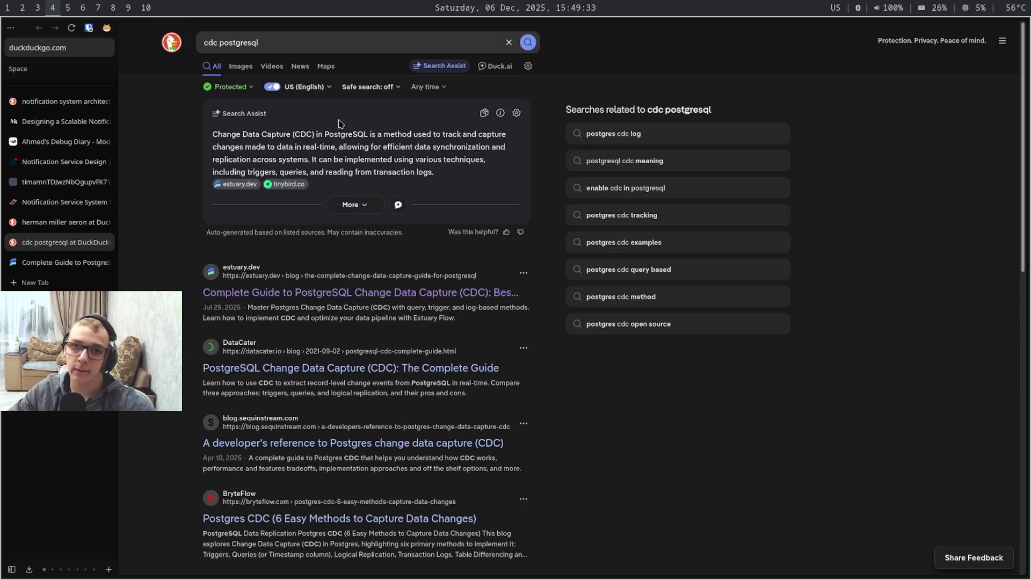
{"action": "double_click", "coordinate": [353, 136]}
{"action": "left_click_drag", "start_coordinate": [353, 135], "coordinate": [233, 136]}
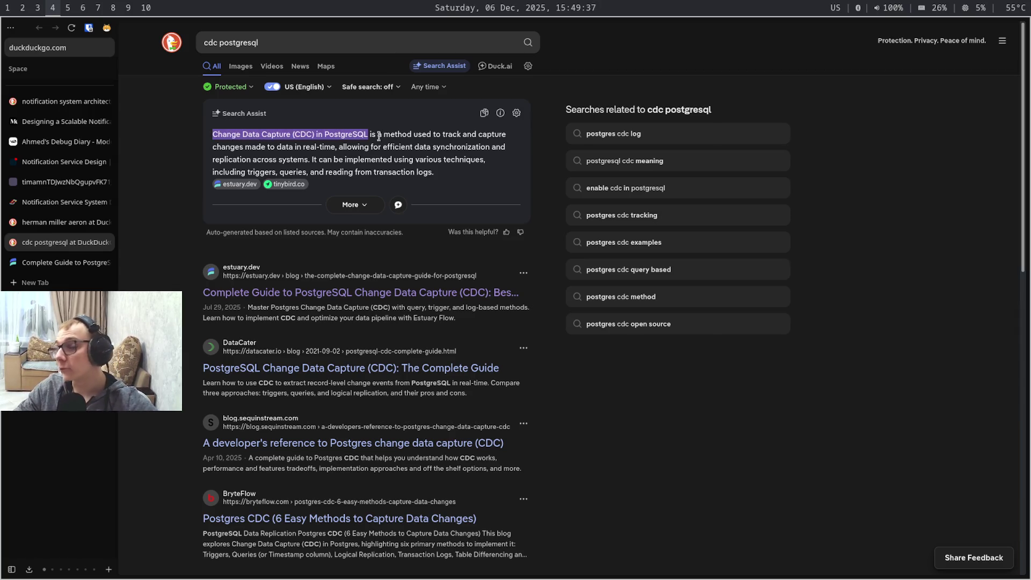
{"action": "key", "text": "super+5"}
{"action": "key", "text": "super+6"}
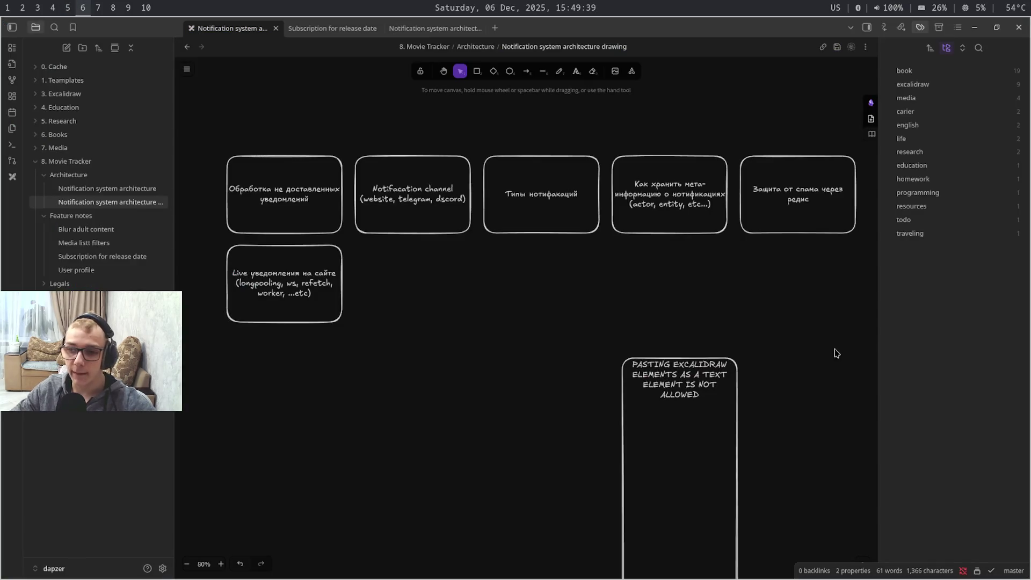
Replace the box's warning text with 'Change Data Capture (CDC) in PostgreSQL'
{"action": "left_click_drag", "start_coordinate": [699, 416], "coordinate": [675, 283]}
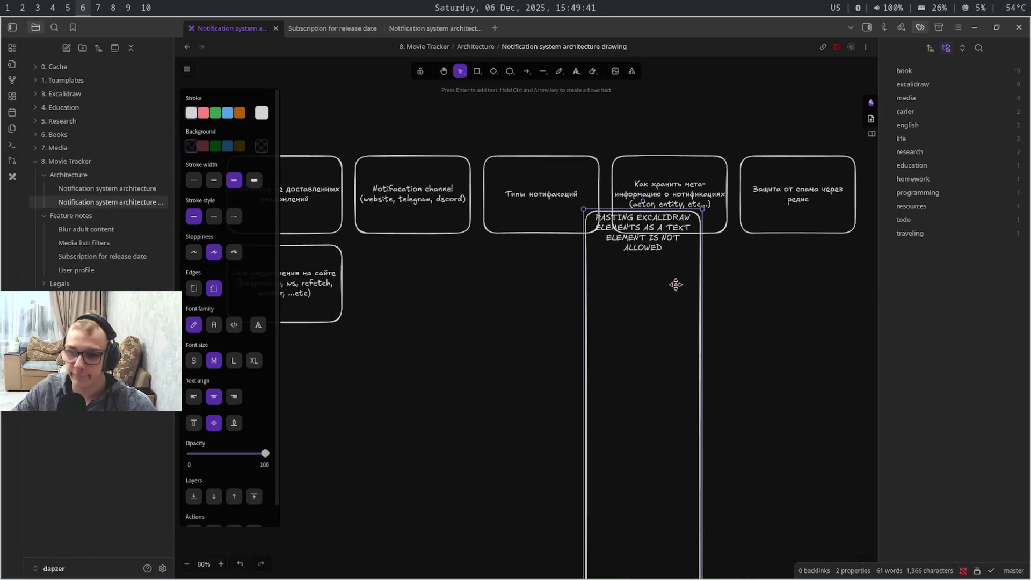
{"action": "key", "text": "Delete"}
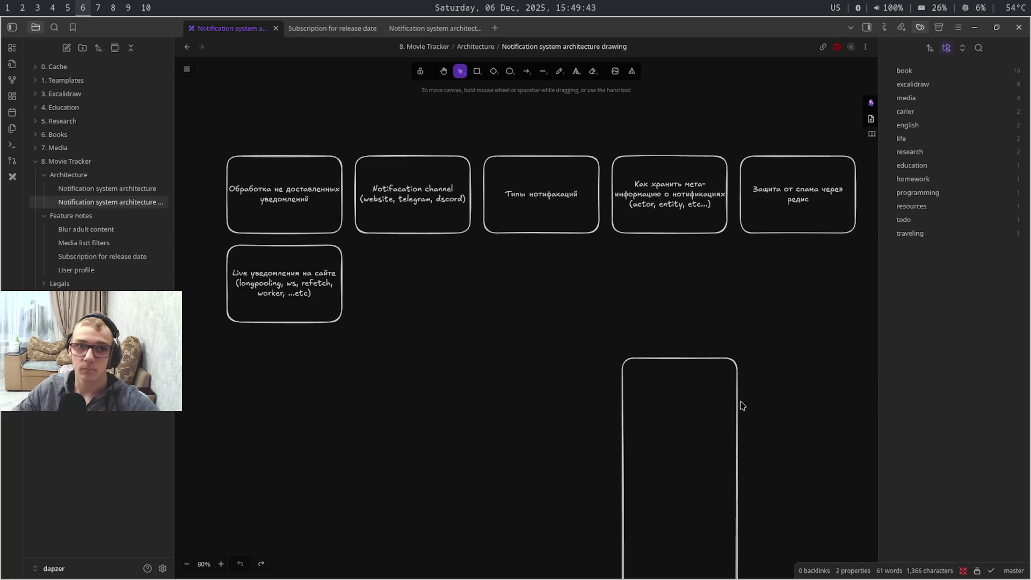
{"action": "double_click", "coordinate": [709, 417]}
{"action": "key", "text": "ctrl+v"}
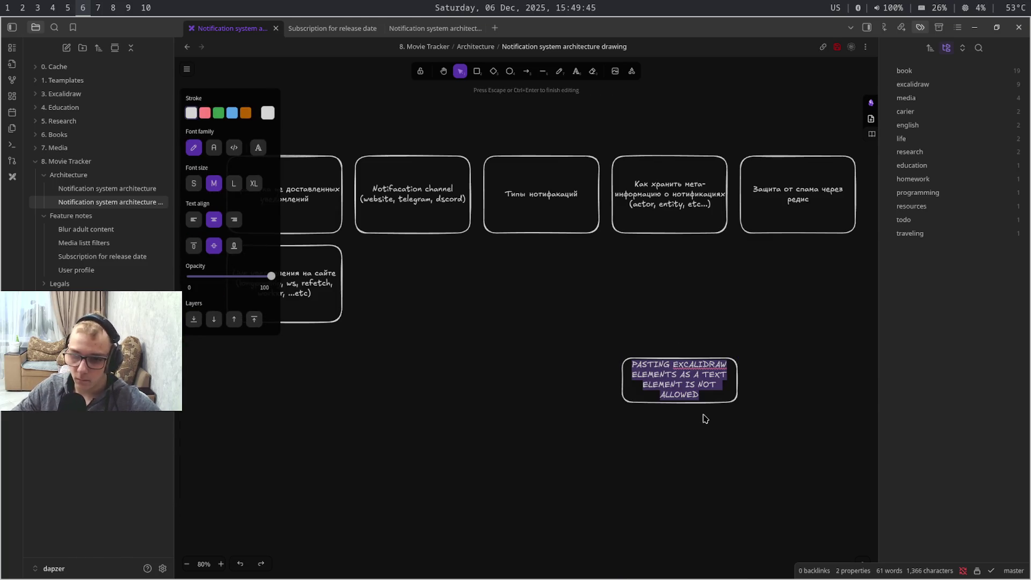
{"action": "key", "text": "ctrl+v"}
{"action": "left_click", "coordinate": [746, 416]}
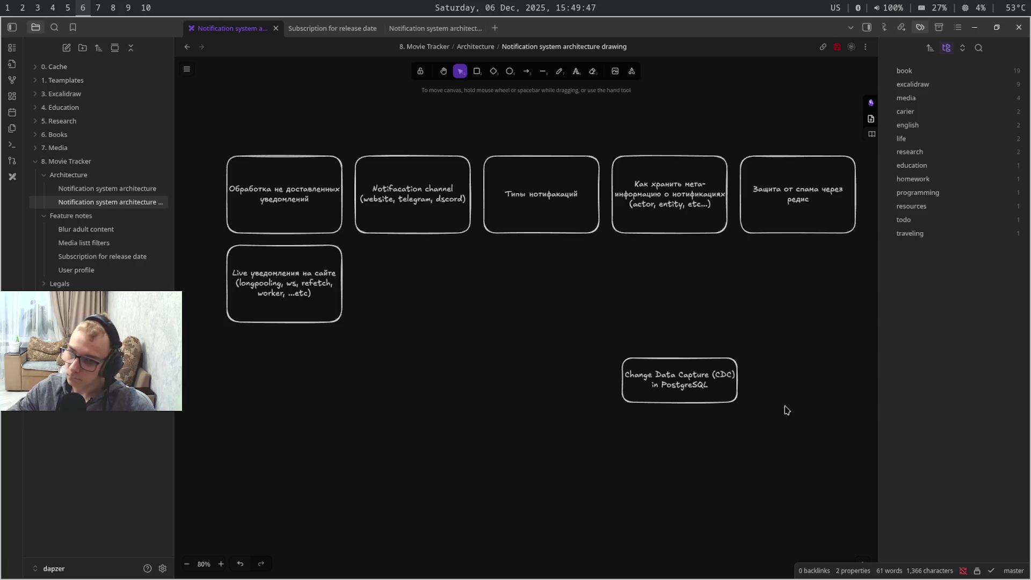
Colour the CDC box orange and place it below the live-notifications box
{"action": "left_click", "coordinate": [706, 400]}
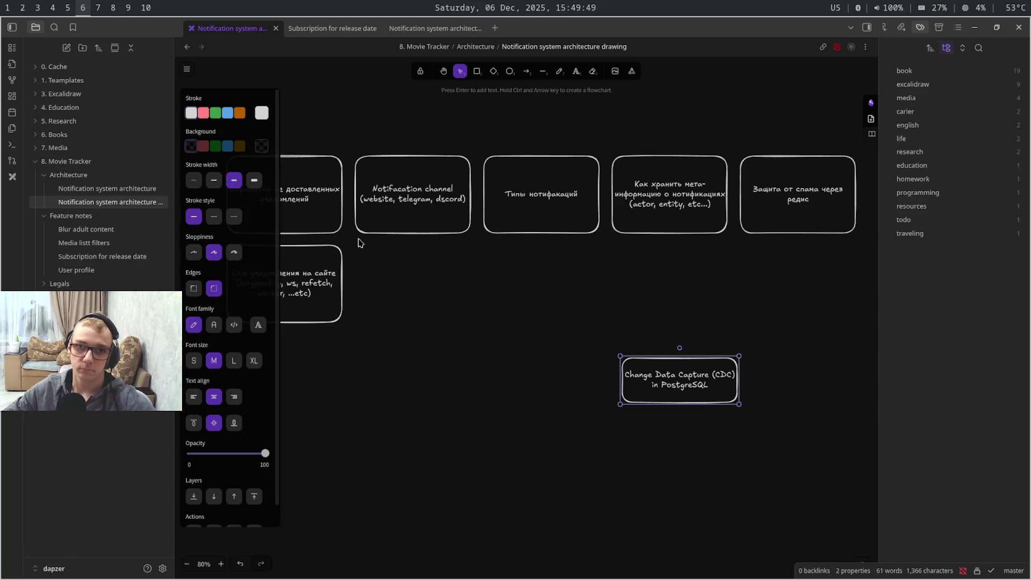
{"action": "left_click", "coordinate": [242, 113]}
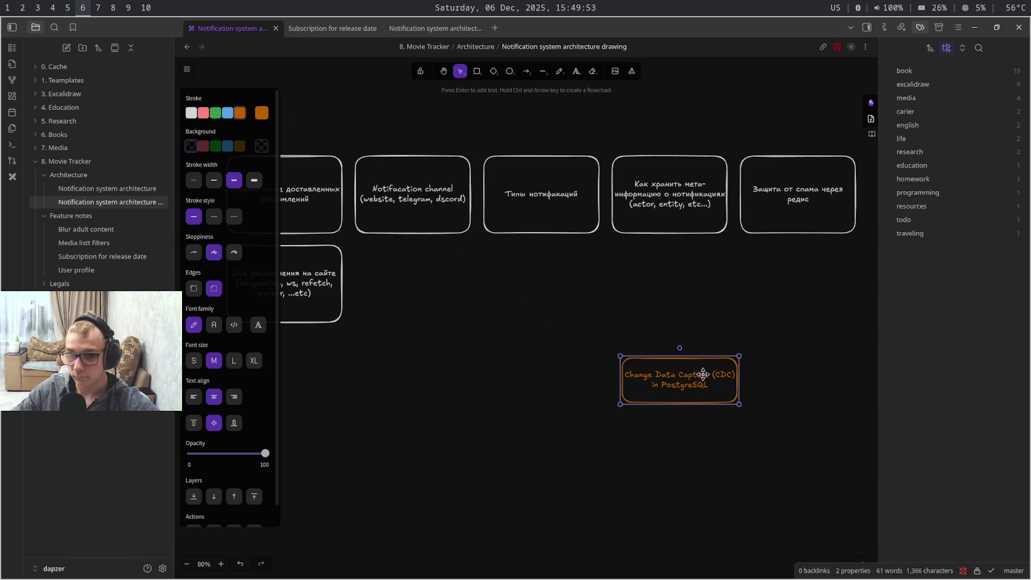
{"action": "mouse_move", "coordinate": [724, 392]}
{"action": "left_mouse_down"}
{"action": "mouse_move", "coordinate": [346, 432]}
{"action": "mouse_move", "coordinate": [331, 423]}
{"action": "left_mouse_up"}
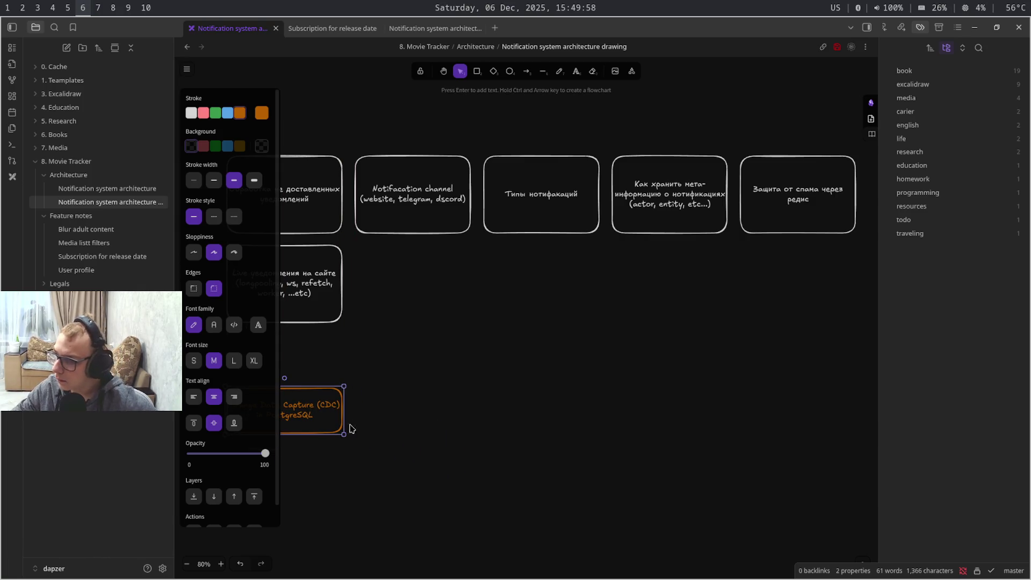
{"action": "left_click", "coordinate": [544, 429]}
{"action": "mouse_move", "coordinate": [546, 428]}
{"action": "left_mouse_down"}
{"action": "mouse_move", "coordinate": [667, 391]}
{"action": "mouse_move", "coordinate": [757, 399]}
{"action": "left_mouse_up"}
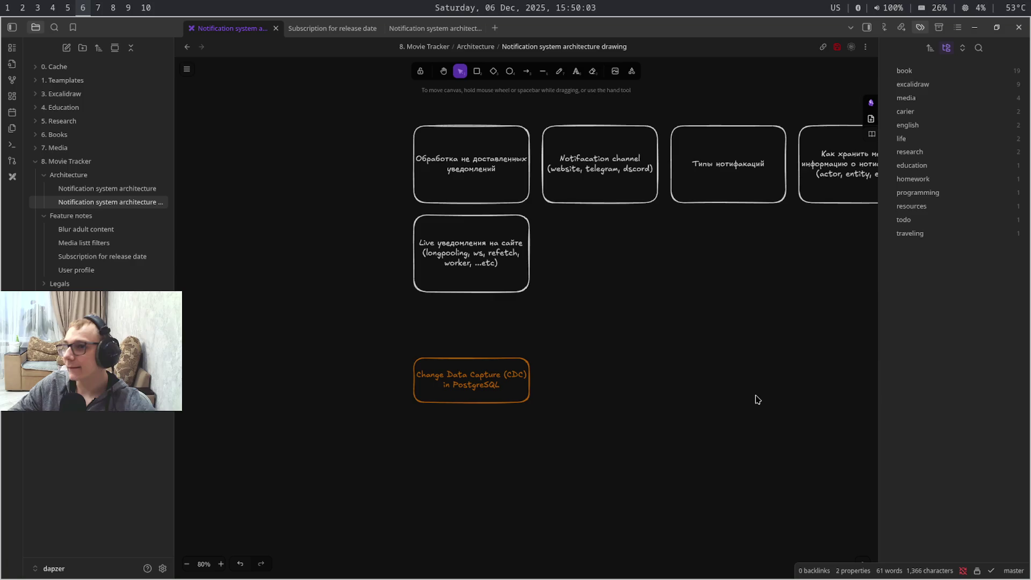
{"action": "key", "text": "super+2"}
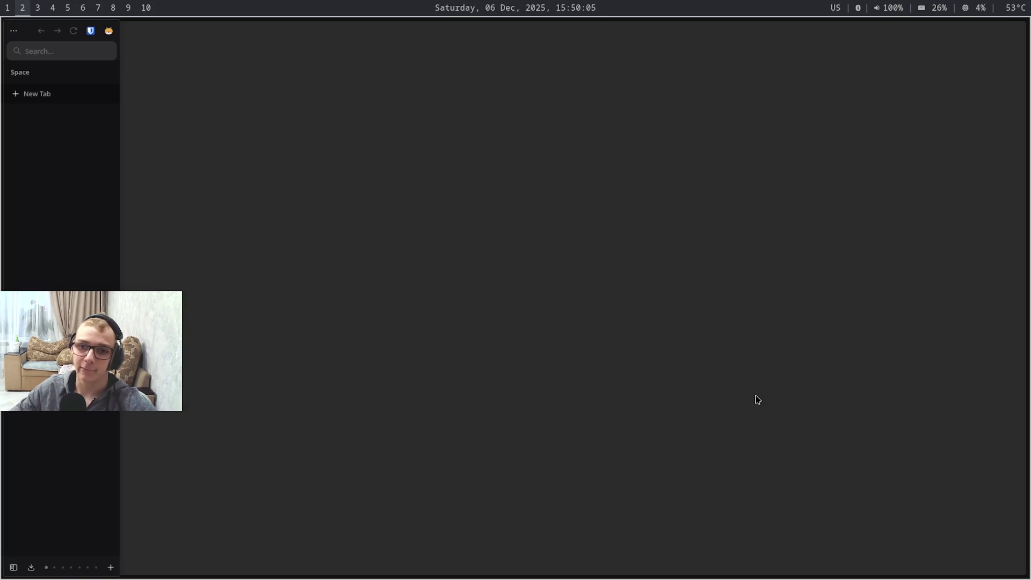
Check the Grafana Entity analytics dashboard and the Object Storage tab, then return to the cdc postgresql results
{"action": "key", "text": "super+3"}
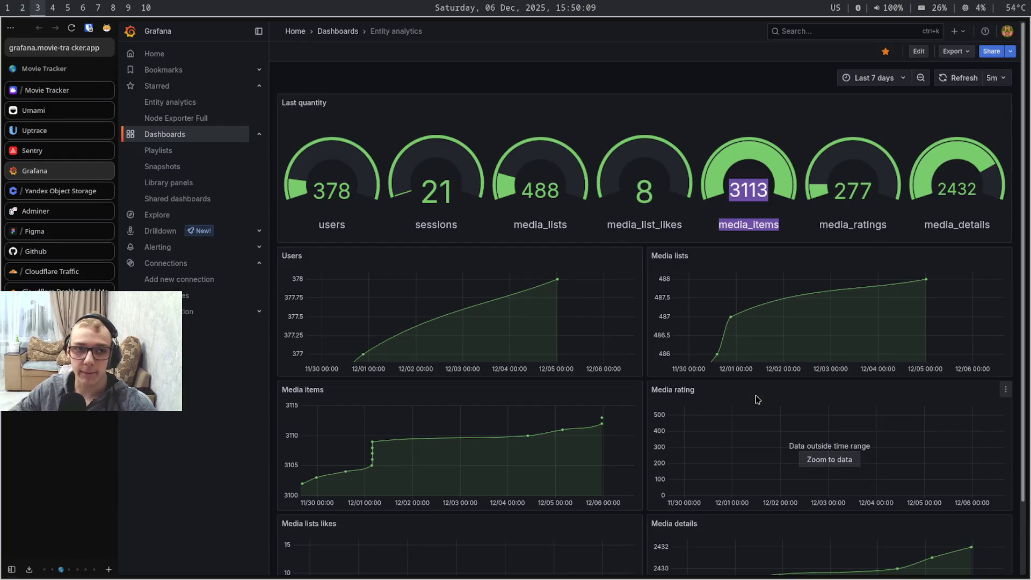
{"action": "key", "text": "ctrl+Tab"}
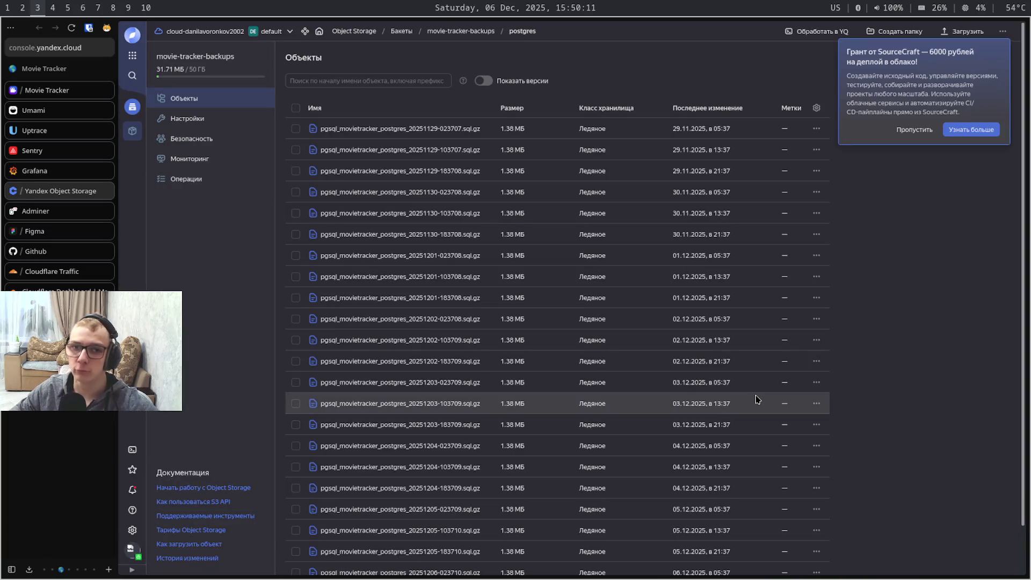
{"action": "key", "text": "ctrl+shift+Tab"}
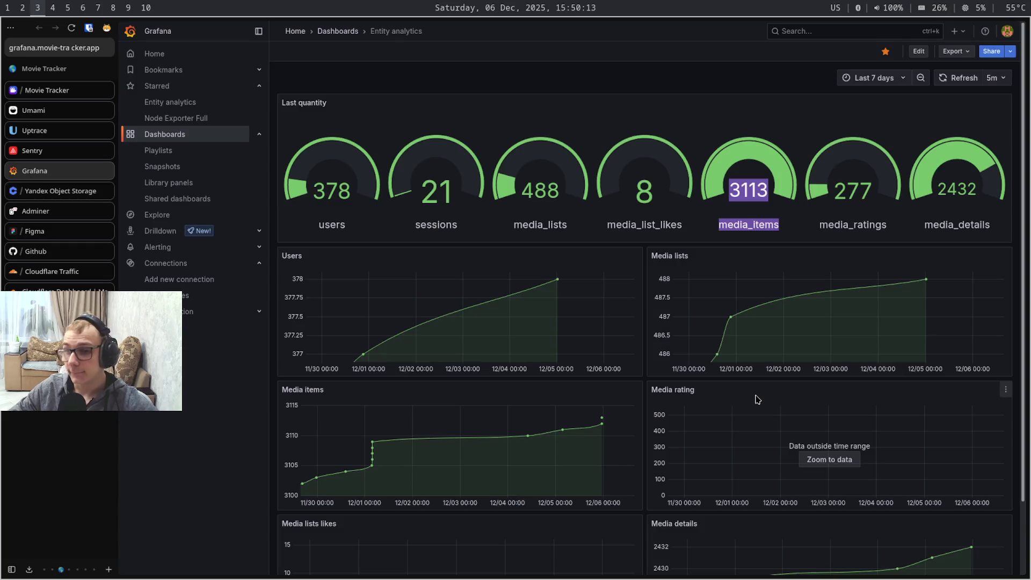
{"action": "key", "text": "super+4"}
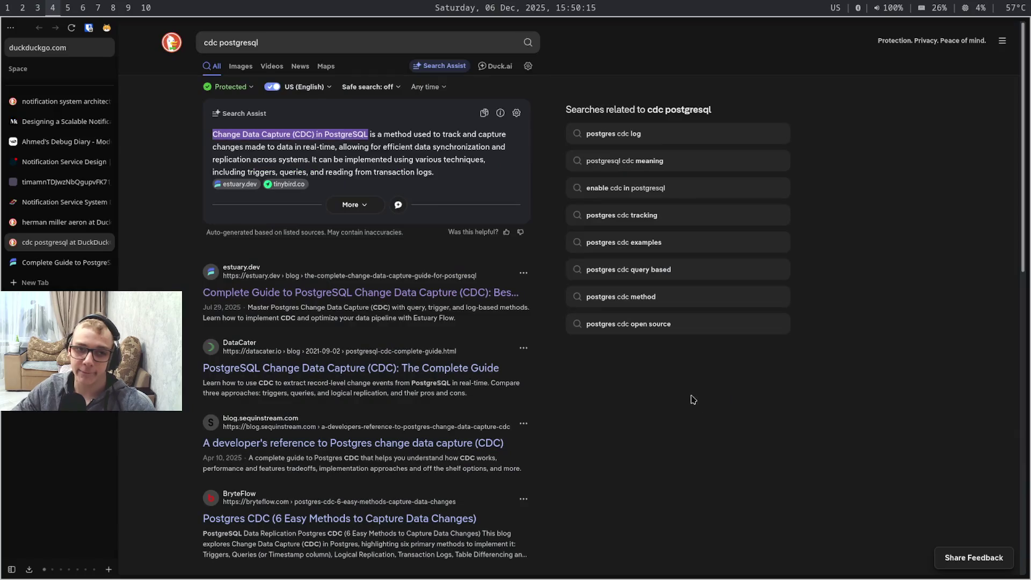
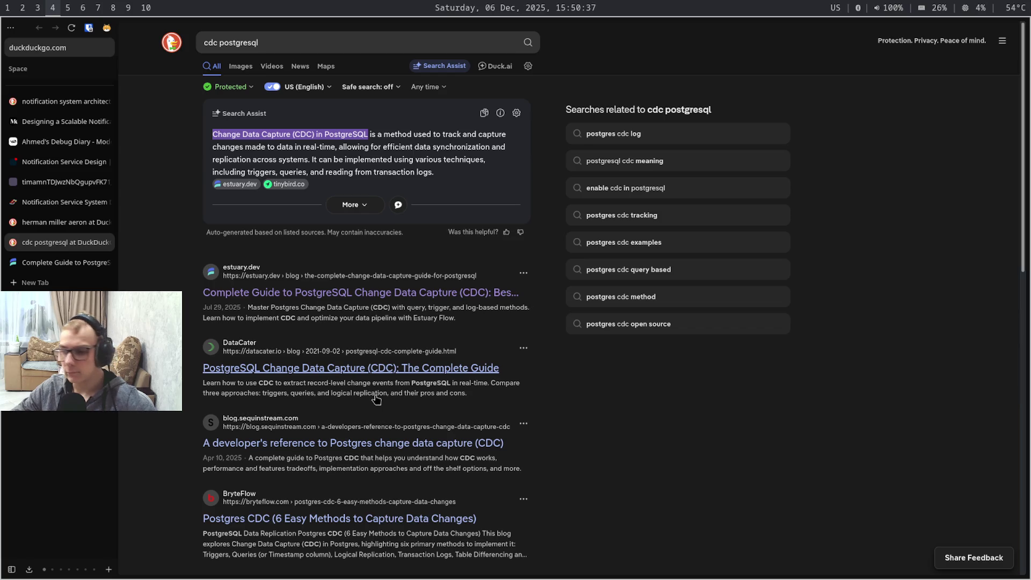
Switch workspaces from the CDC PostgreSQL search results back to the Obsidian architecture drawing on workspace 6
{"action": "key", "text": "super+7"}
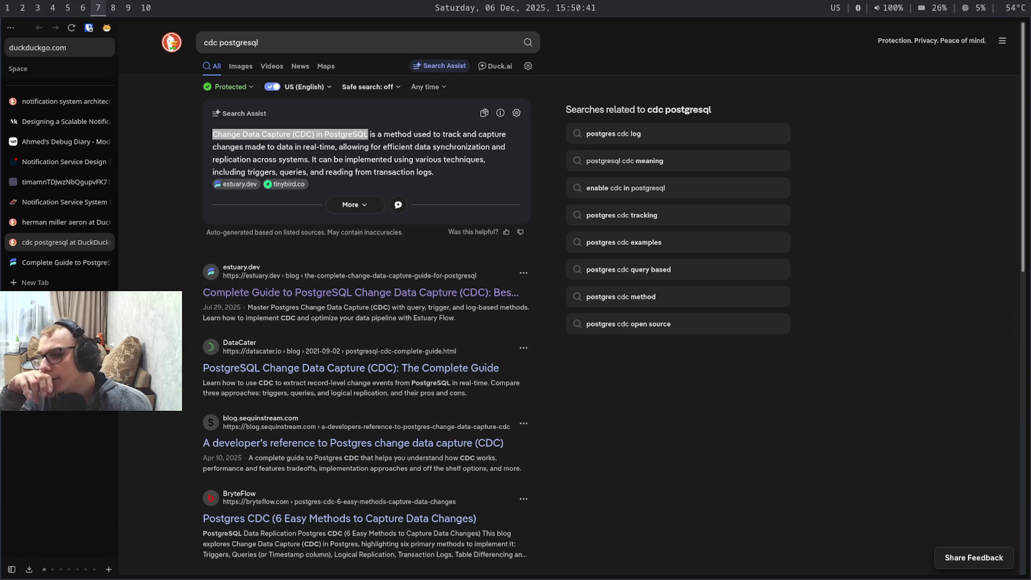
{"action": "key", "text": "super+4"}
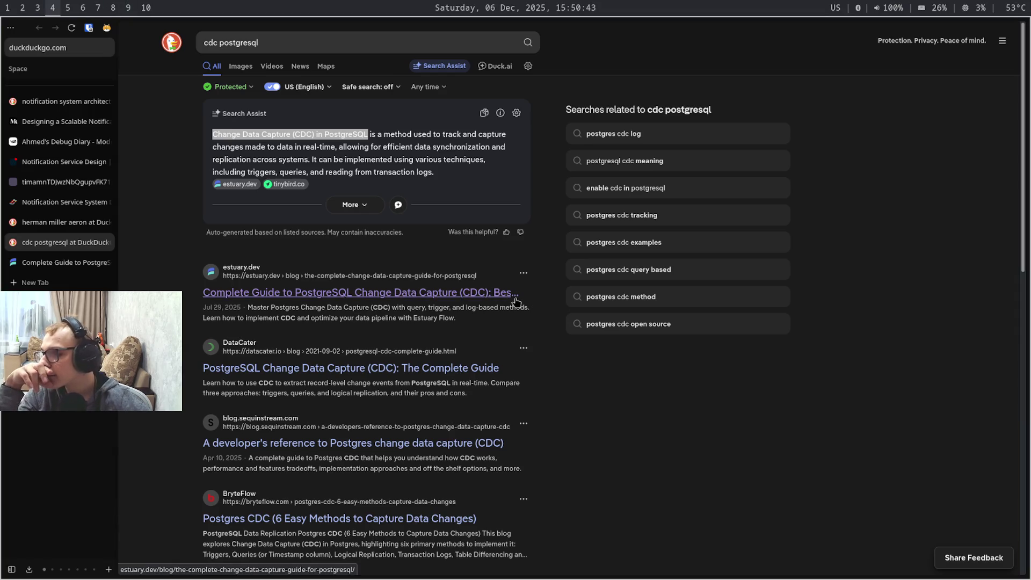
{"action": "key", "text": "super+7"}
{"action": "key", "text": "super+6"}
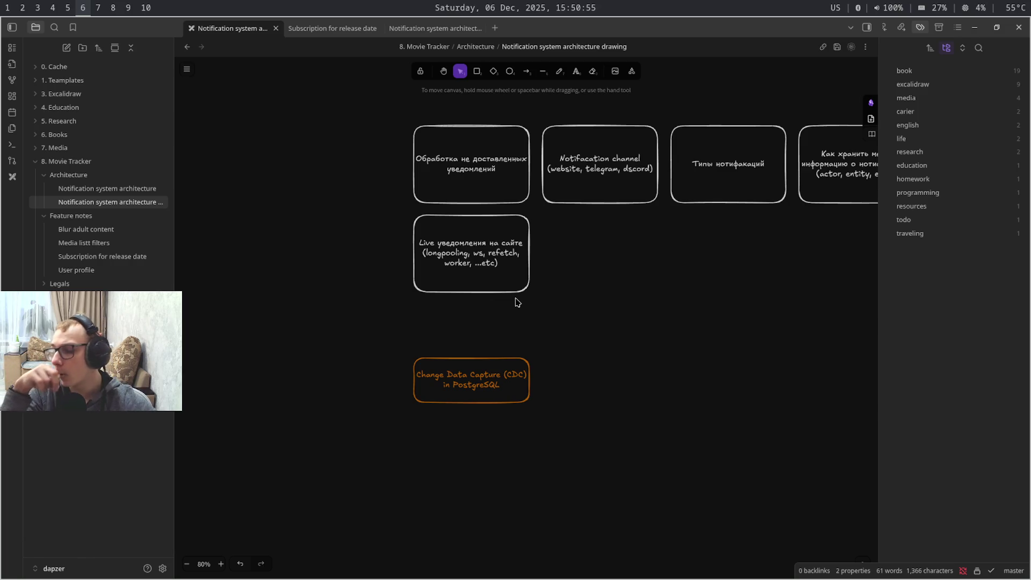
Bring up mediaRating.service.ts in WebStorm and look over lines 39-41
{"action": "key", "text": "super+1"}
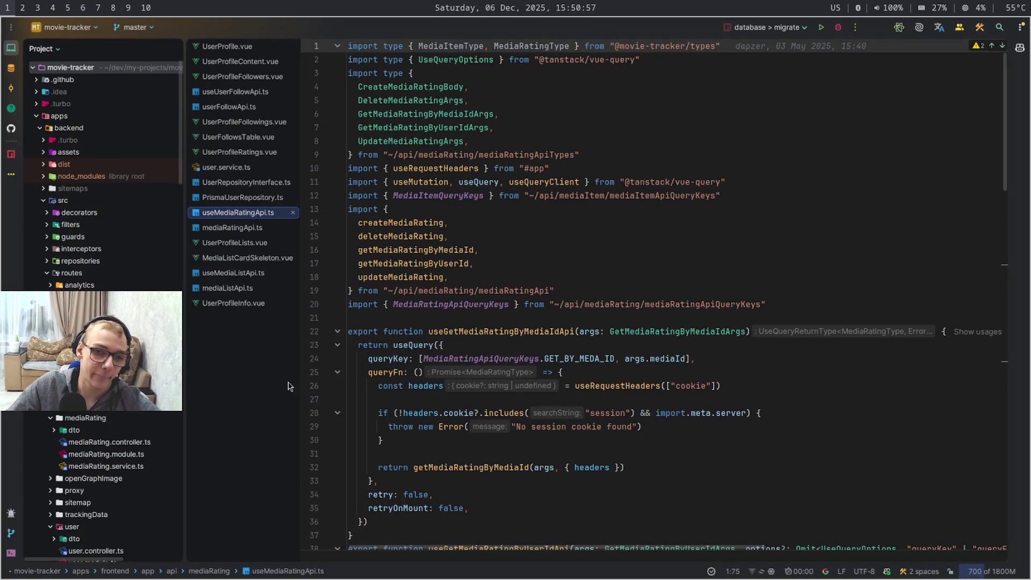
{"action": "mouse_move", "coordinate": [93, 436]}
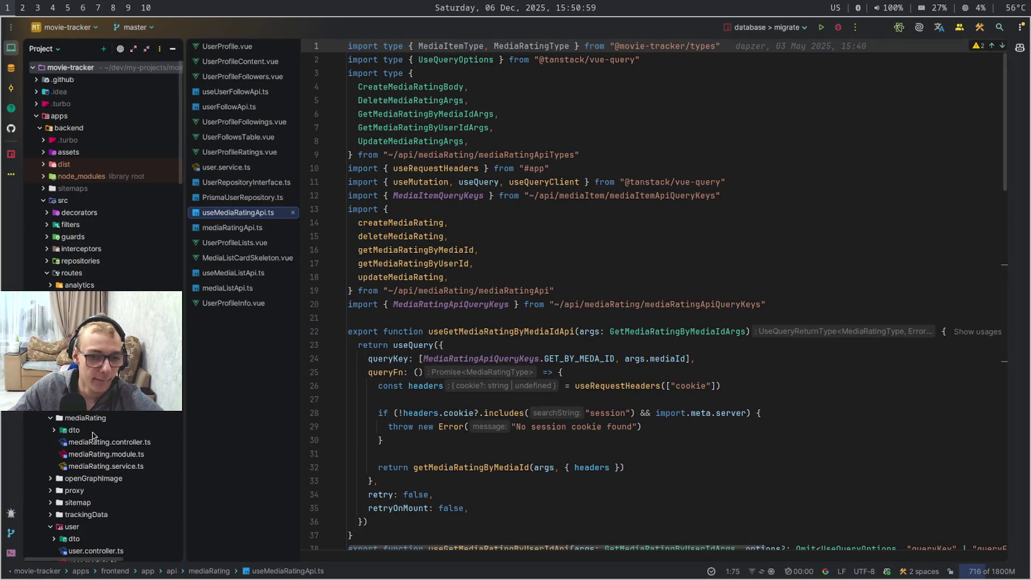
{"action": "double_click", "coordinate": [125, 470]}
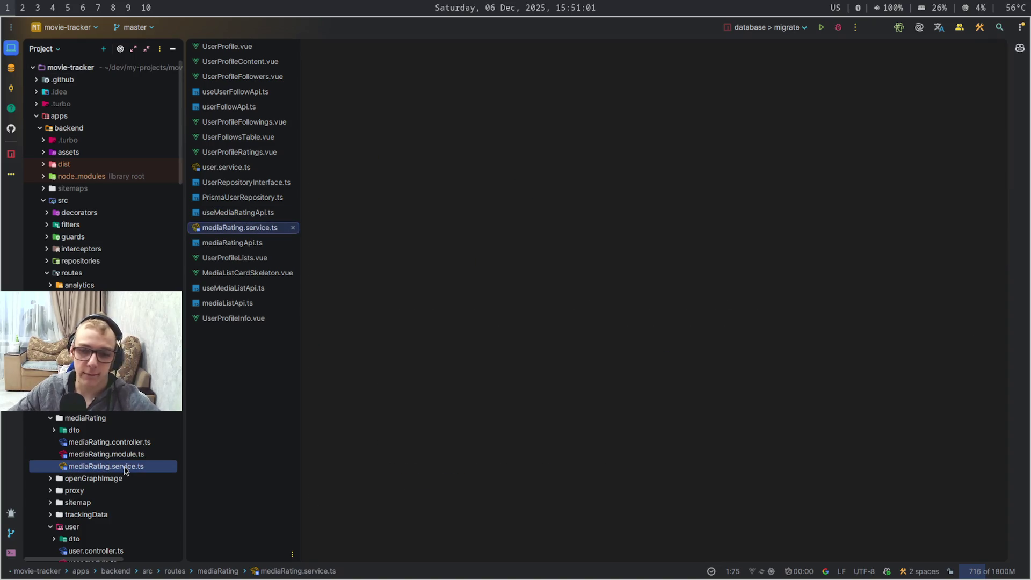
{"action": "left_click_drag", "start_coordinate": [373, 371], "coordinate": [591, 401]}
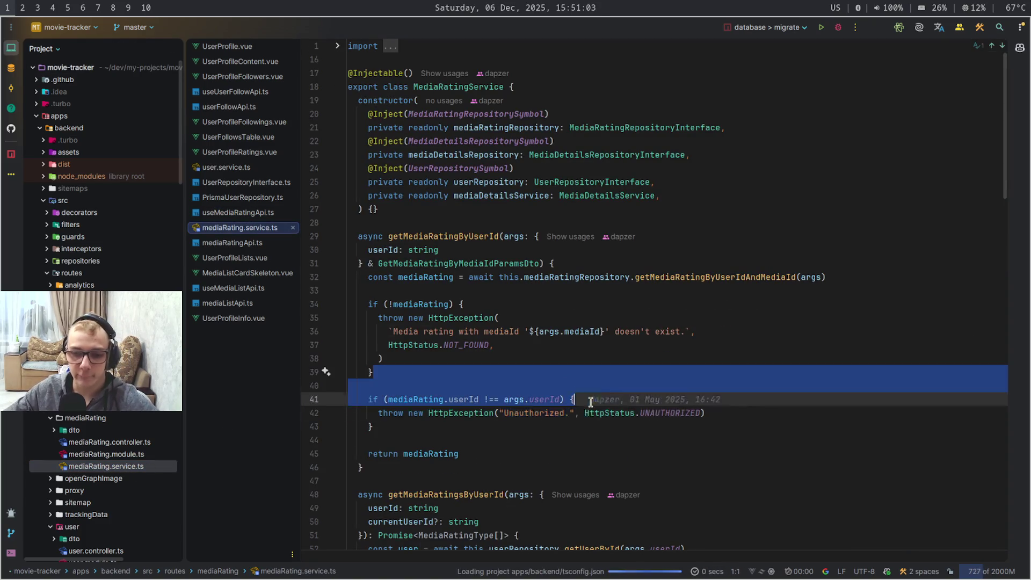
{"action": "left_click", "coordinate": [629, 387]}
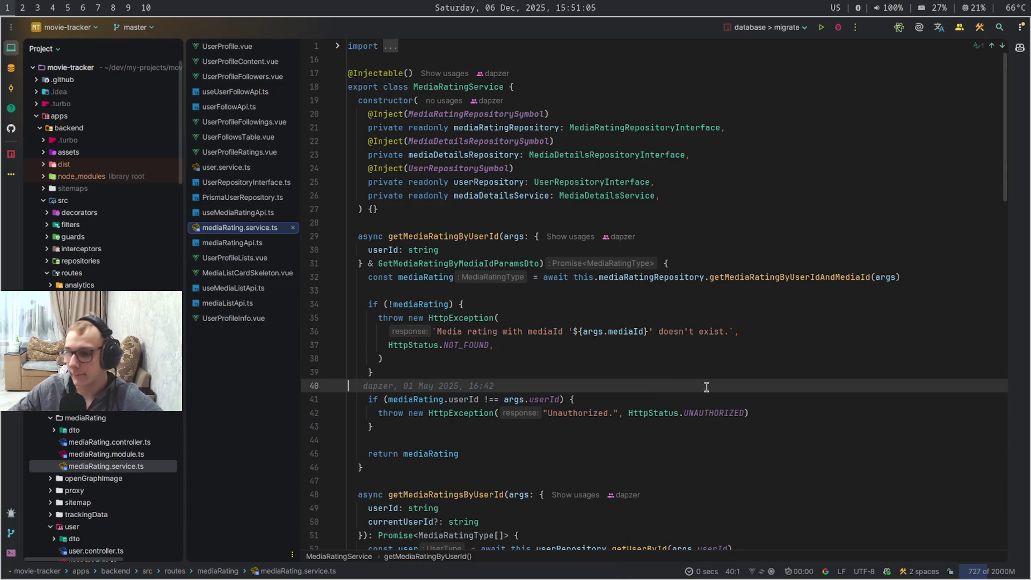
Review getMediaRatingsByUserId through createMediaRating, then return to the Obsidian drawing
{"action": "mouse_move", "coordinate": [790, 478]}
{"action": "left_mouse_down"}
{"action": "mouse_move", "coordinate": [803, 534]}
{"action": "mouse_move", "coordinate": [959, 555]}
{"action": "left_mouse_up"}
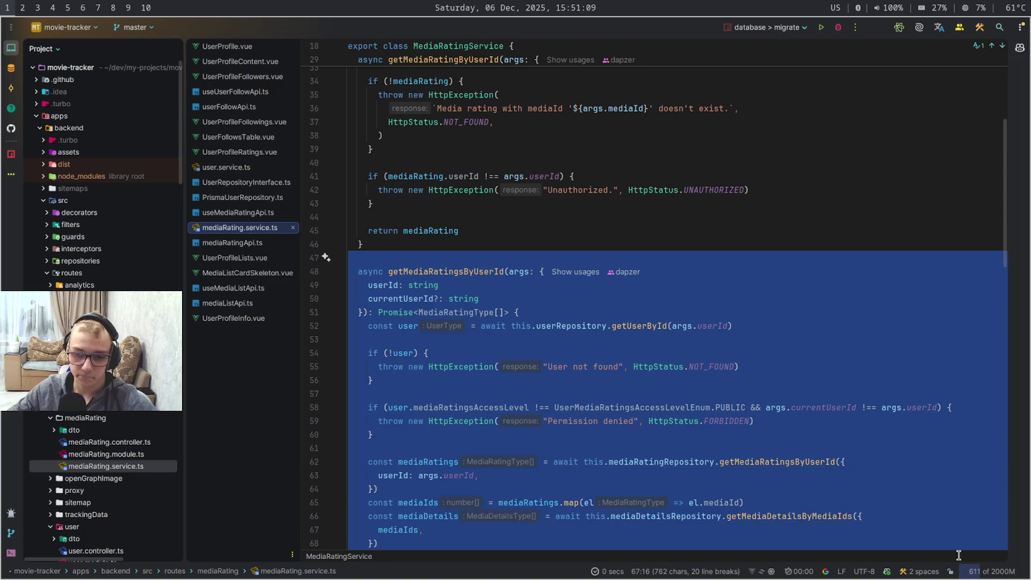
{"action": "left_click_drag", "start_coordinate": [960, 555], "coordinate": [979, 423]}
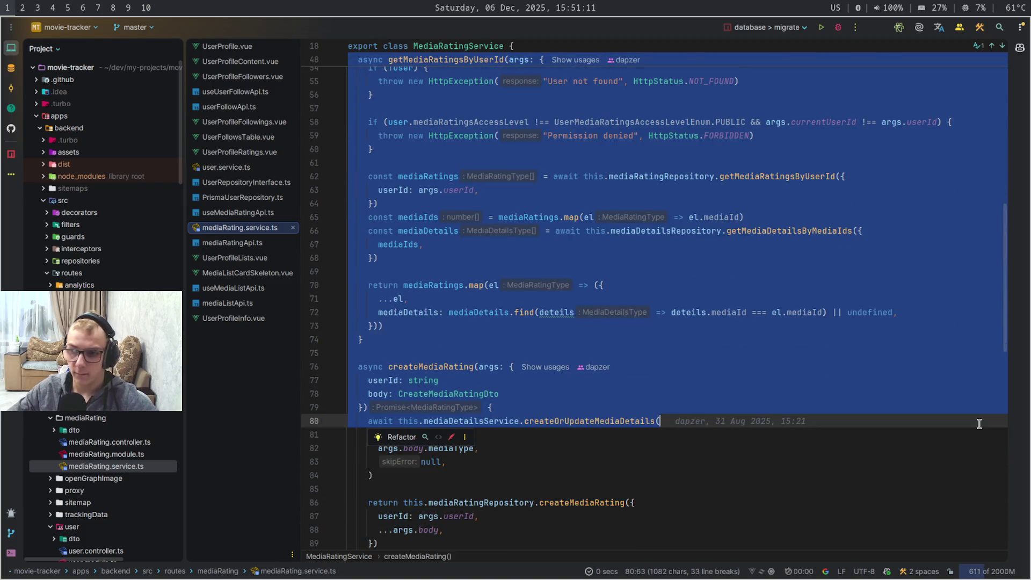
{"action": "left_click", "coordinate": [978, 423]}
{"action": "mouse_move", "coordinate": [1006, 337]}
{"action": "left_mouse_down"}
{"action": "mouse_move", "coordinate": [1005, 554]}
{"action": "mouse_move", "coordinate": [1006, 460]}
{"action": "left_mouse_up"}
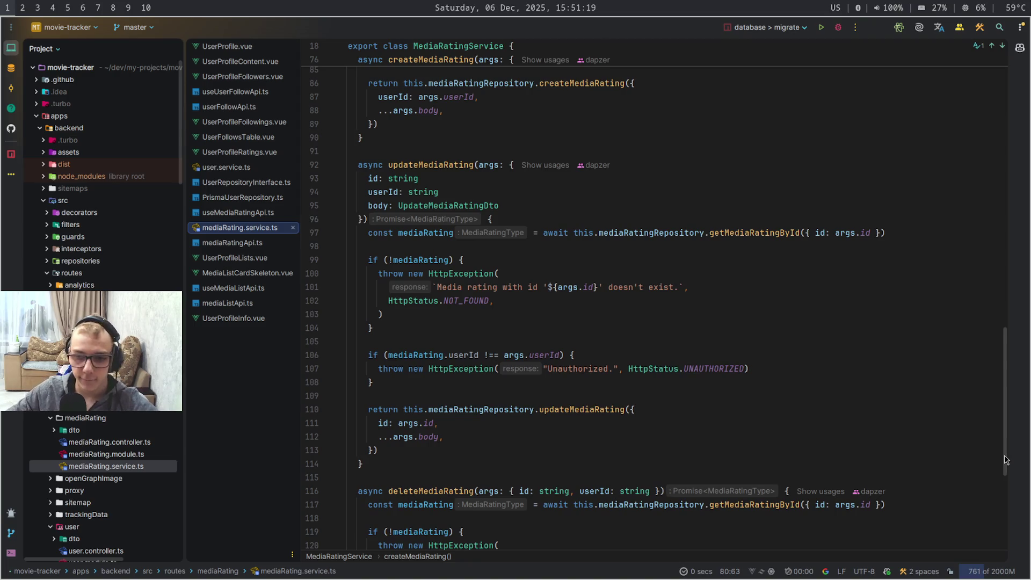
{"action": "key", "text": "super+Right"}
{"action": "key", "text": "super+Right"}
{"action": "key", "text": "super+Right"}
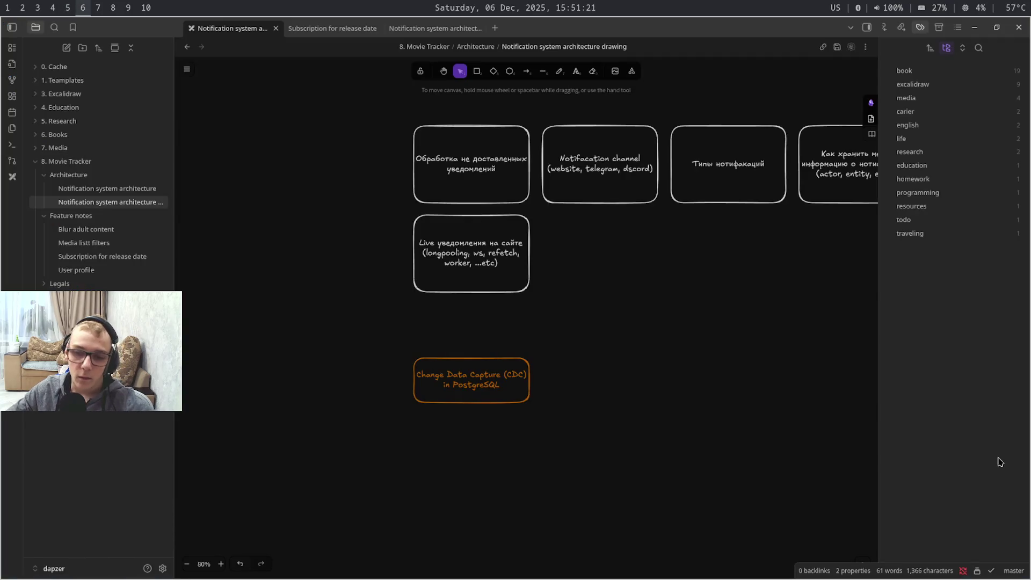
In the Notification system architecture note, start a code fence, first tagged javascript
{"action": "left_click_drag", "start_coordinate": [725, 358], "coordinate": [696, 319]}
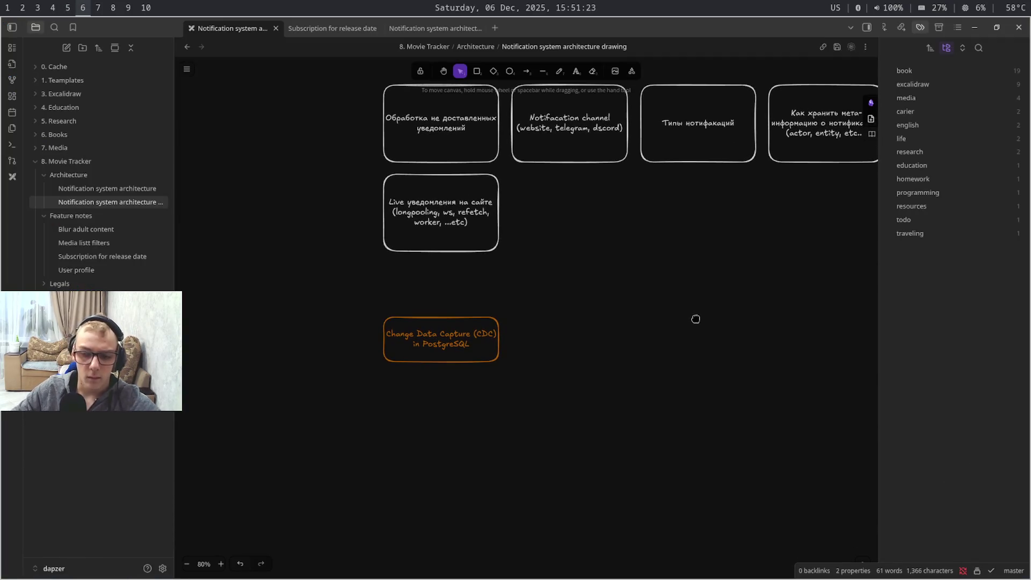
{"action": "left_click", "coordinate": [129, 190]}
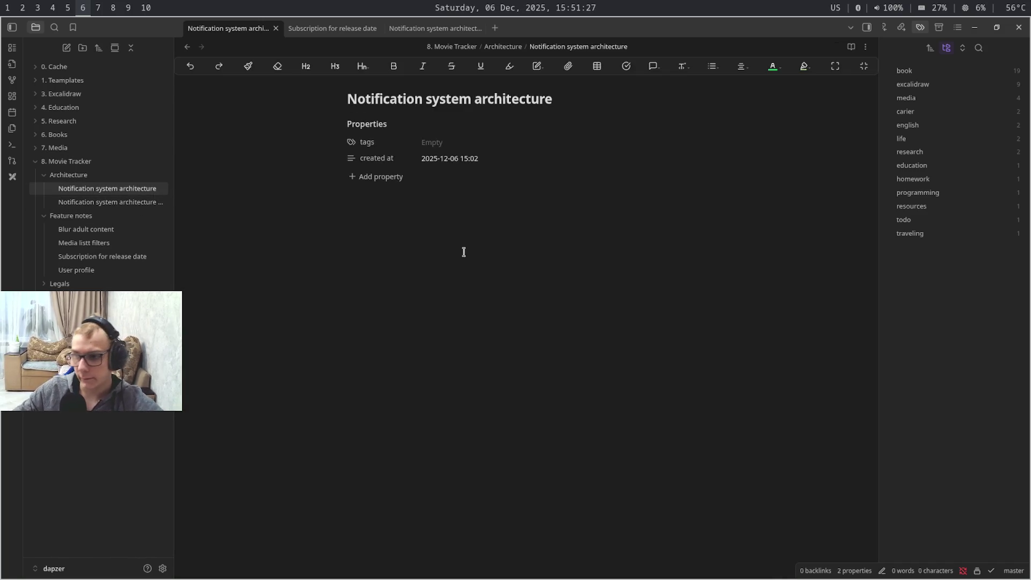
{"action": "type", "text": "``"}
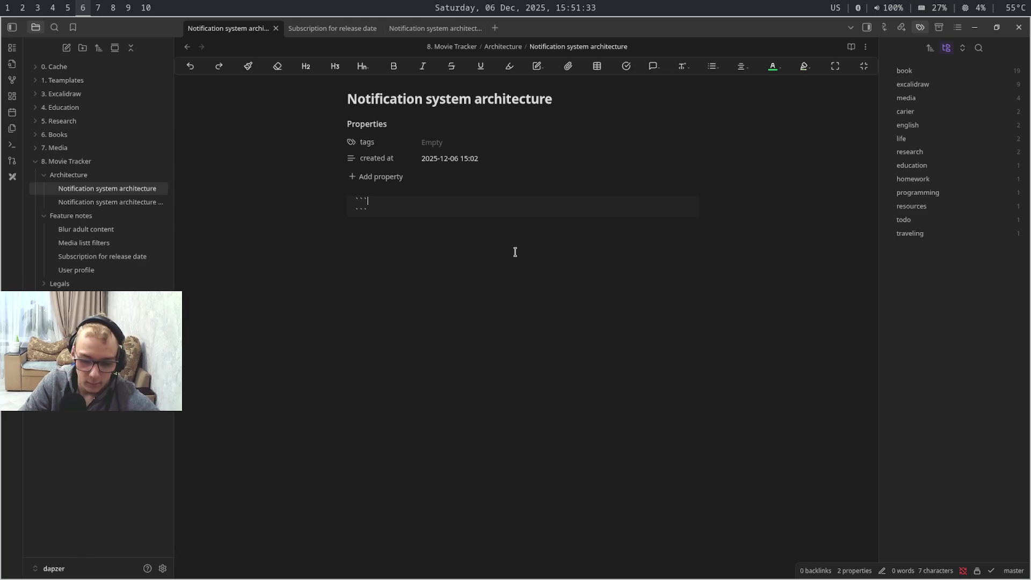
{"action": "type", "text": "ts"}
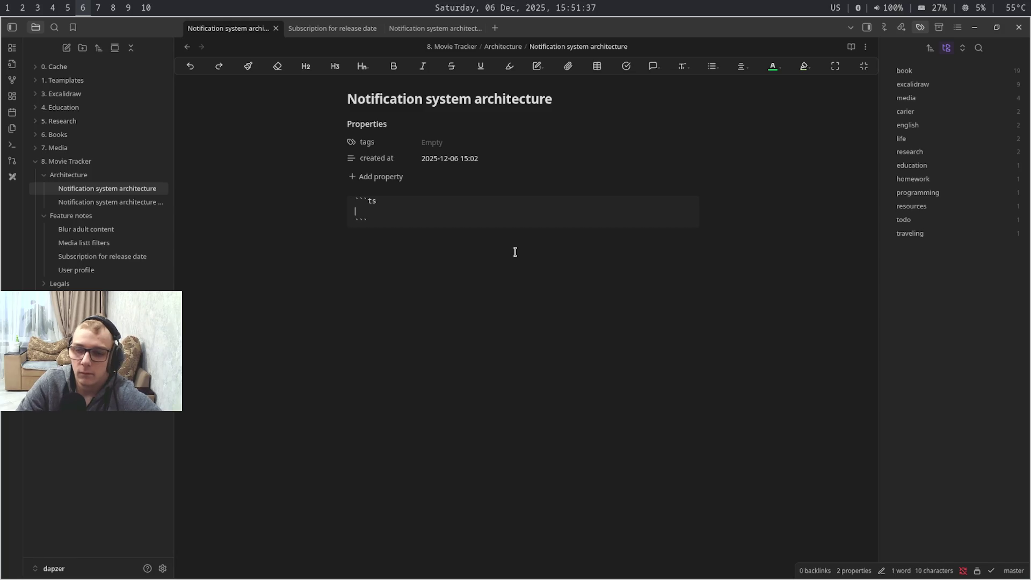
{"action": "key", "text": "BackSpace"}
{"action": "key", "text": "BackSpace"}
{"action": "type", "text": "j"}
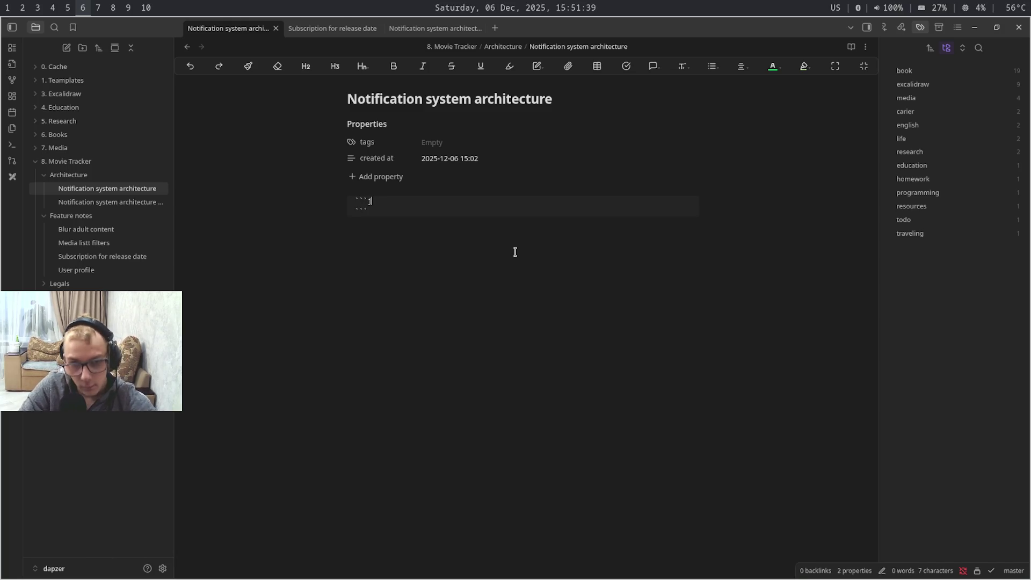
{"action": "type", "text": "avca"}
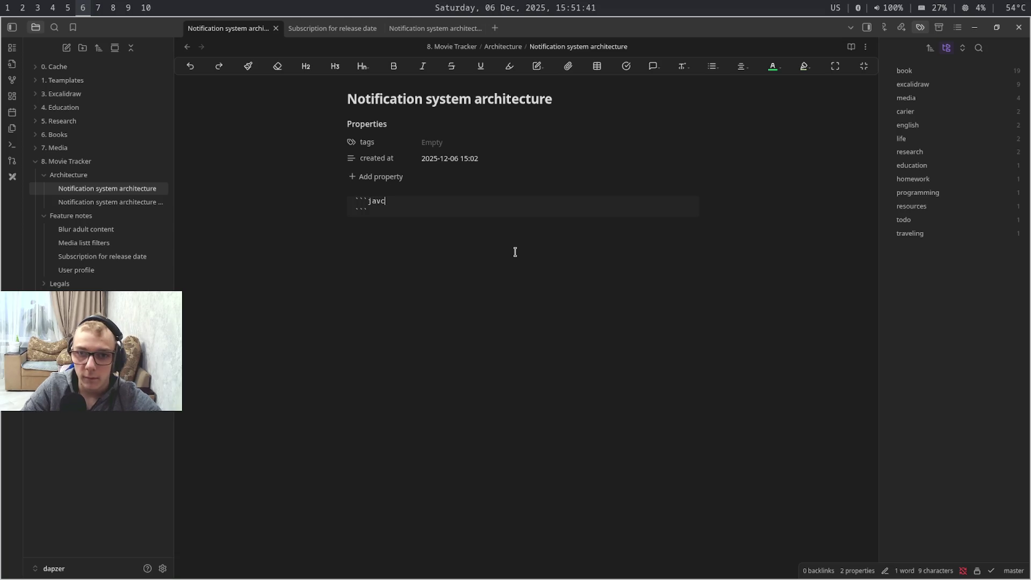
{"action": "key", "text": "BackSpace"}
{"action": "key", "text": "BackSpace"}
{"action": "type", "text": "ascript"}
{"action": "key", "text": "Return"}
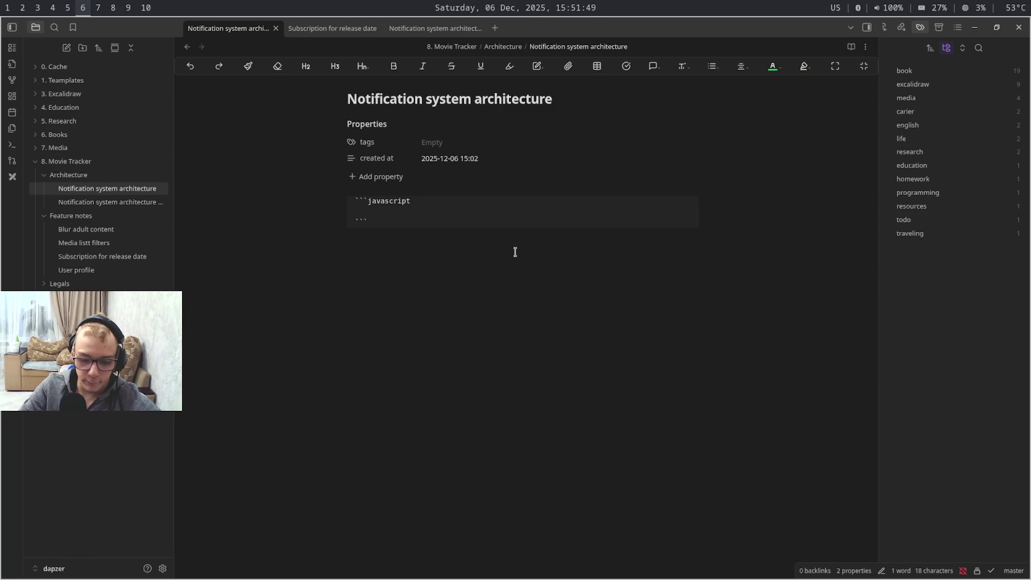
{"action": "type", "text": "co"}
{"action": "type", "text": "mm"}
Correct the fence language to typescript and begin the 'interface Notification' declaration
{"action": "key", "text": "BackSpace"}
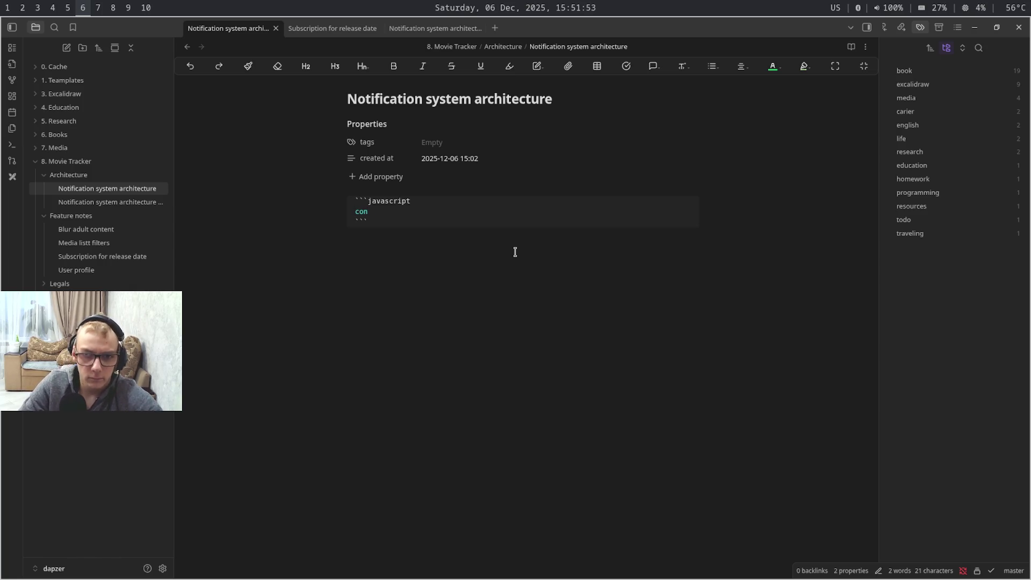
{"action": "key", "text": "BackSpace"}
{"action": "key", "text": "BackSpace"}
{"action": "key", "text": "BackSpace"}
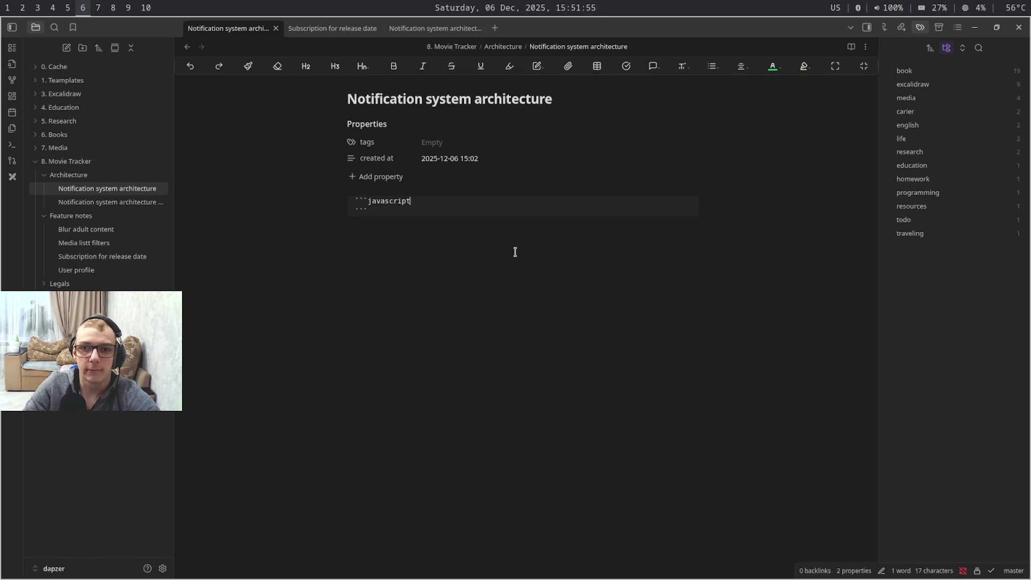
{"action": "key", "text": "ctrl+shift+Left"}
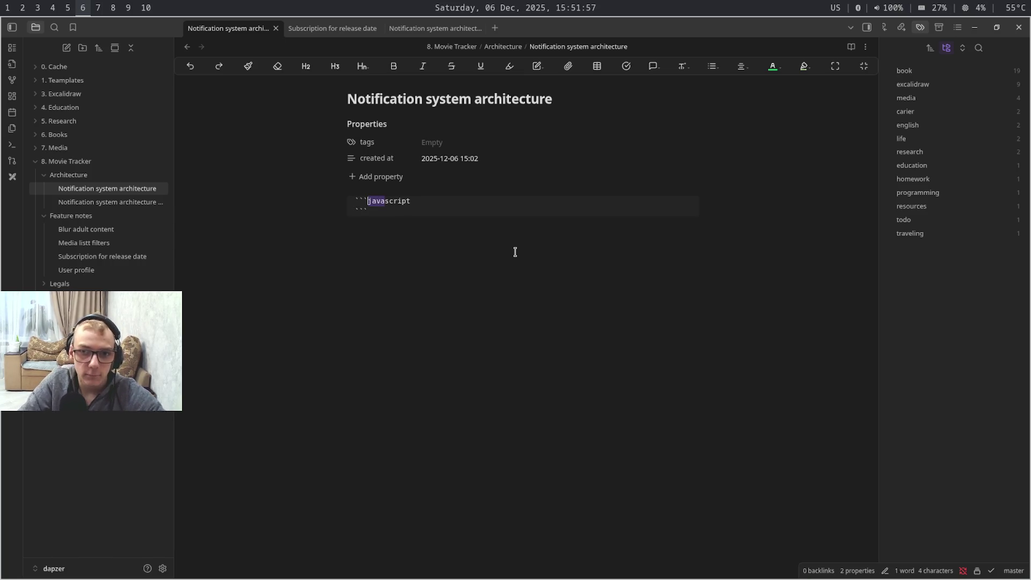
{"action": "type", "text": "typ"}
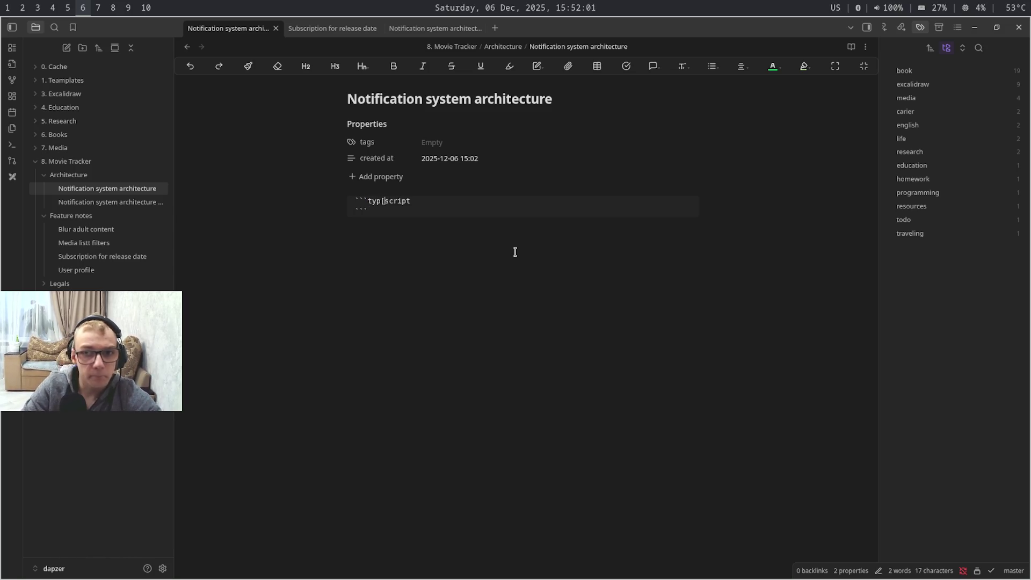
{"action": "key", "text": "Delete"}
{"action": "type", "text": "e"}
{"action": "key", "text": "BackSpace"}
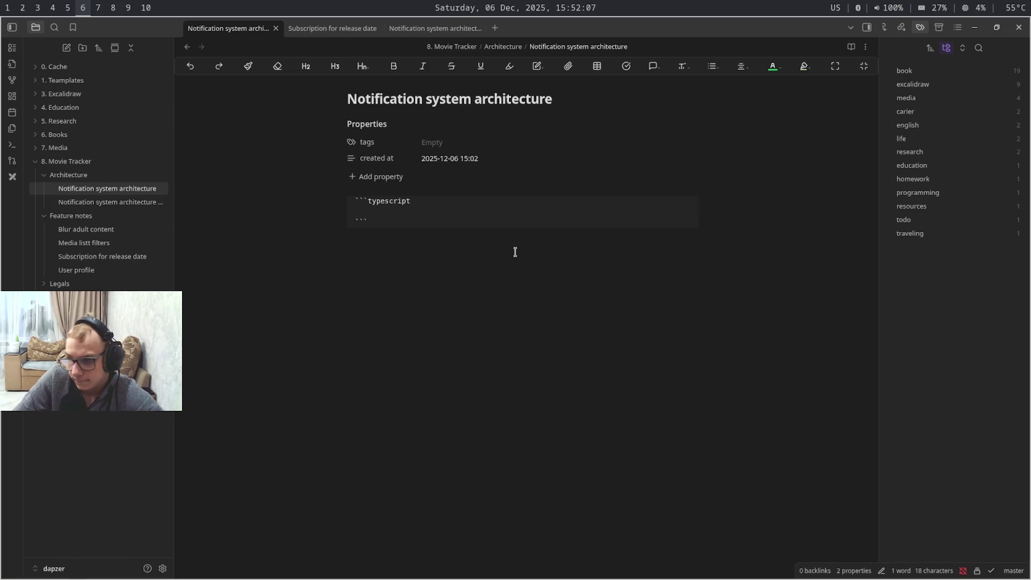
{"action": "type", "text": "impo"}
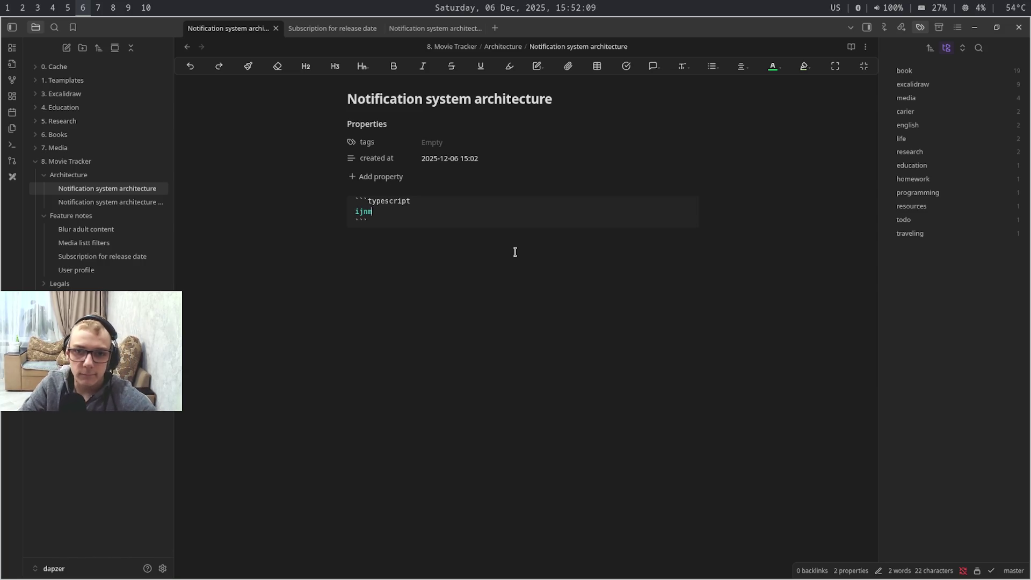
{"action": "key", "text": "BackSpace"}
{"action": "key", "text": "BackSpace"}
{"action": "type", "text": "terf"}
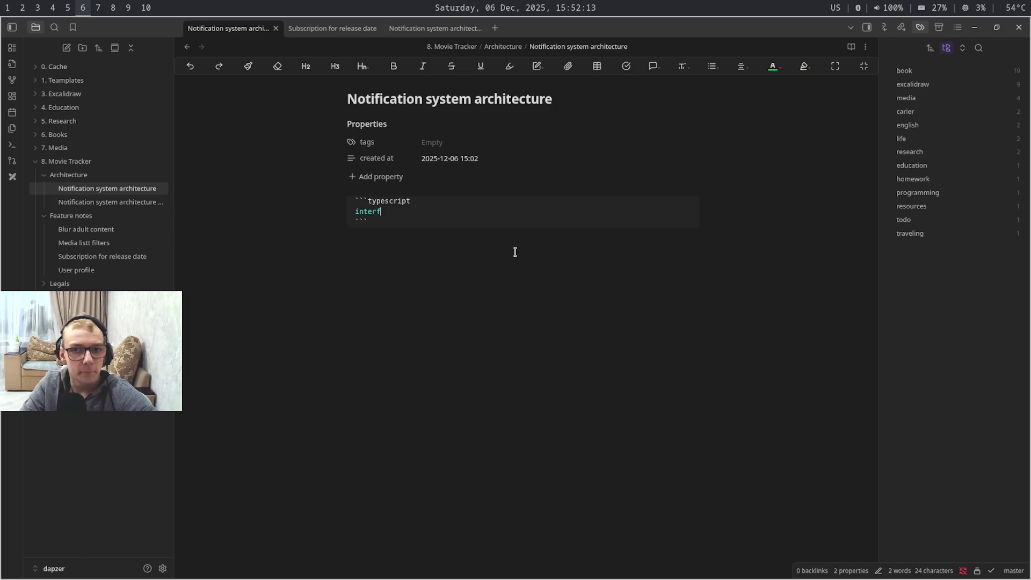
{"action": "type", "text": "ace "}
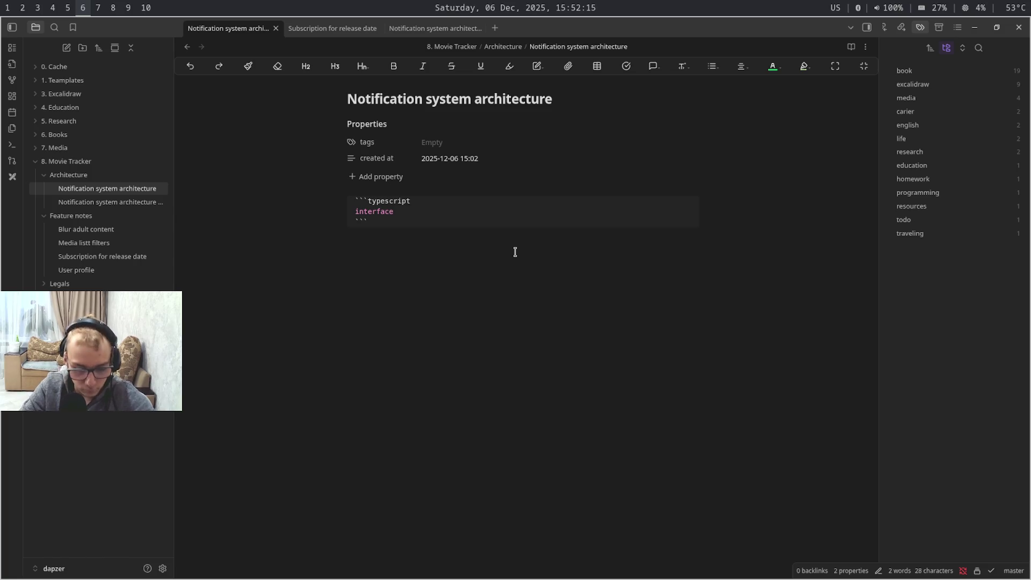
{"action": "type", "text": "Notif"}
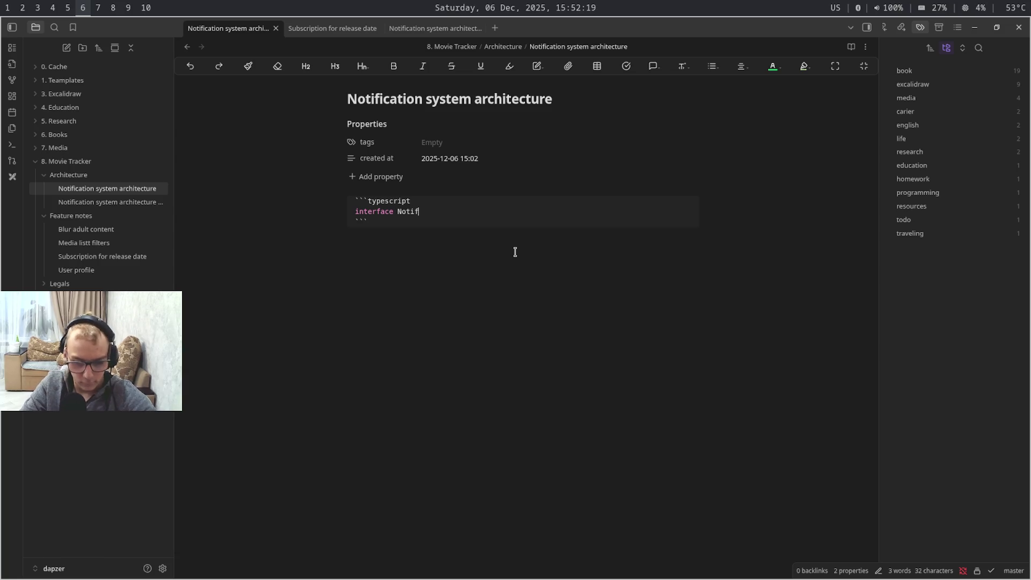
{"action": "type", "text": "ica"}
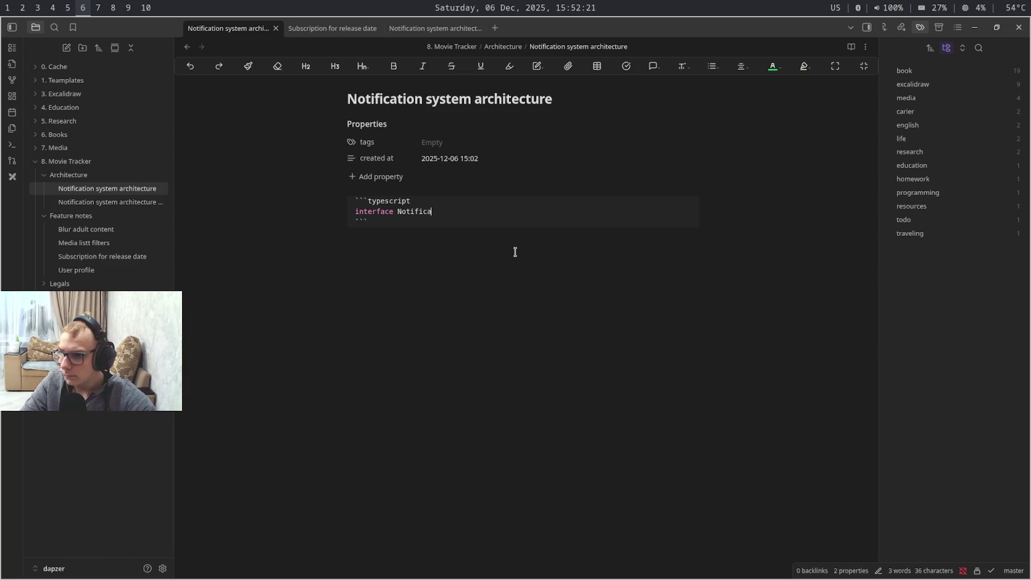
{"action": "type", "text": "tion {"}
Add fields 'id: string' and 'channel: website | telegram | discord' inside the interface body
{"action": "key", "text": "Return"}
{"action": "key", "text": "Return"}
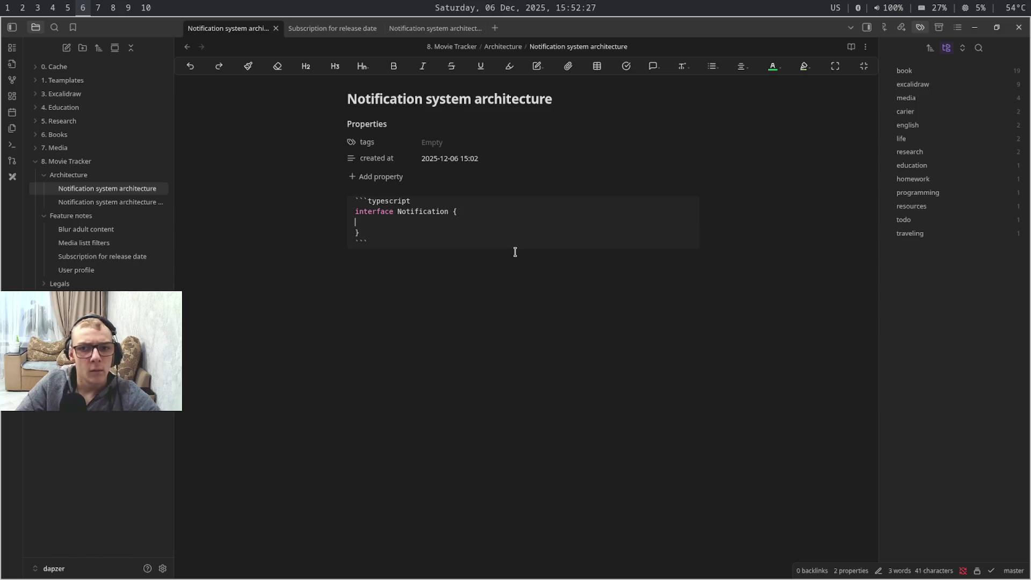
{"action": "type", "text": "i"}
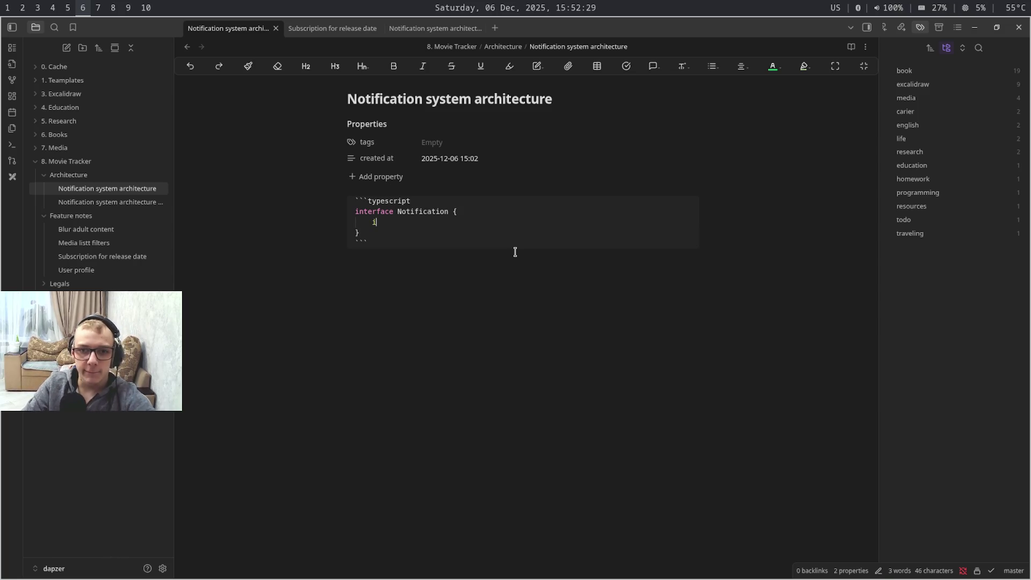
{"action": "type", "text": "d"}
{"action": "type", "text": ": s"}
{"action": "type", "text": "tri"}
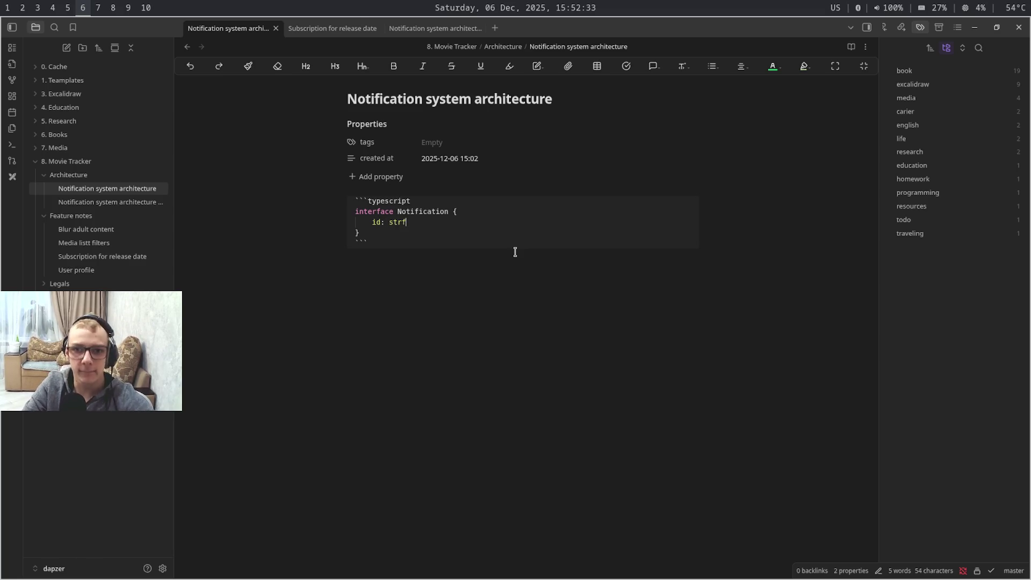
{"action": "type", "text": "ng"}
{"action": "key", "text": "Return"}
{"action": "type", "text": "c"}
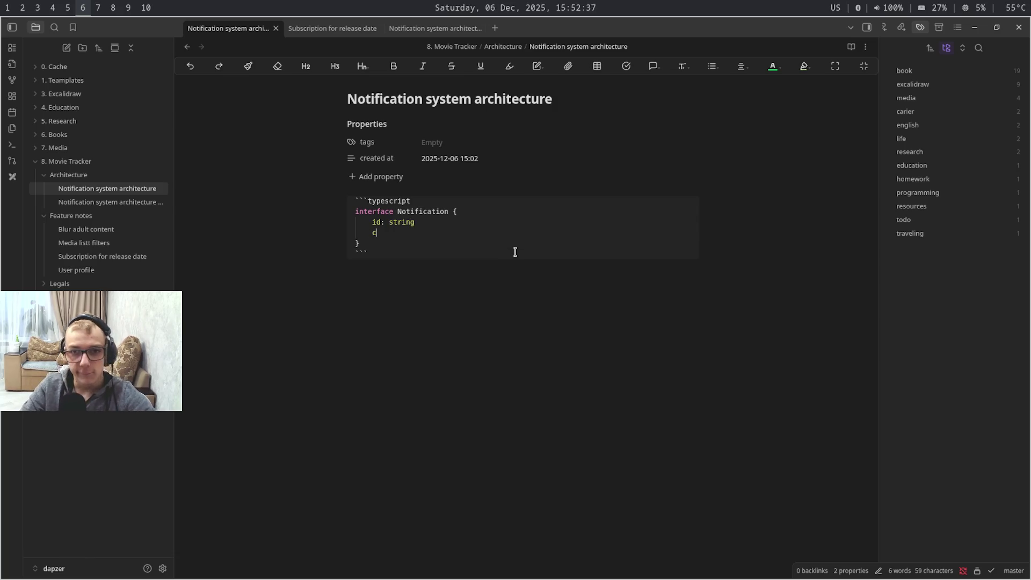
{"action": "type", "text": "hannel:"}
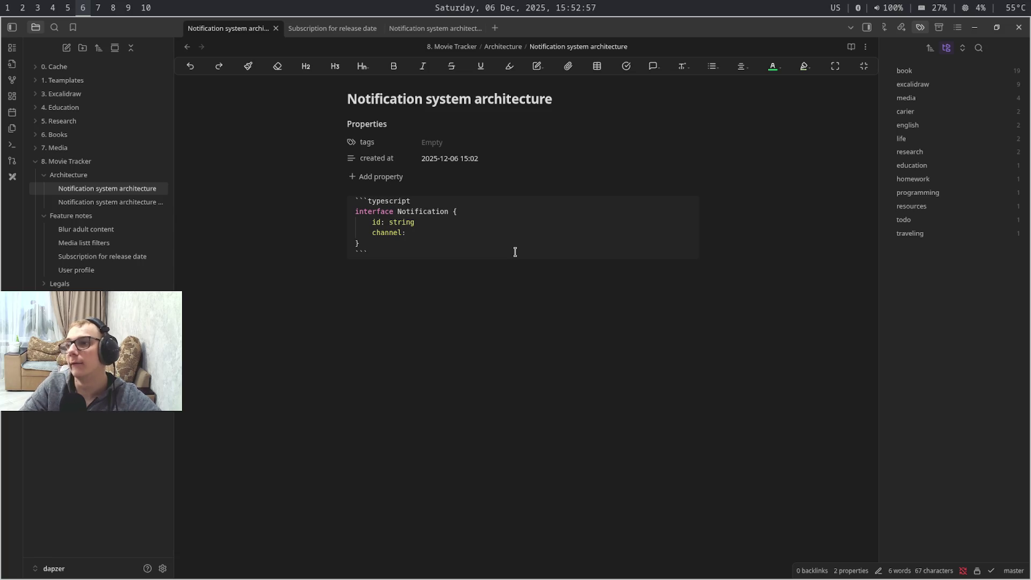
{"action": "type", "text": "websda"}
{"action": "key", "text": "BackSpace"}
{"action": "key", "text": "BackSpace"}
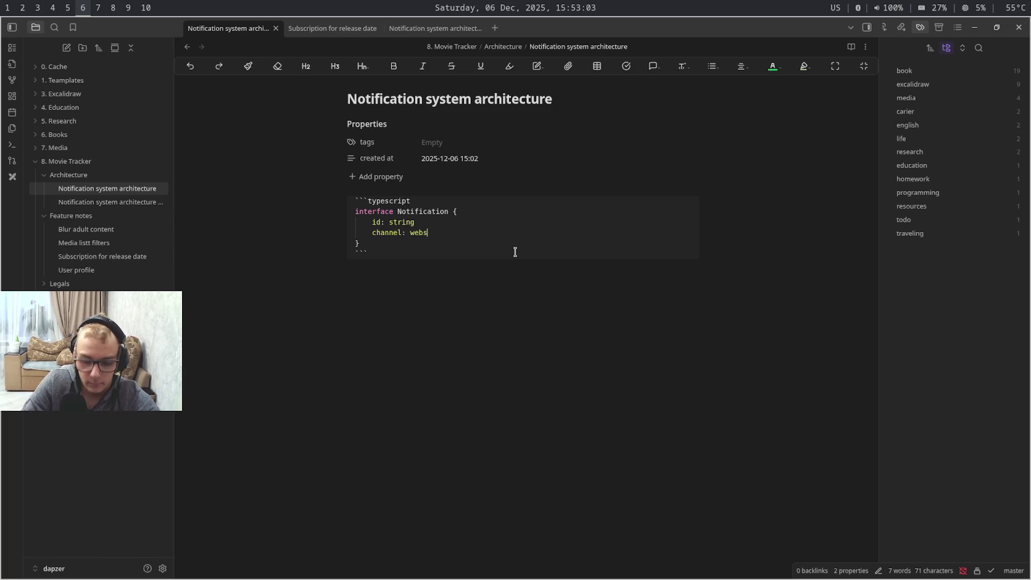
{"action": "type", "text": "ite |"}
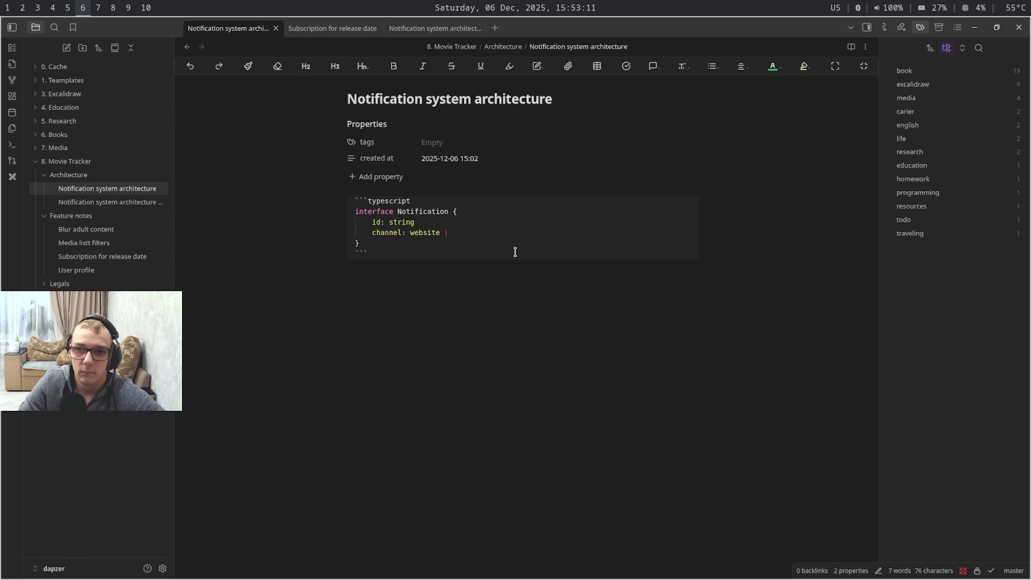
{"action": "type", "text": " telegram | "}
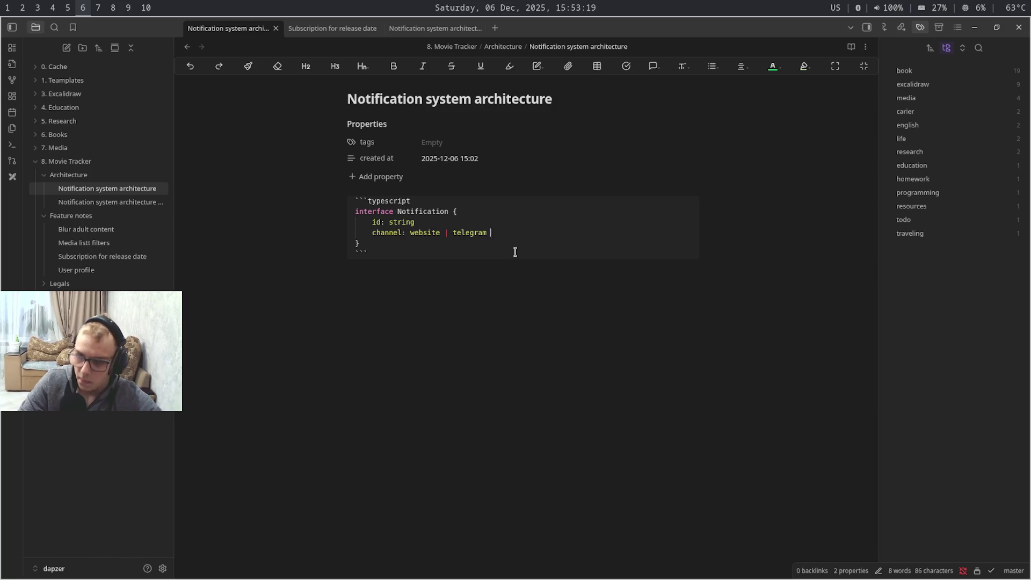
{"action": "type", "text": "disc"}
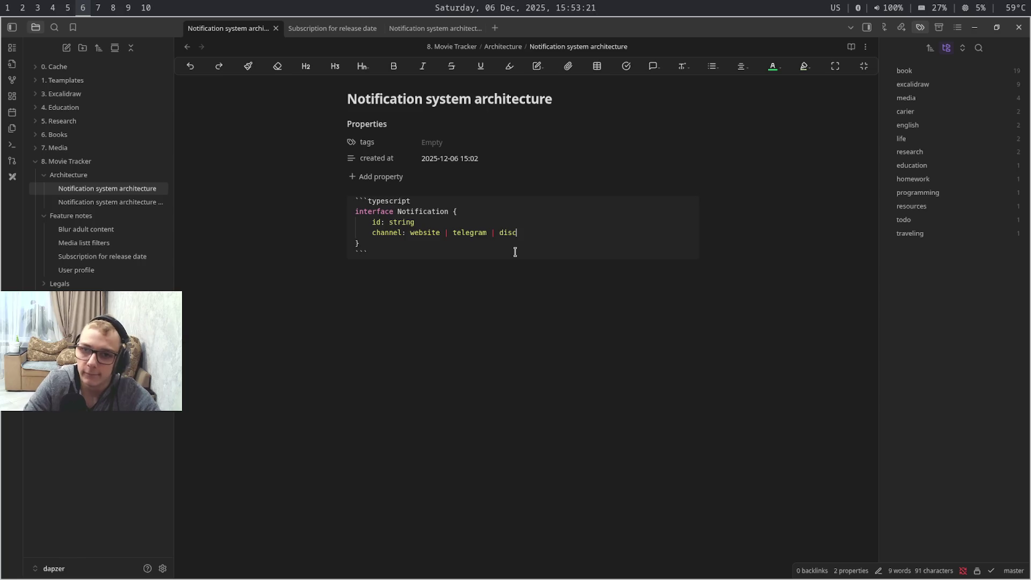
{"action": "type", "text": "ordc"}
{"action": "key", "text": "Return"}
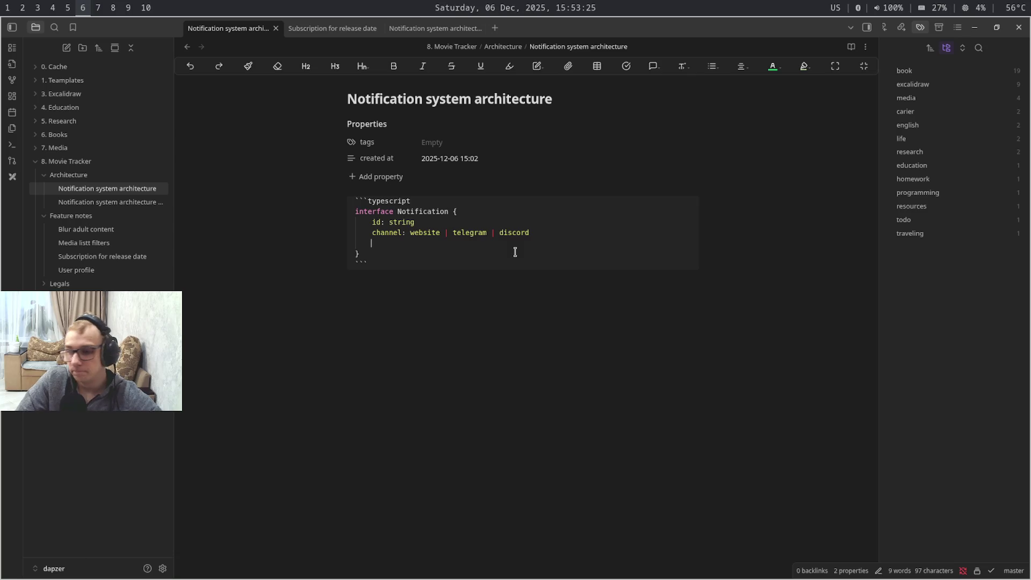
{"action": "type", "text": "type::"}
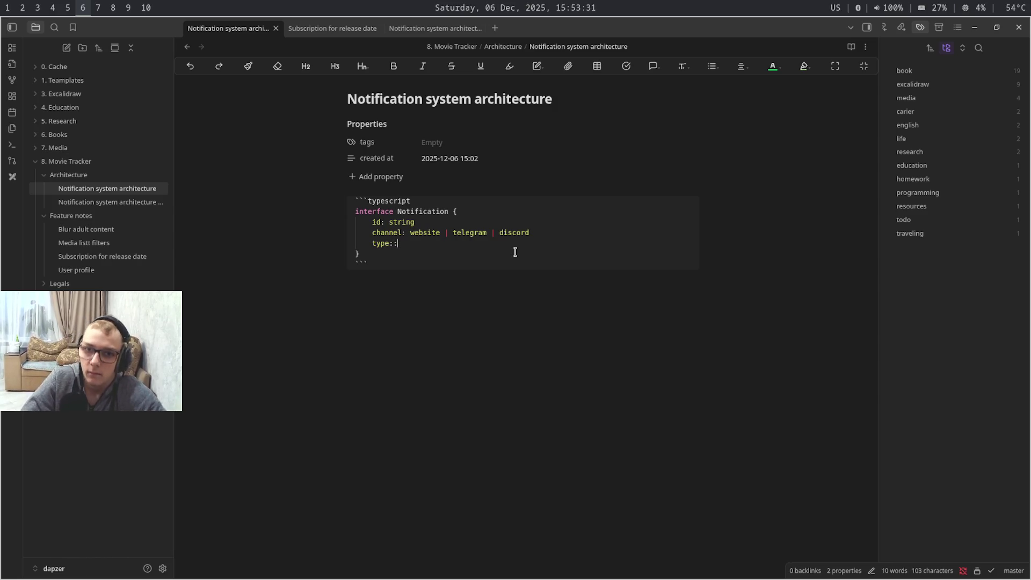
{"action": "key", "text": "BackSpace"}
{"action": "type", "text": " F"}
Add the field 'type: follow | media_list_like | release' and start a new line after it
{"action": "key", "text": "BackSpace"}
{"action": "type", "text": "follow"}
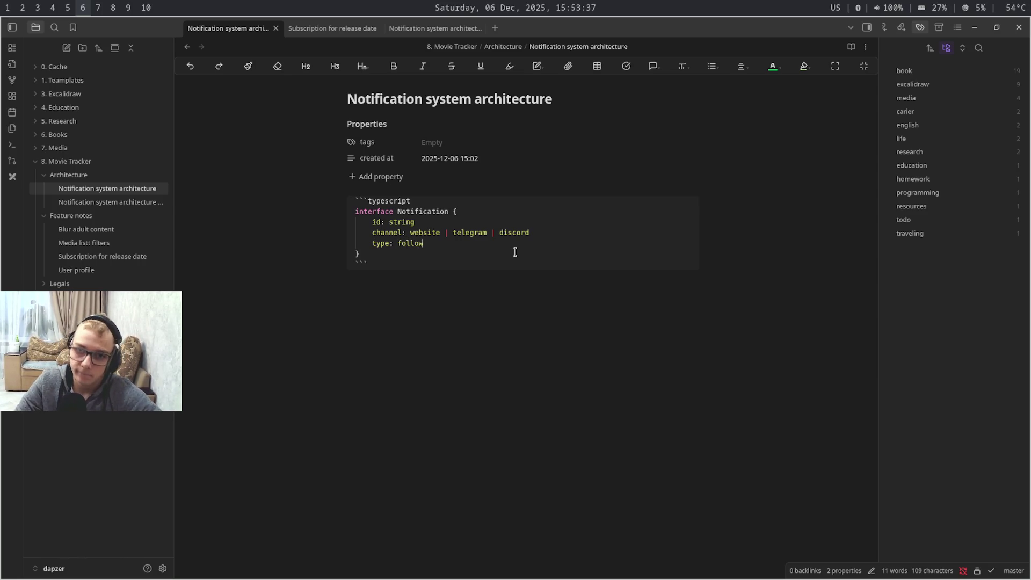
{"action": "type", "text": " | li"}
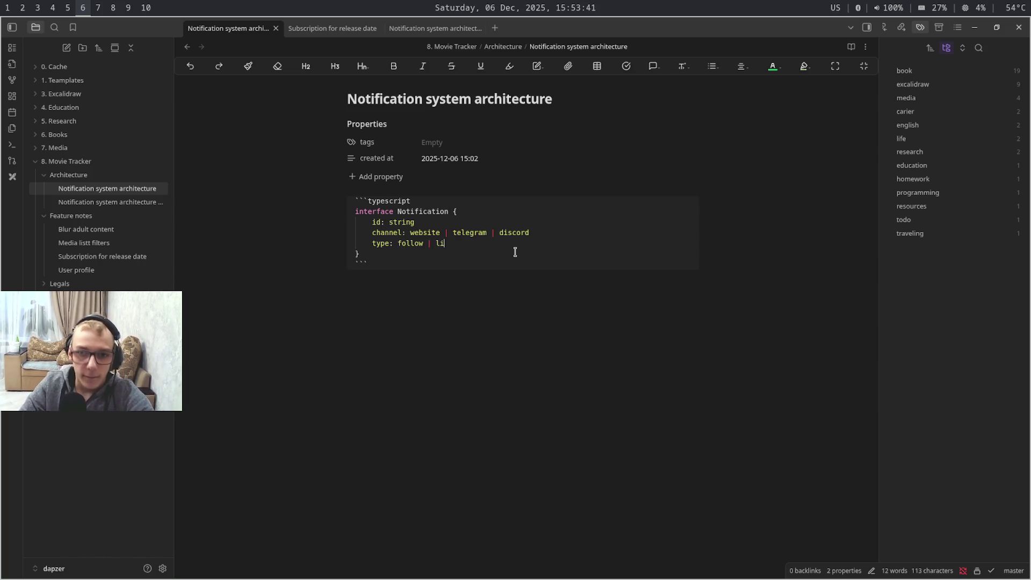
{"action": "type", "text": "ke"}
{"action": "key", "text": "BackSpace"}
{"action": "key", "text": "BackSpace"}
{"action": "key", "text": "BackSpace"}
{"action": "key", "text": "BackSpace"}
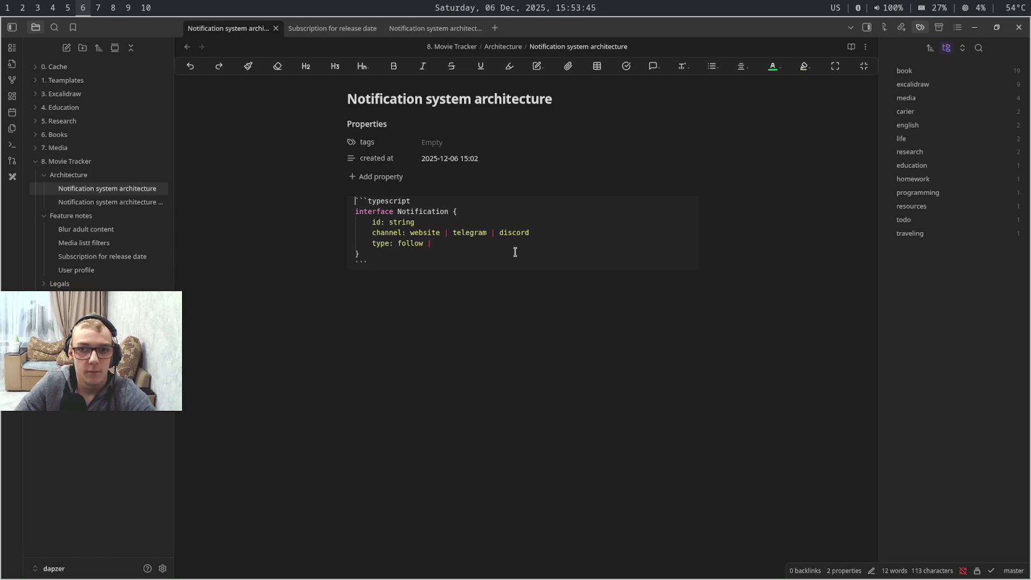
{"action": "key", "text": "Down"}
{"action": "key", "text": "Down"}
{"action": "key", "text": "Down"}
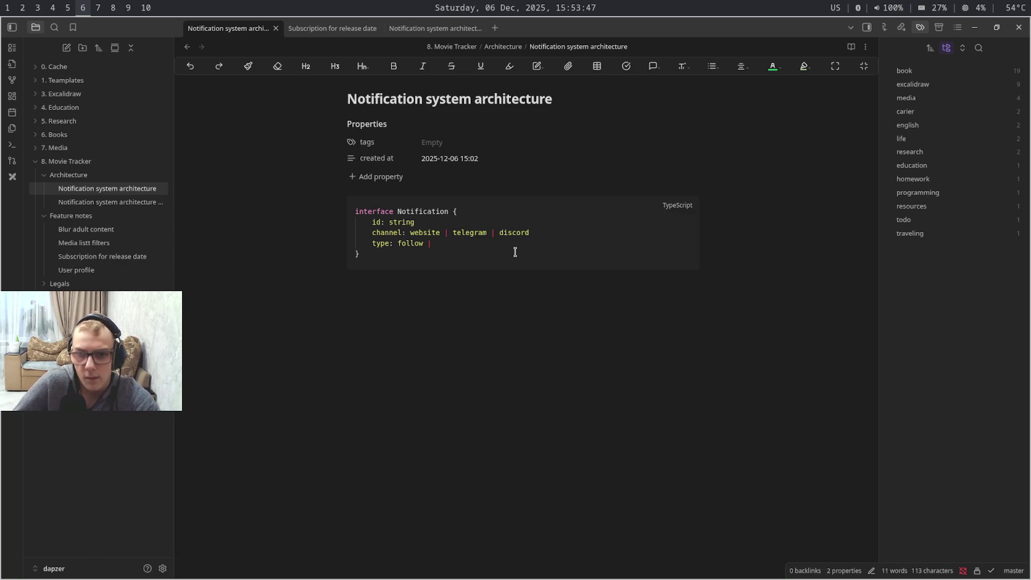
{"action": "left_click", "coordinate": [468, 244]}
{"action": "type", "text": "medi"}
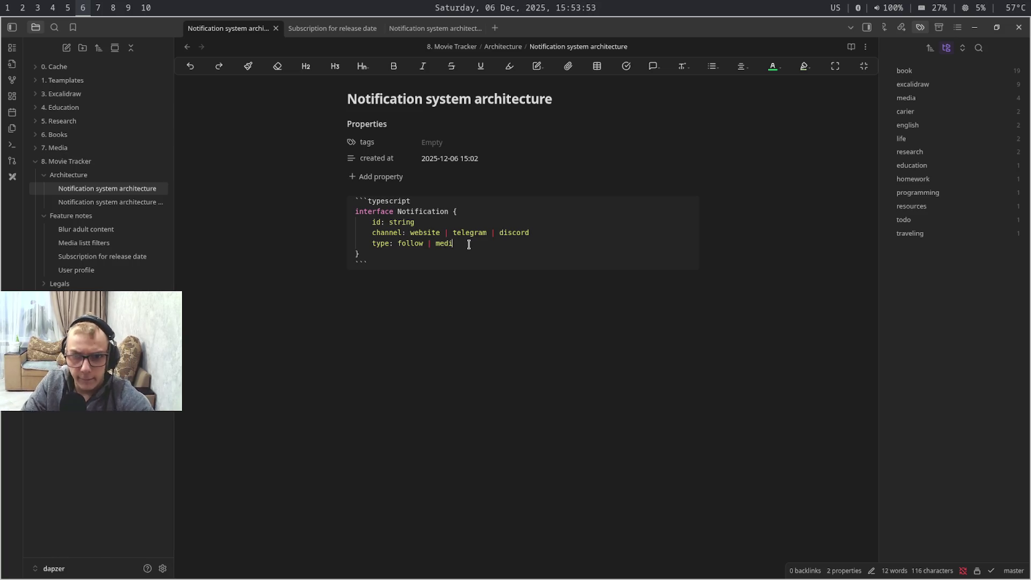
{"action": "type", "text": "a_li"}
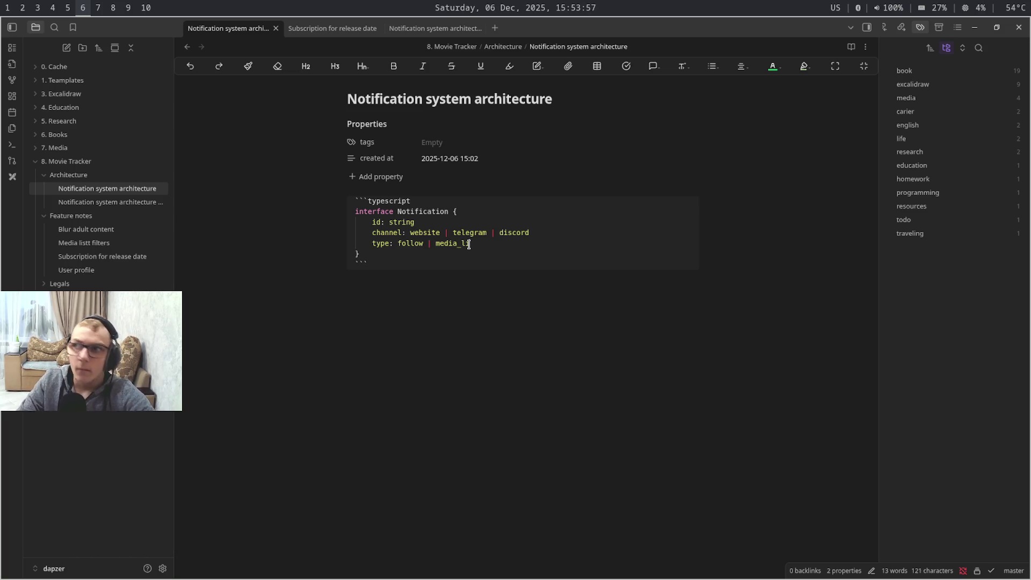
{"action": "type", "text": "st"}
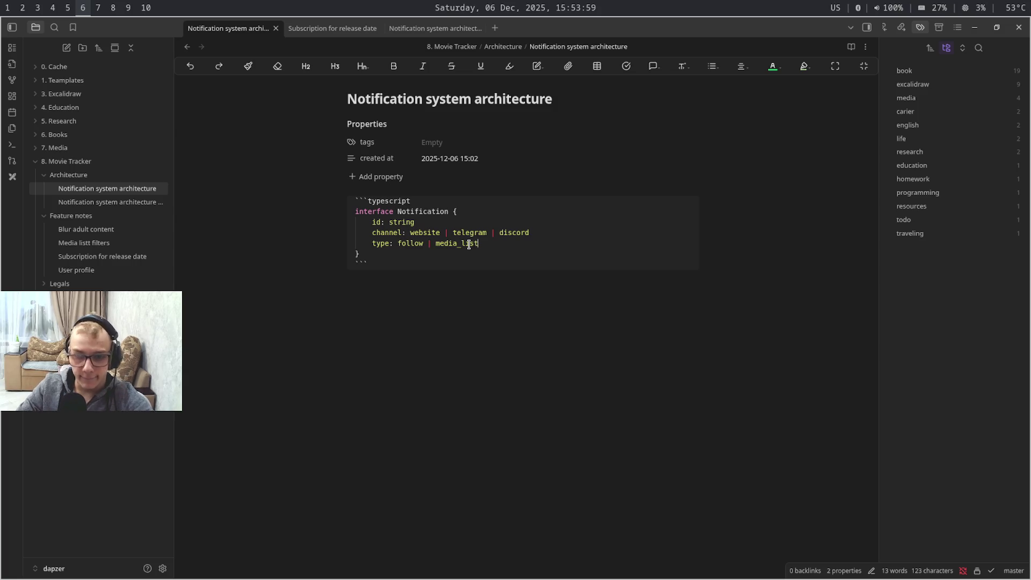
{"action": "type", "text": "_li"}
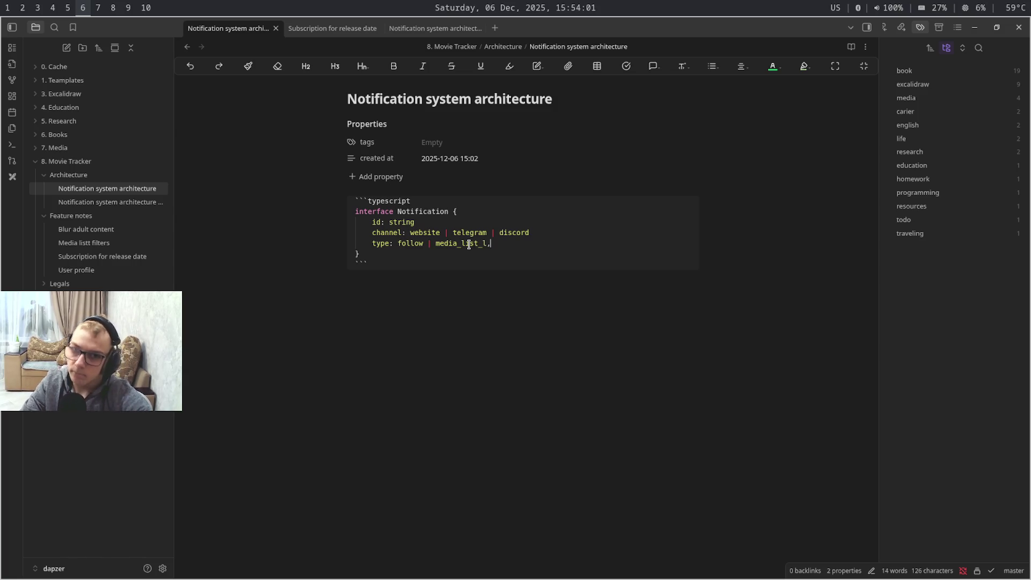
{"action": "type", "text": "ke"}
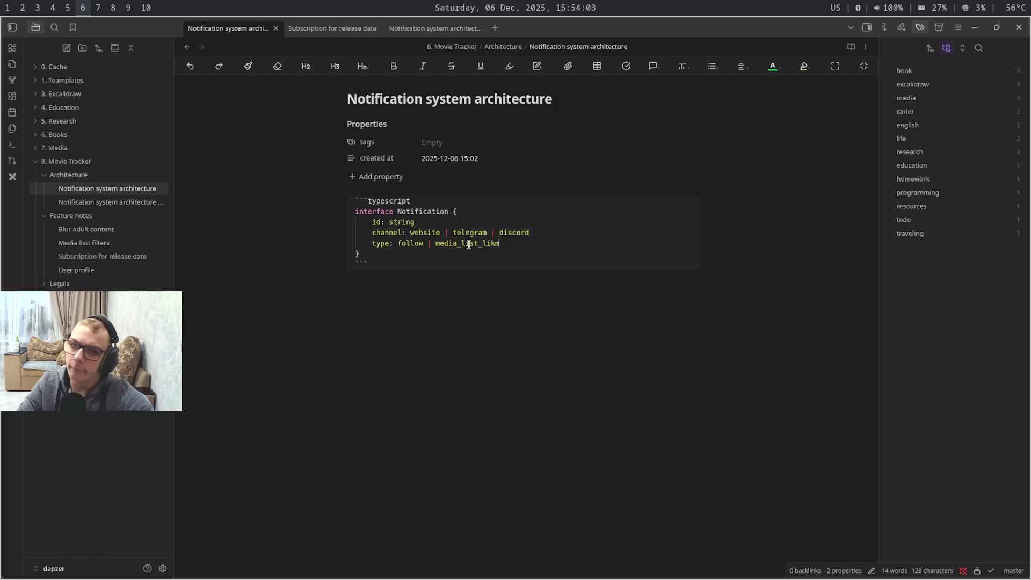
{"action": "key", "text": "BackSpace"}
{"action": "type", "text": "e "}
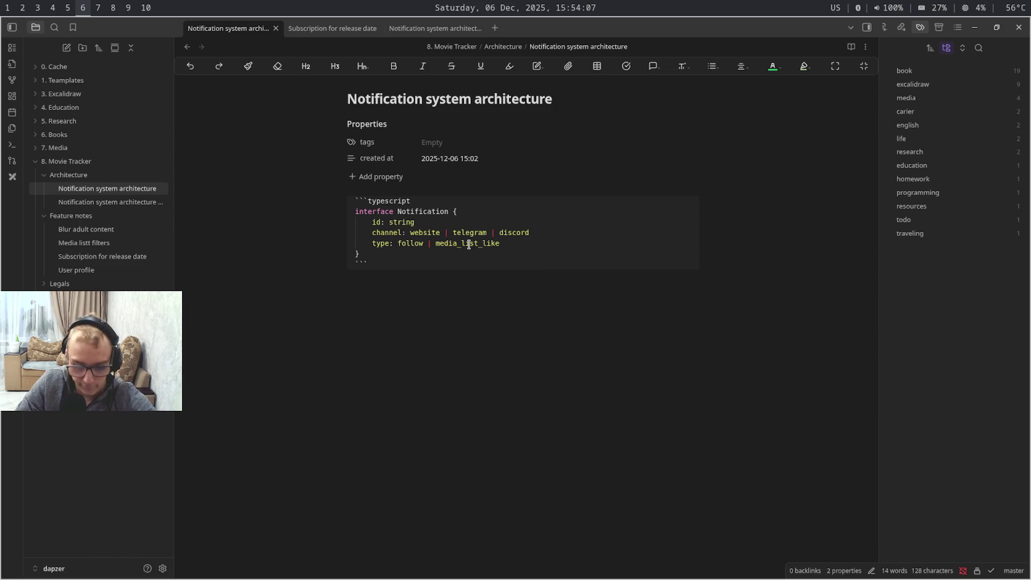
{"action": "type", "text": "| "}
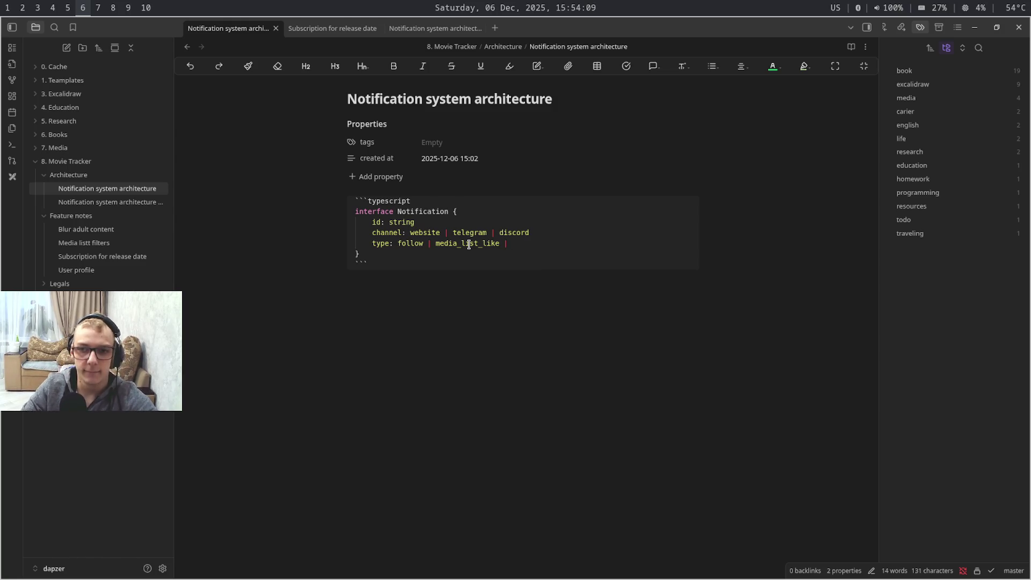
{"action": "type", "text": "rele"}
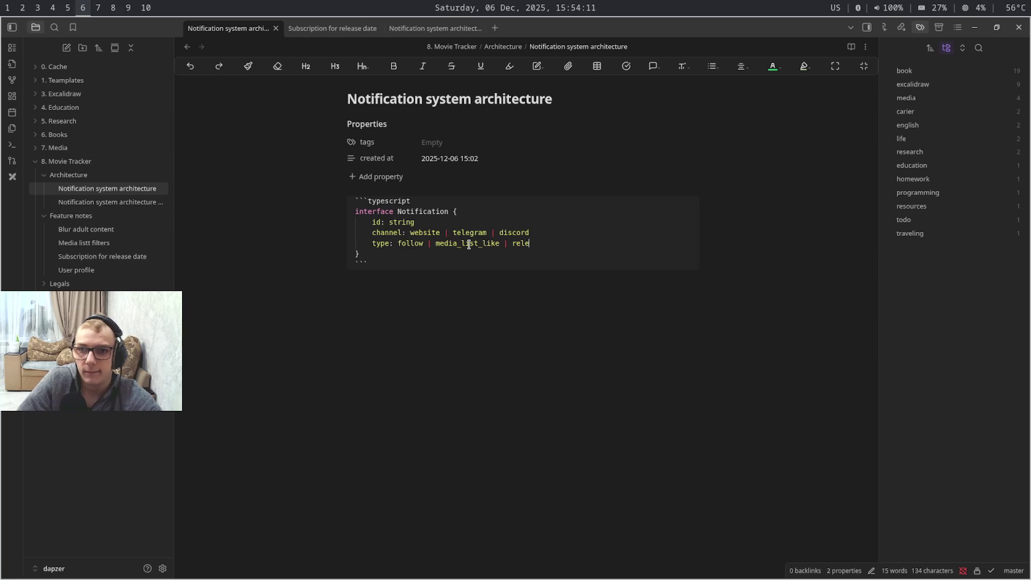
{"action": "type", "text": "ase"}
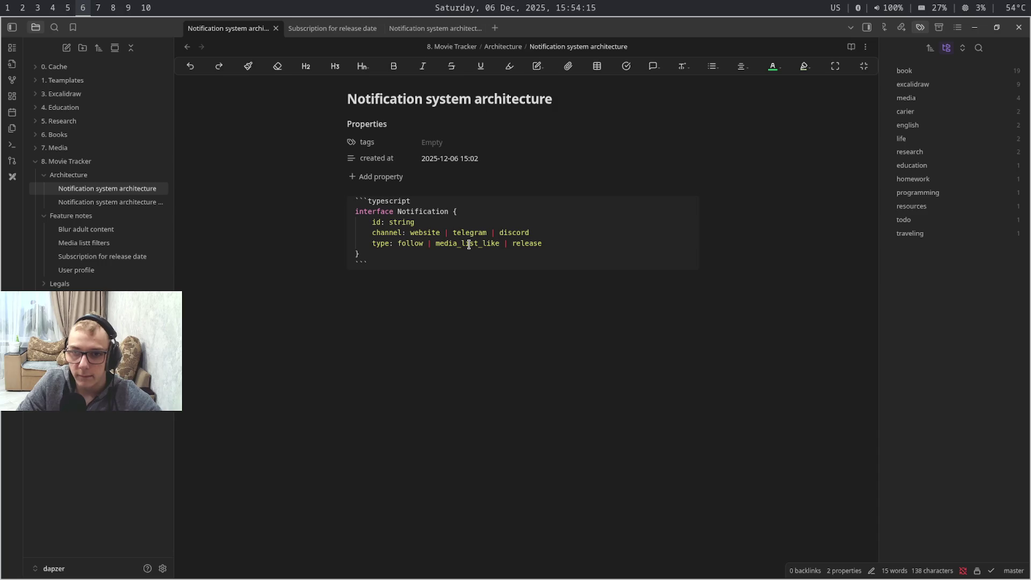
{"action": "key", "text": "Return"}
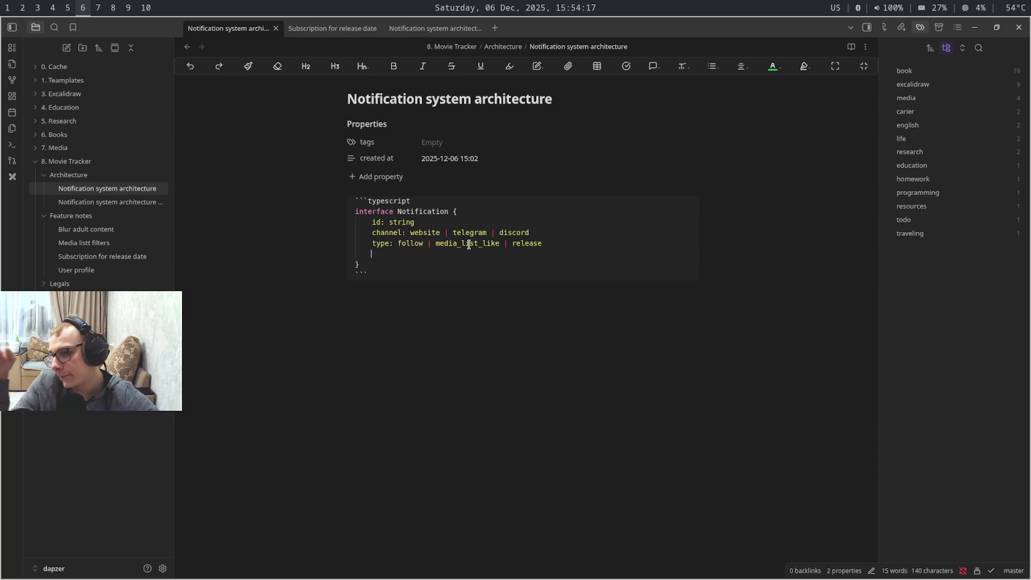
{"action": "key", "text": "super+7"}
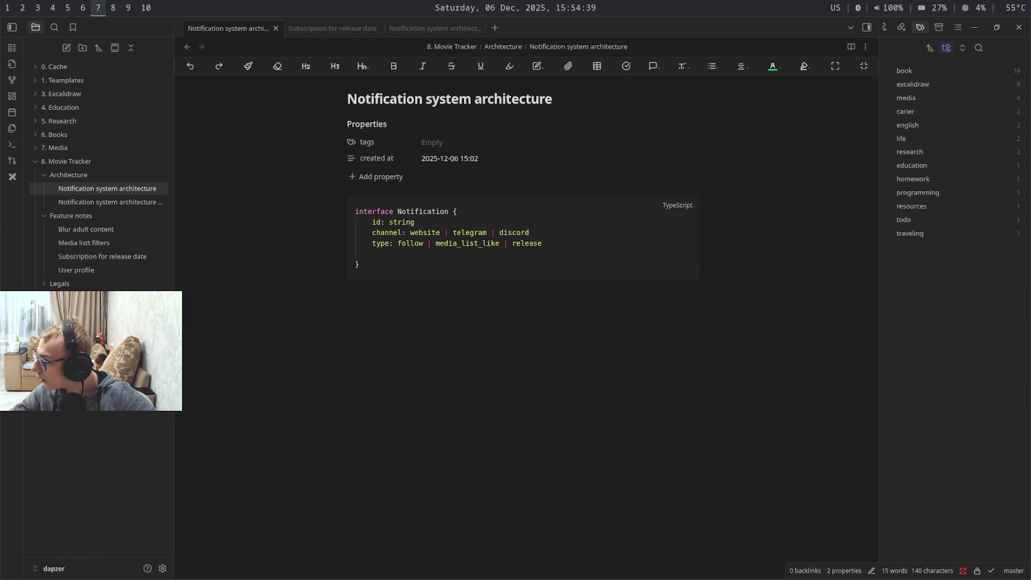
{"action": "key", "text": "super+shift+9"}
{"action": "key", "text": "super+6"}
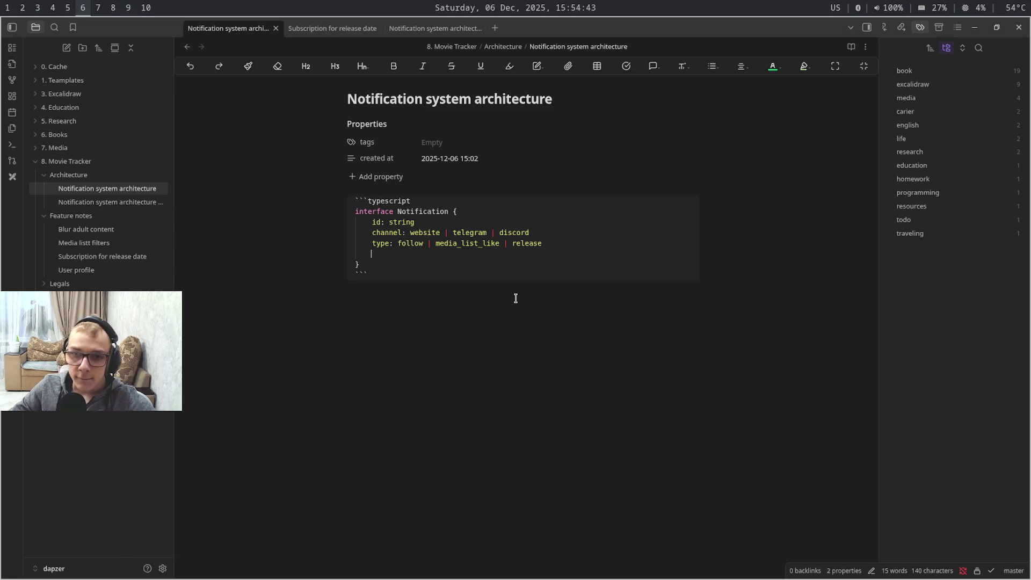
{"action": "type", "text": "ac"}
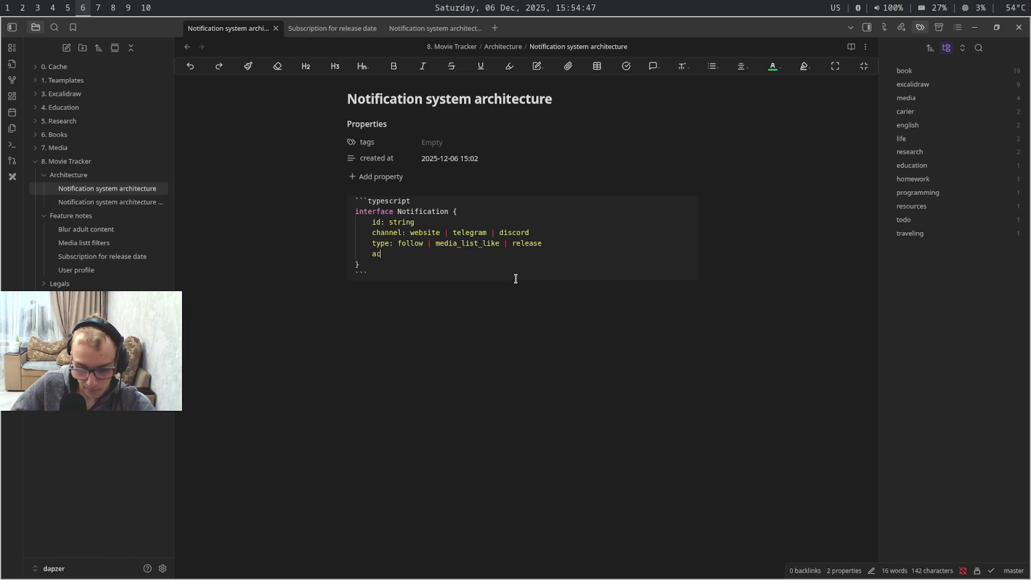
{"action": "key", "text": "BackSpace"}
{"action": "key", "text": "BackSpace"}
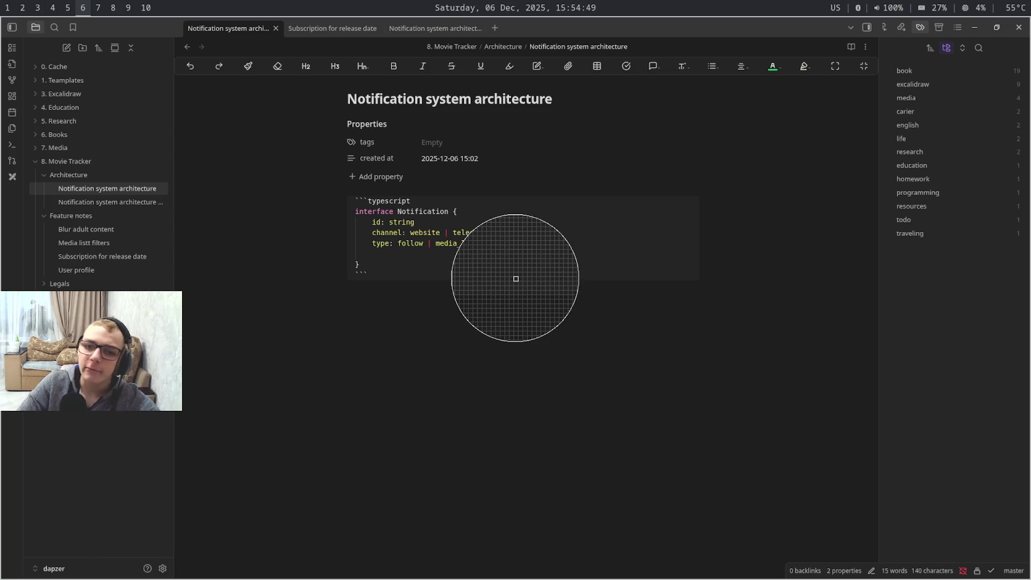
{"action": "left_click", "coordinate": [473, 258]}
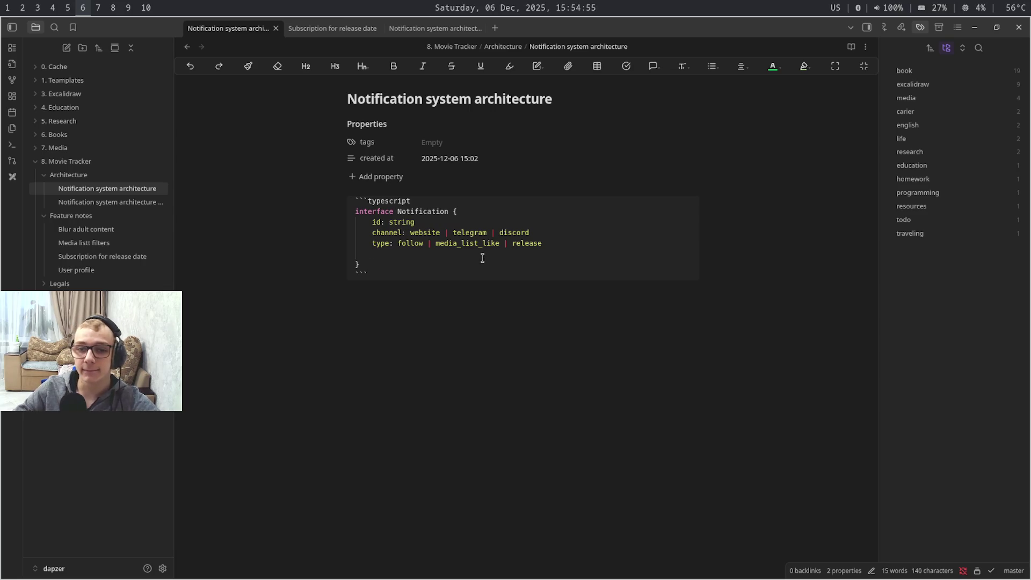
{"action": "left_click_drag", "start_coordinate": [550, 241], "coordinate": [391, 243]}
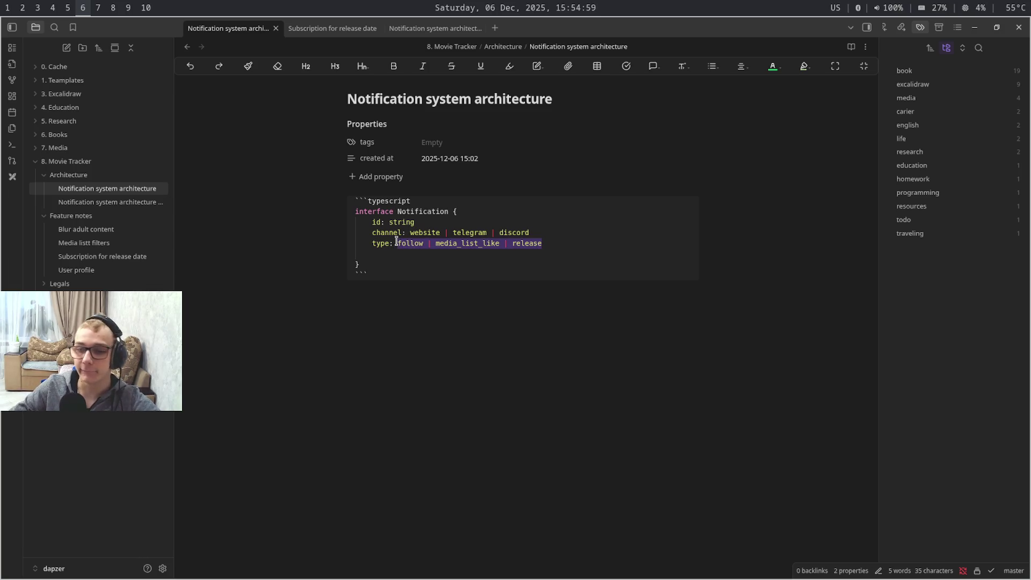
{"action": "key", "text": "super+7"}
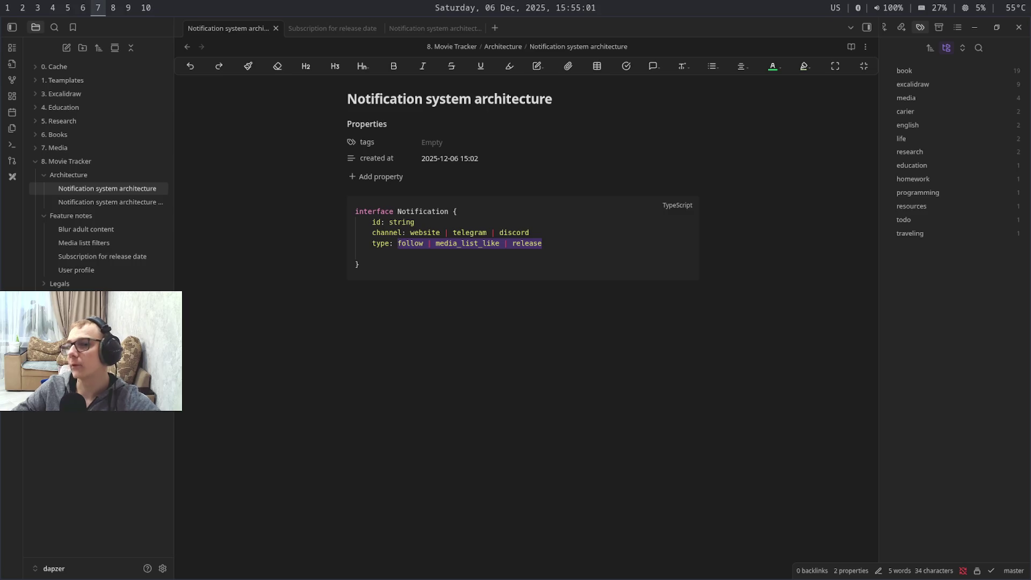
{"action": "key", "text": "super+9"}
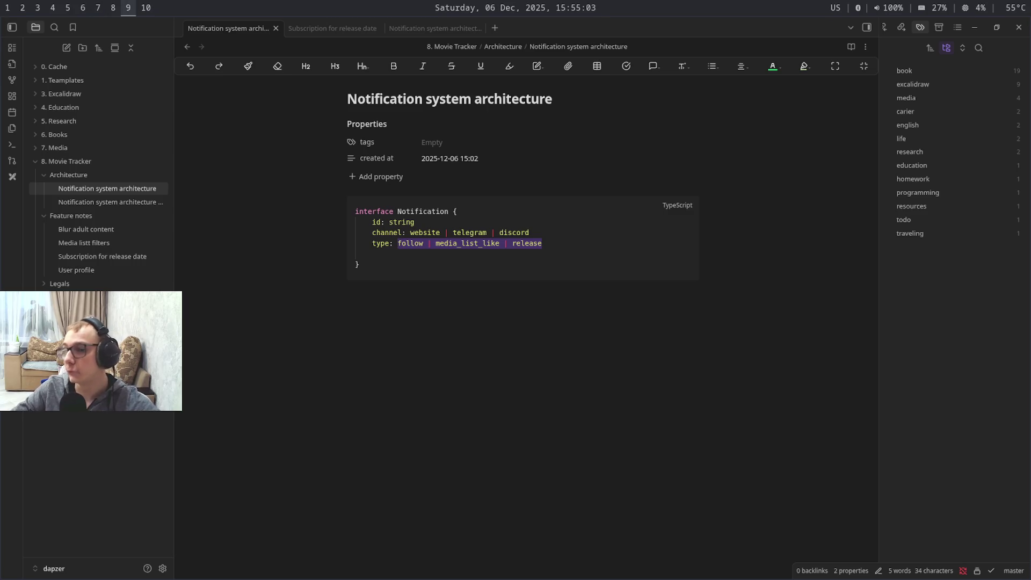
{"action": "key", "text": "super+6"}
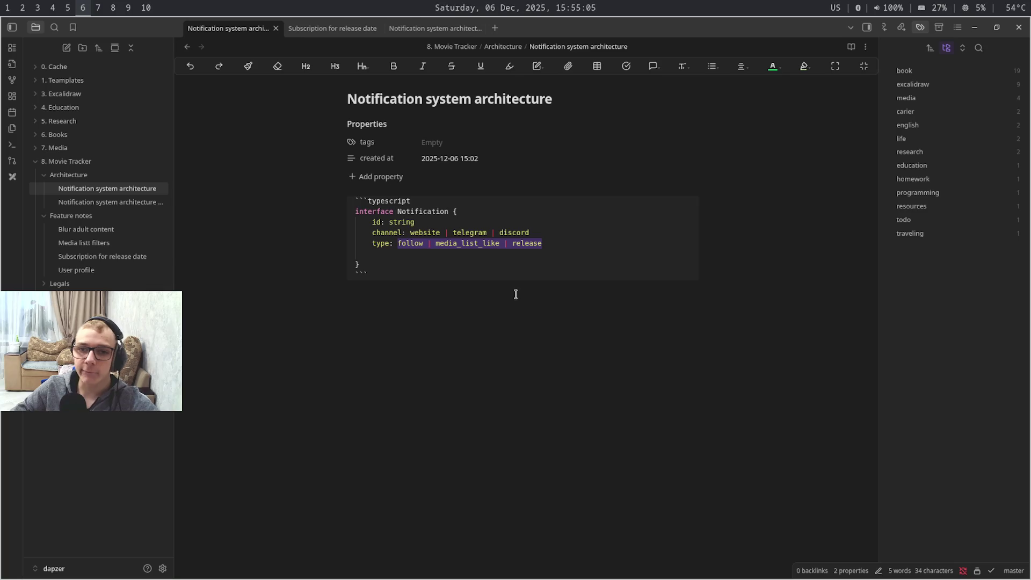
{"action": "left_click", "coordinate": [555, 259]}
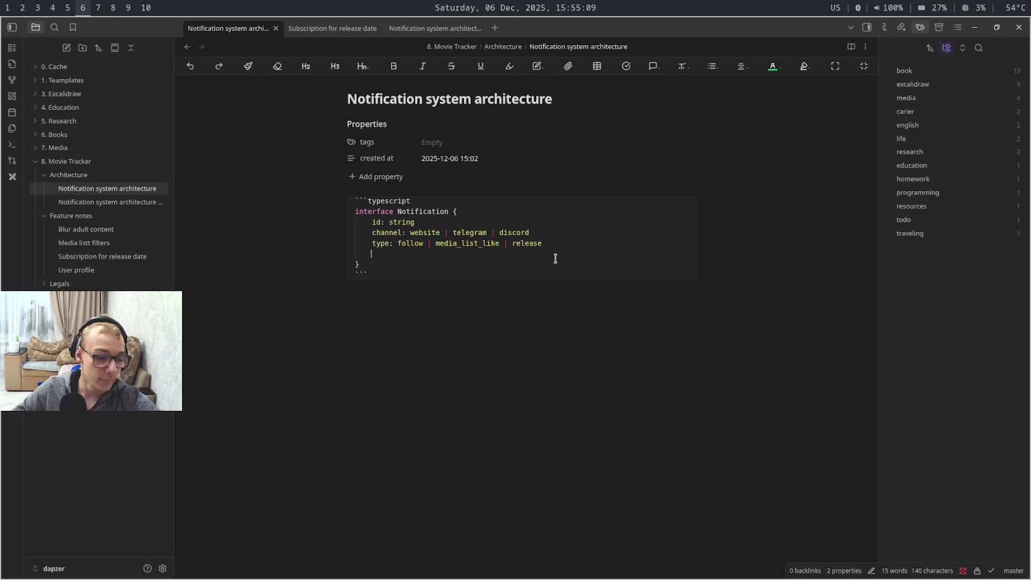
{"action": "key", "text": "super+4"}
{"action": "key", "text": "super+3"}
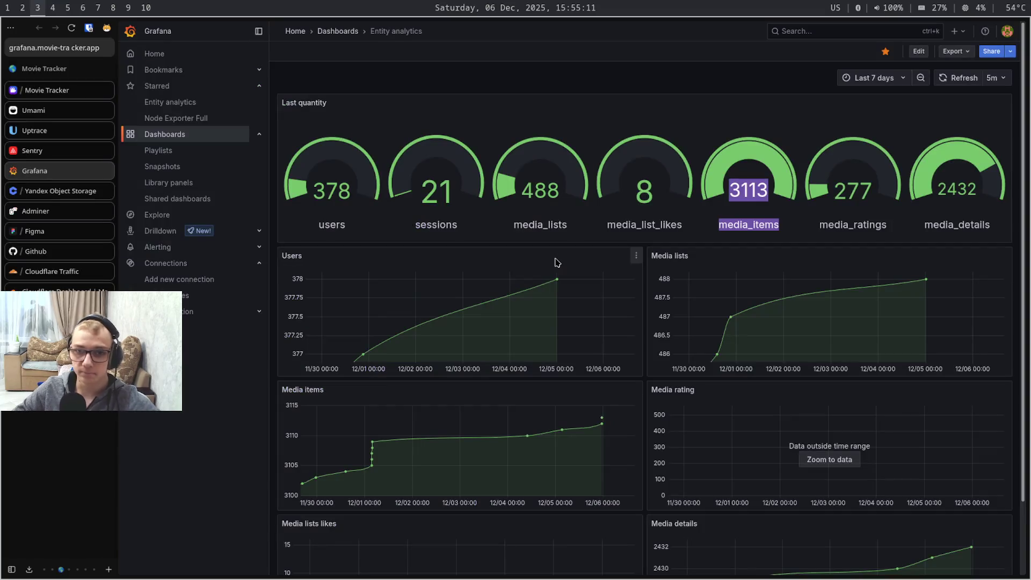
{"action": "key", "text": "super+4"}
{"action": "key", "text": "super+5"}
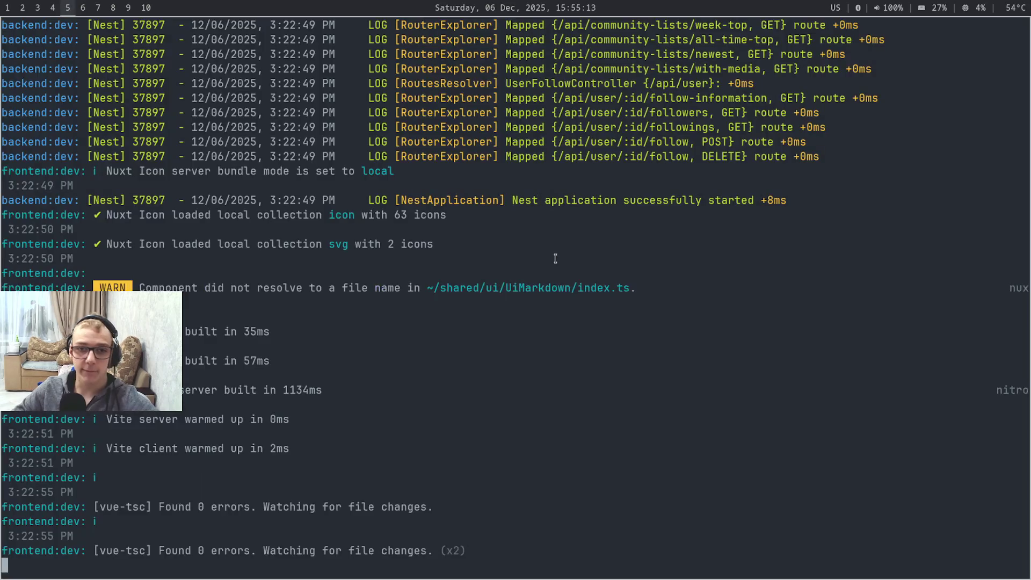
{"action": "key", "text": "super+6"}
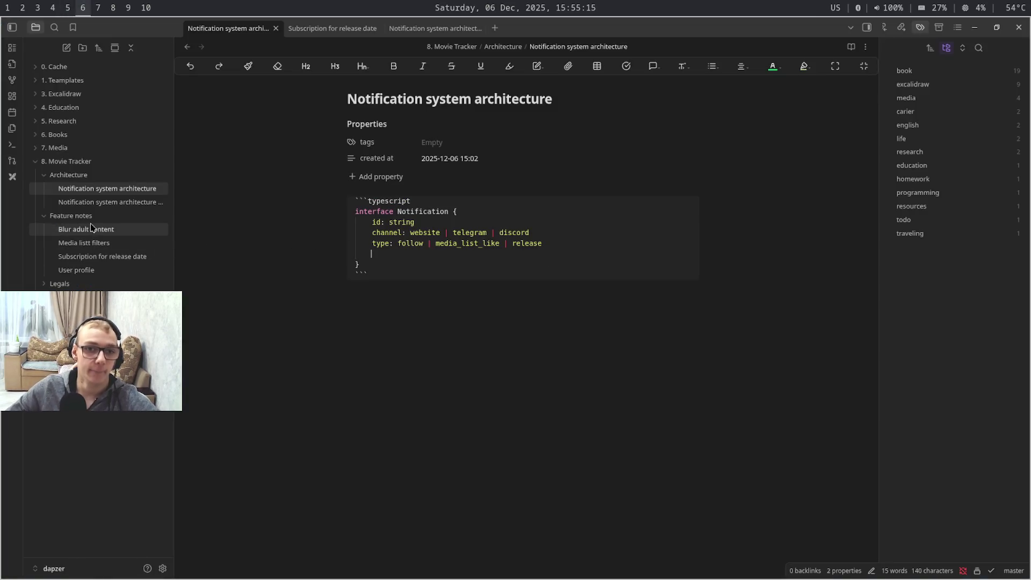
Return through the open notes to the notification system architecture drawing
{"action": "key", "text": "ctrl+Tab"}
{"action": "key", "text": "ctrl+Tab"}
{"action": "key", "text": "ctrl+shift+Tab"}
{"action": "key", "text": "ctrl+shift+Tab"}
{"action": "key", "text": "ctrl+Tab"}
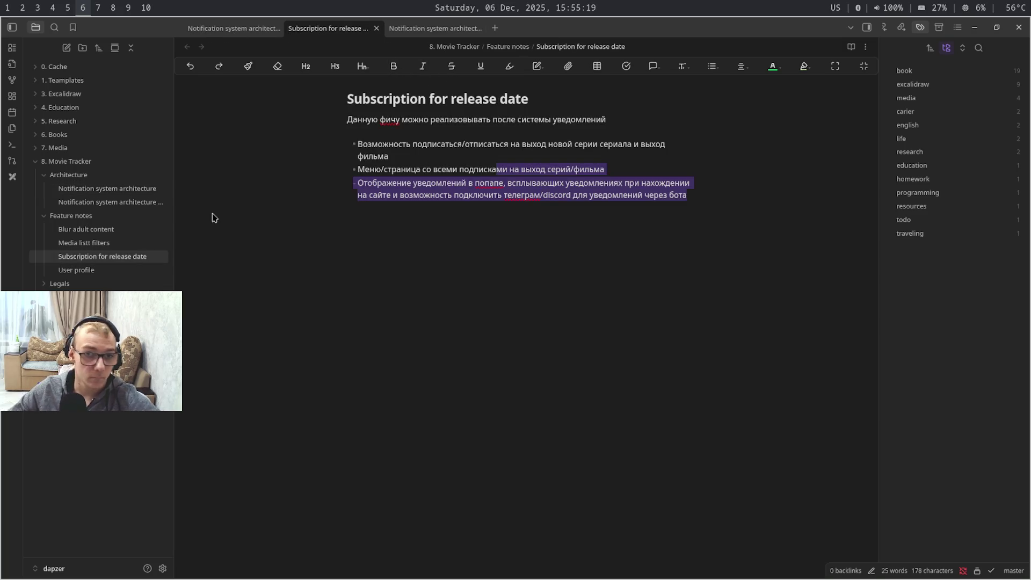
{"action": "left_click", "coordinate": [141, 207]}
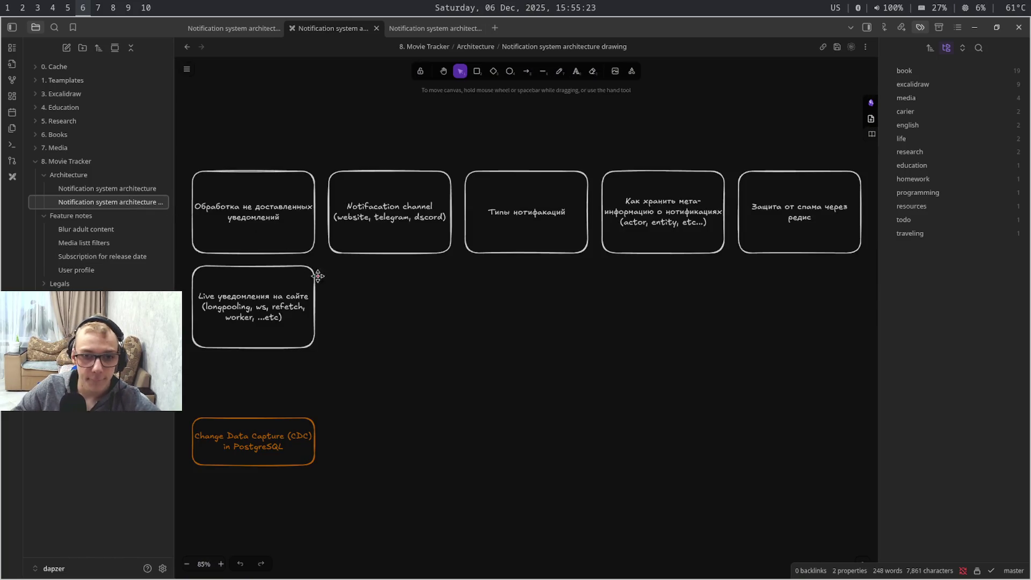
Copy the Live notifications box and place the copy under the Notification channel box
{"action": "left_click", "coordinate": [297, 309]}
{"action": "key", "text": "ctrl+c"}
{"action": "key", "text": "ctrl+v"}
{"action": "left_click_drag", "start_coordinate": [404, 314], "coordinate": [435, 307]}
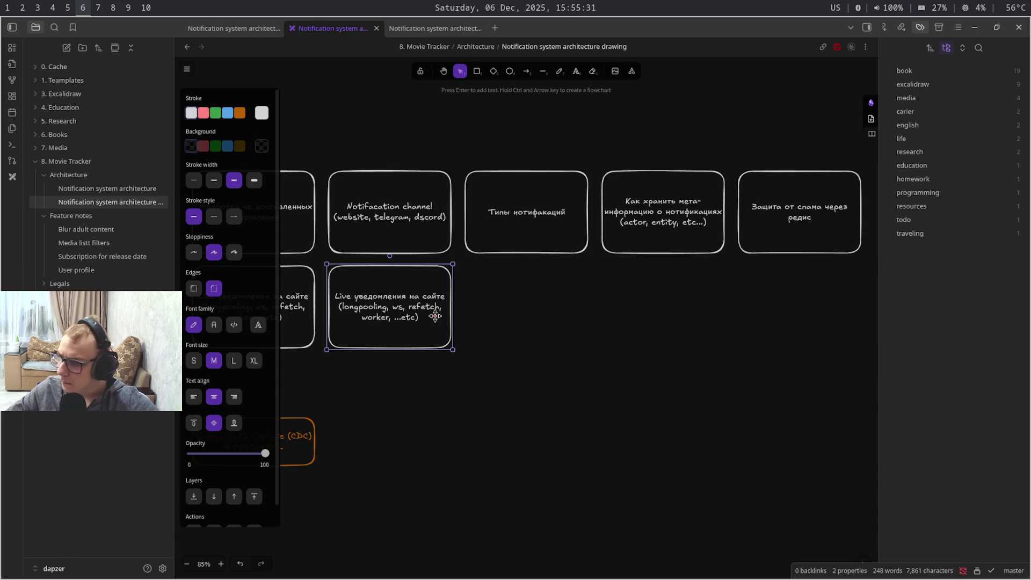
Relabel the copied box 'Locales на бэкенде для уведомлений в сторонних сервисах' and duplicate it
{"action": "double_click", "coordinate": [410, 317]}
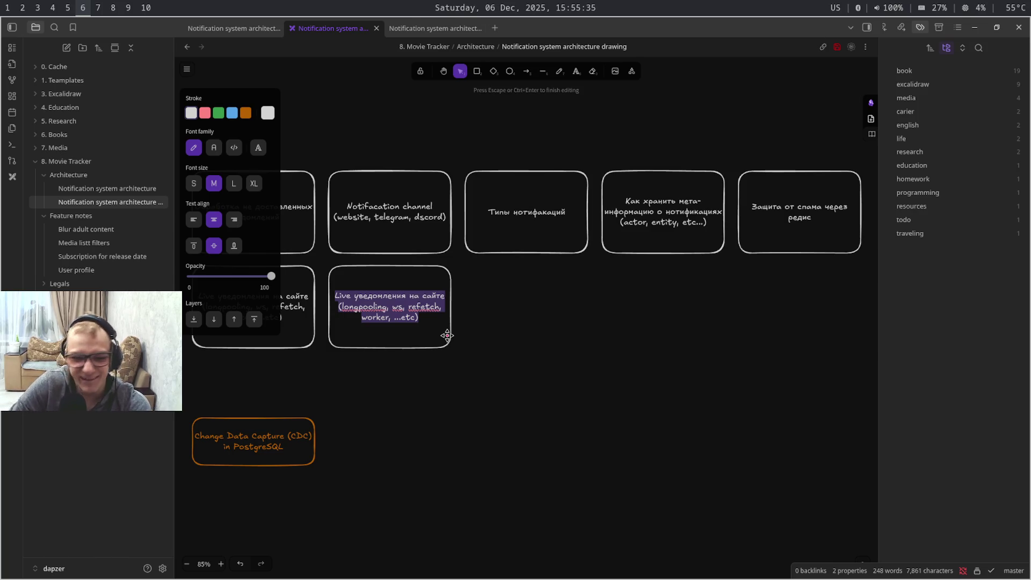
{"action": "type", "text": "Loo"}
{"action": "key", "text": "BackSpace"}
{"action": "type", "text": "cales"}
{"action": "key", "text": "alt+shift"}
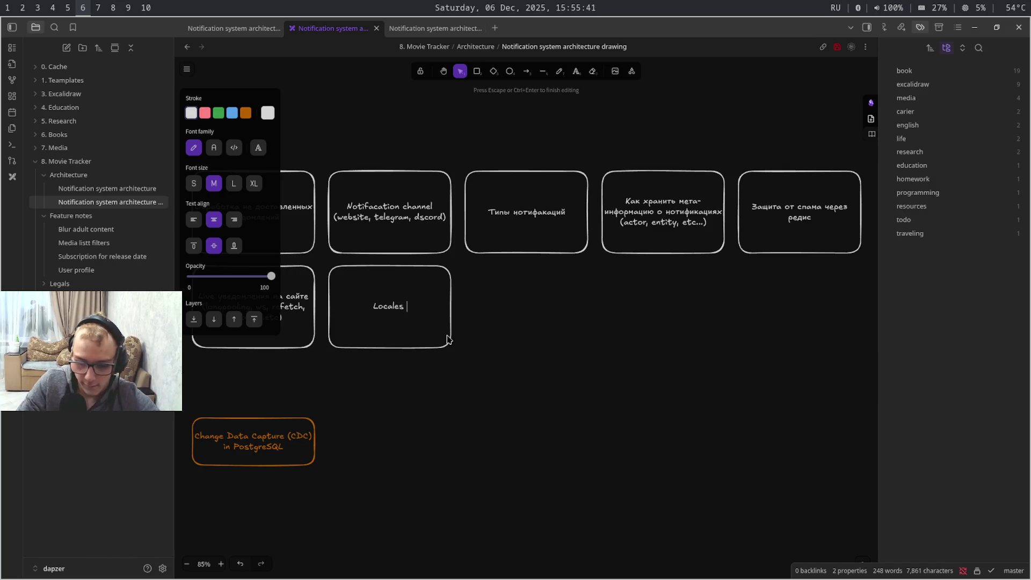
{"action": "type", "text": "на "}
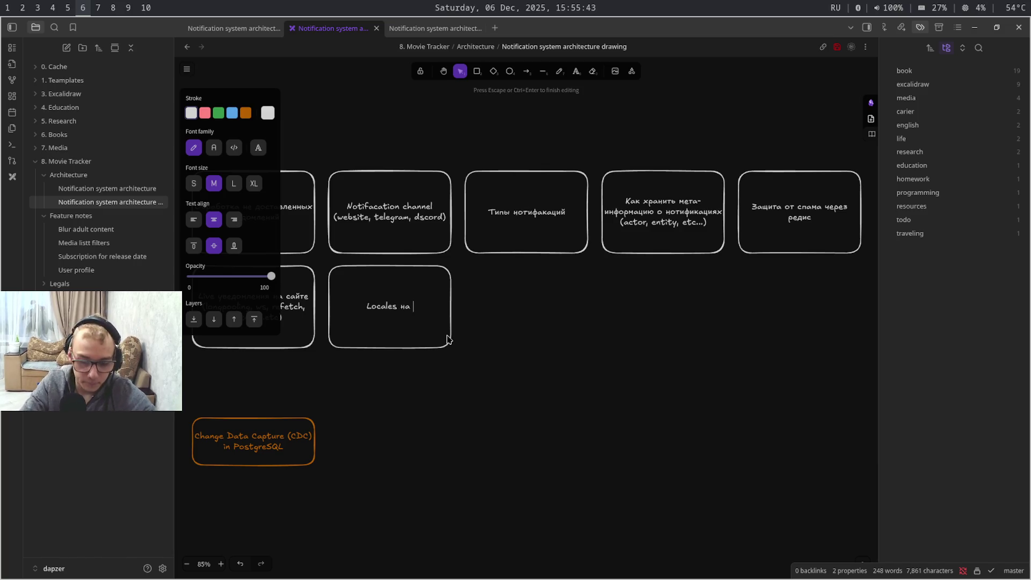
{"action": "type", "text": "бэке"}
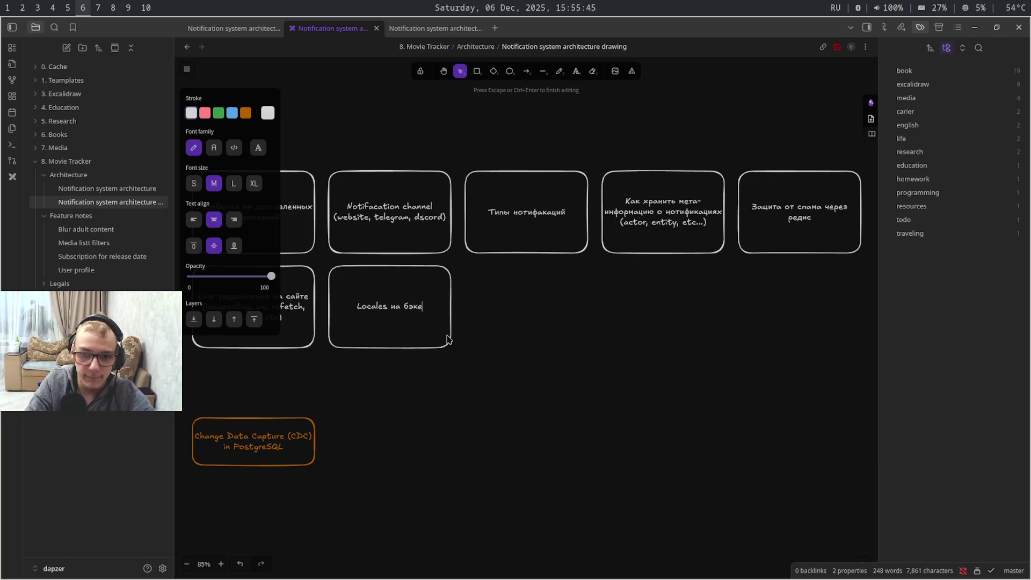
{"action": "type", "text": "нде для ув"}
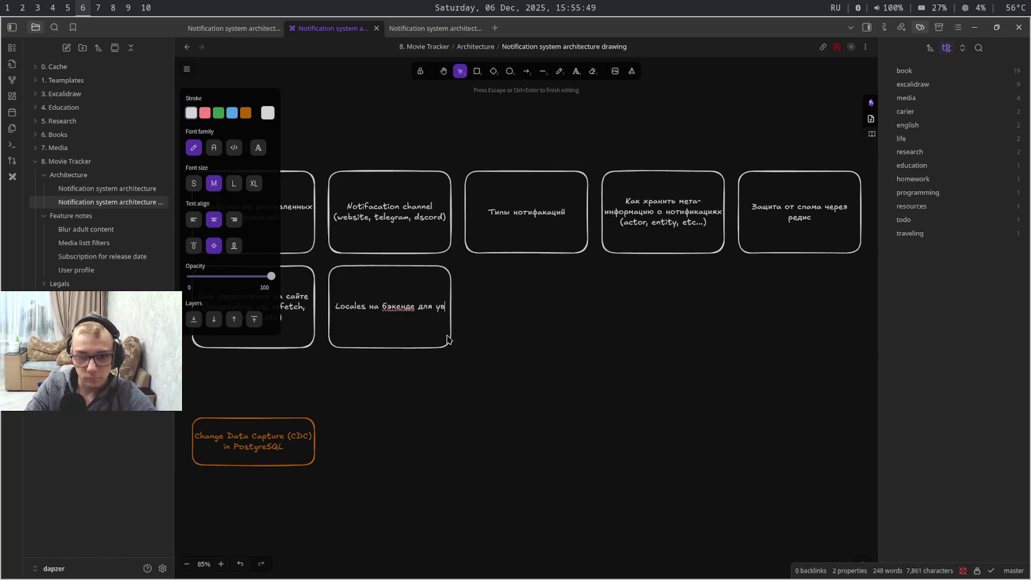
{"action": "type", "text": "едомлени"}
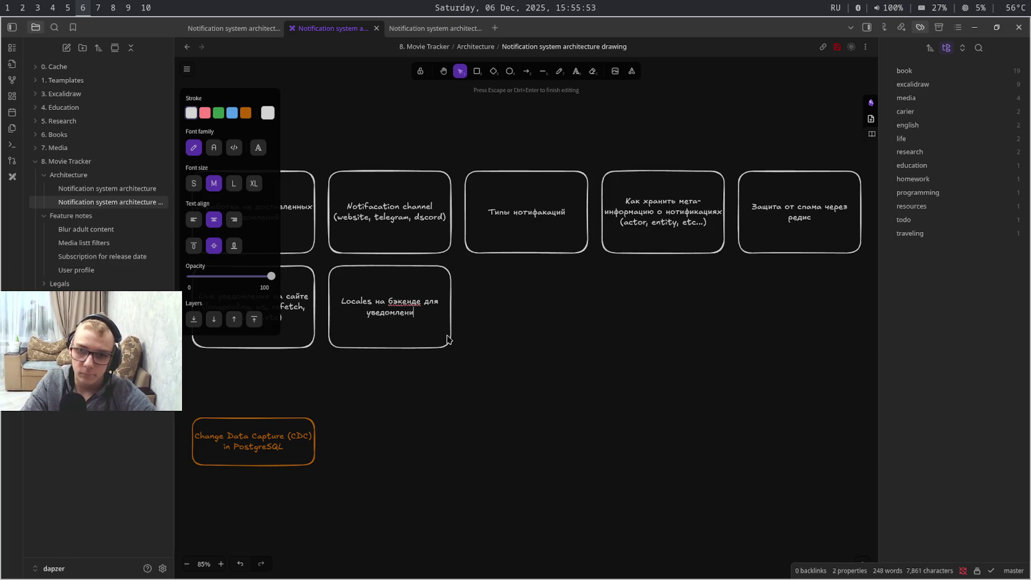
{"action": "type", "text": "й н"}
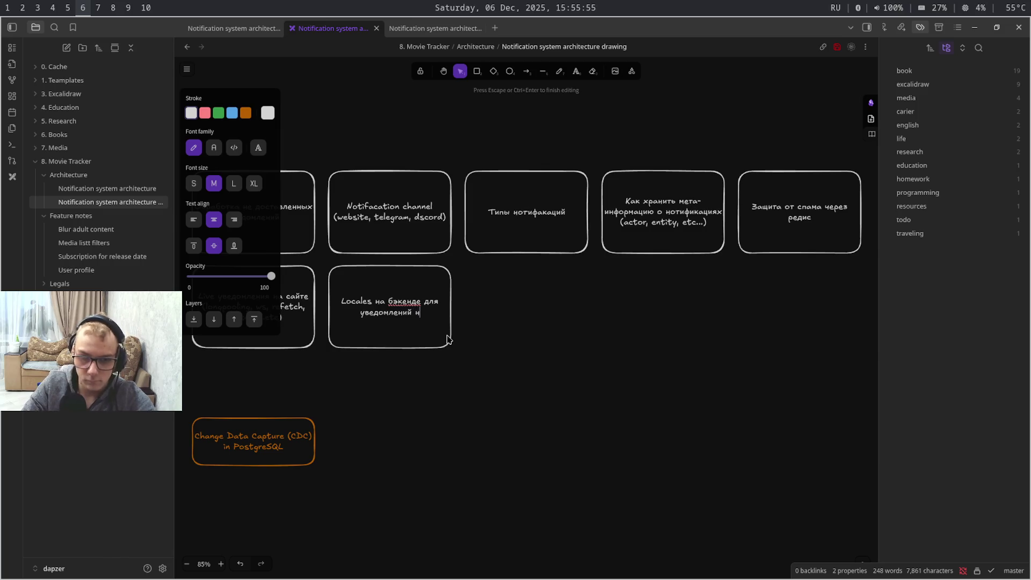
{"action": "key", "text": "BackSpace"}
{"action": "type", "text": "в сторонних "}
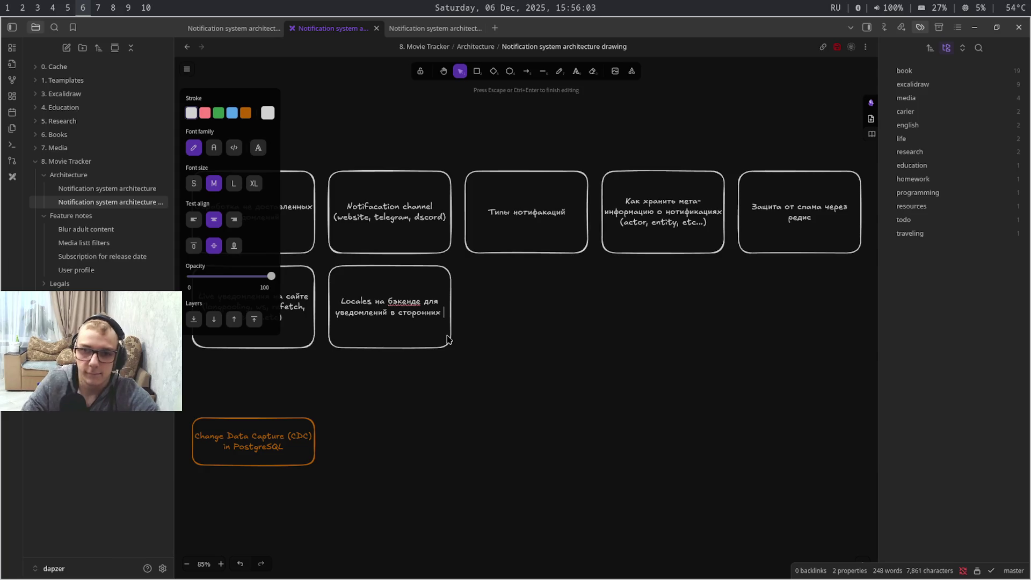
{"action": "type", "text": "сервиса"}
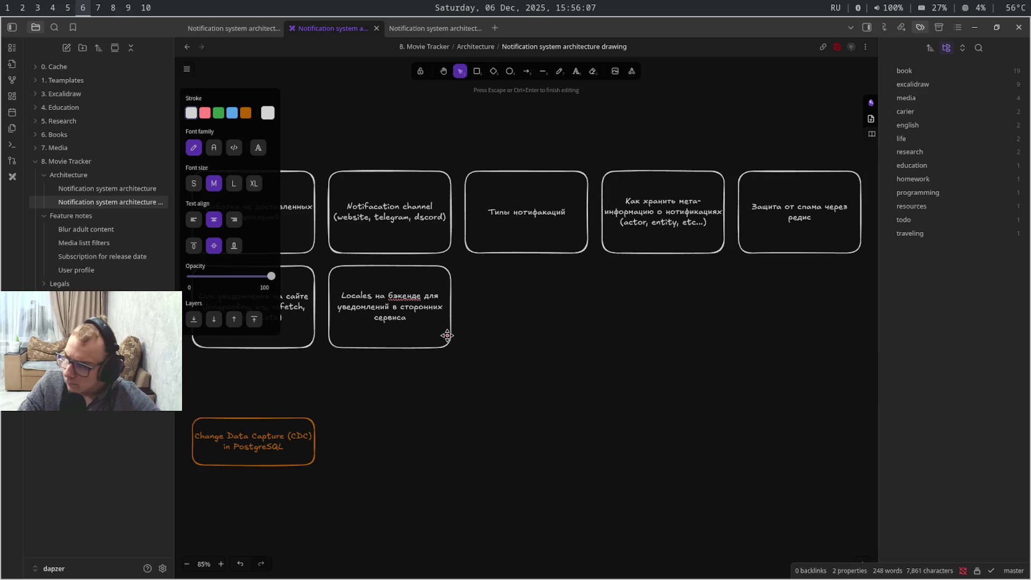
{"action": "type", "text": "х"}
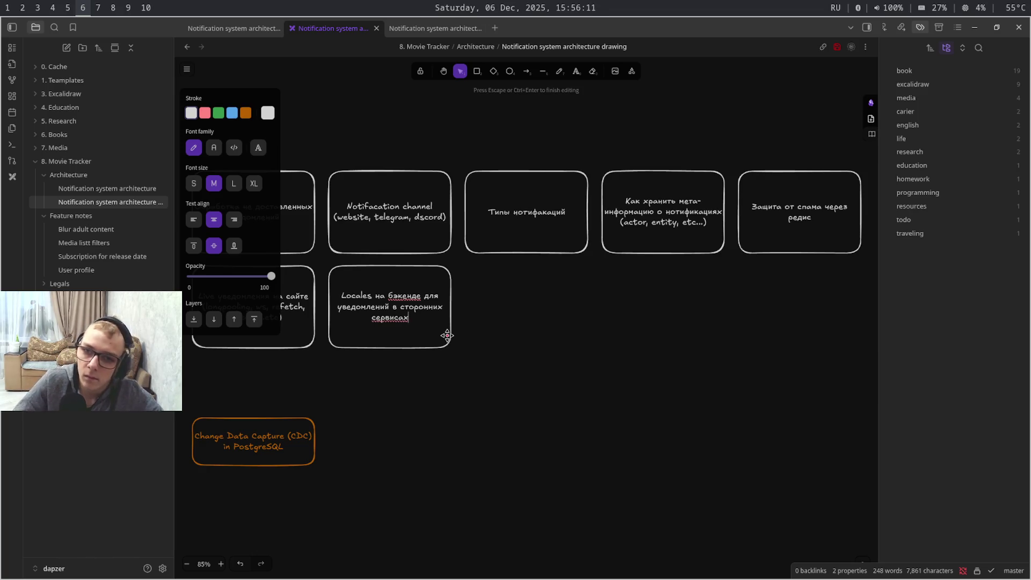
{"action": "key", "text": "Escape"}
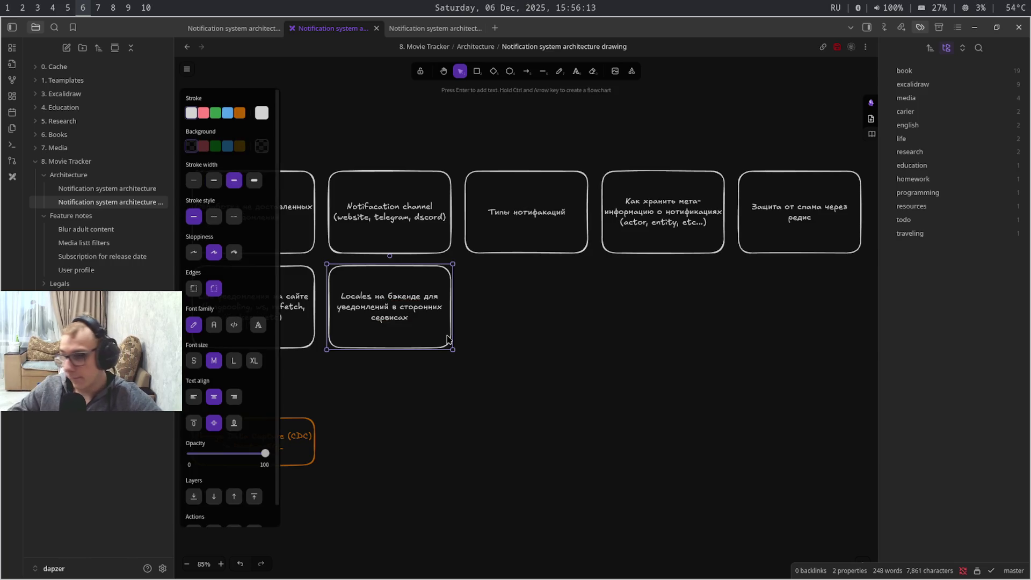
{"action": "key", "text": "ctrl+c"}
{"action": "key", "text": "ctrl+v"}
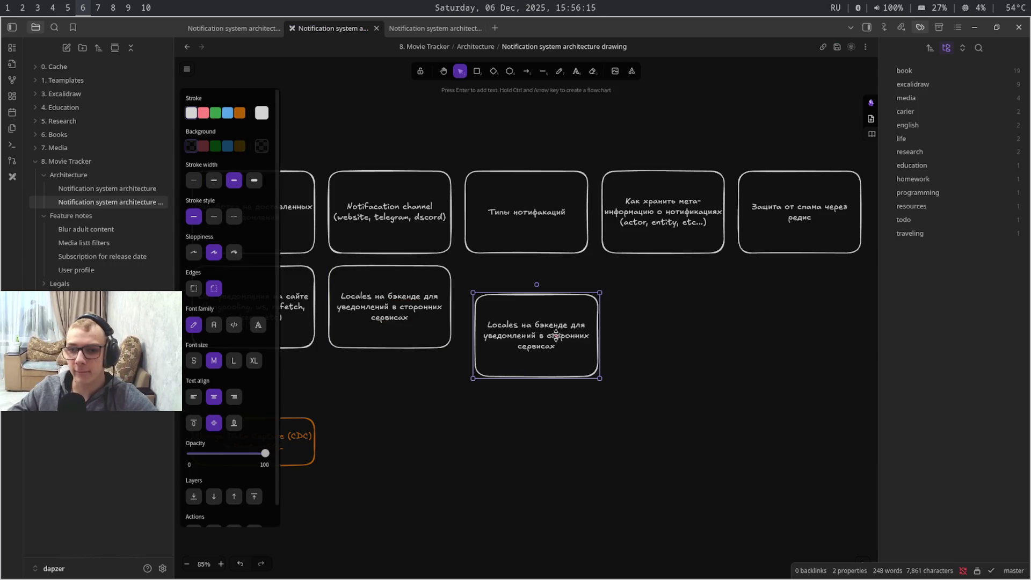
Place the duplicate beside the Locales box and label it 'Выбор языка ув'
{"action": "mouse_move", "coordinate": [566, 339]}
{"action": "left_mouse_down"}
{"action": "mouse_move", "coordinate": [556, 302]}
{"action": "mouse_move", "coordinate": [558, 313]}
{"action": "left_mouse_up"}
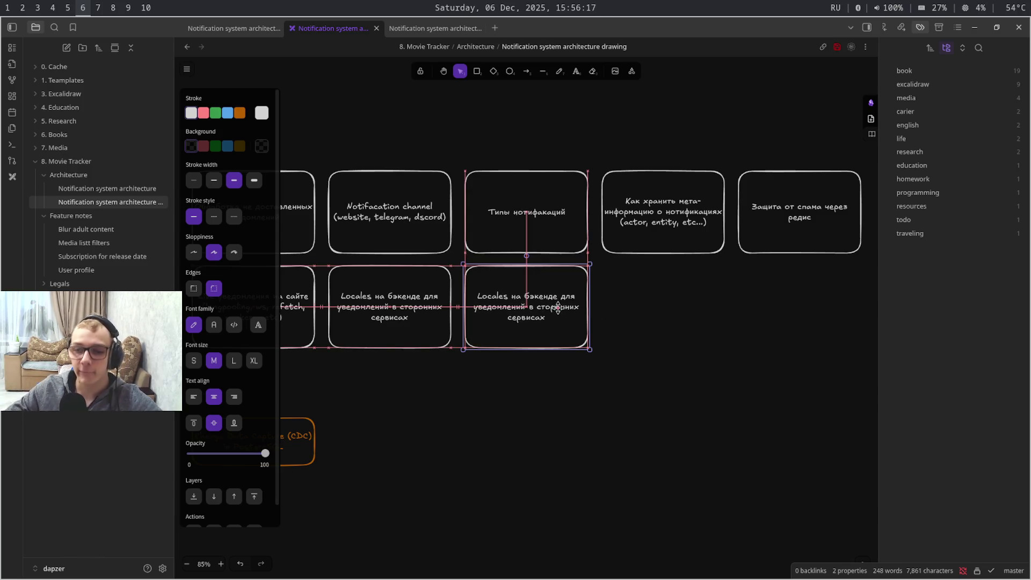
{"action": "key", "text": "Return"}
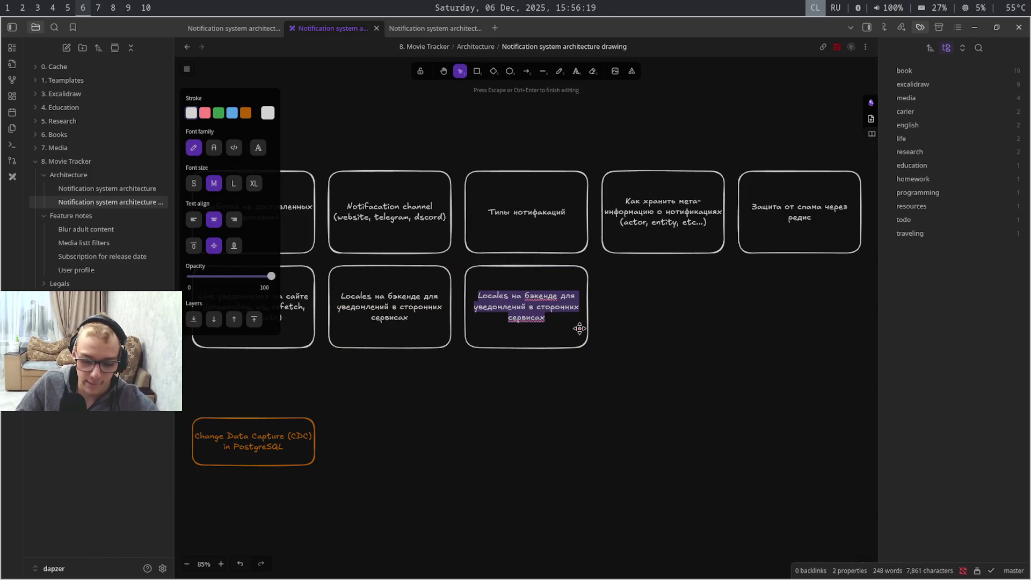
{"action": "type", "text": "В"}
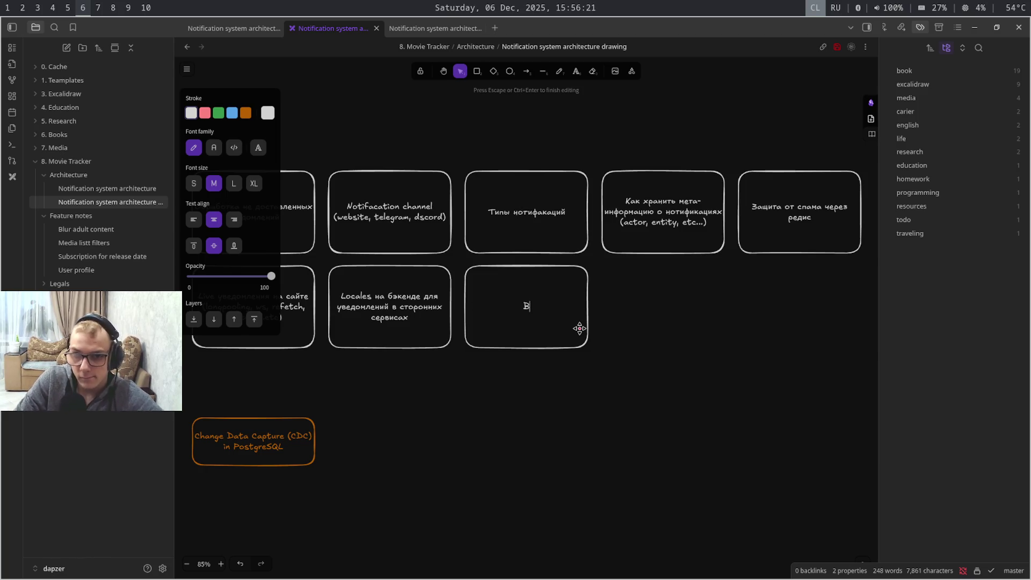
{"action": "type", "text": "ыбор Я"}
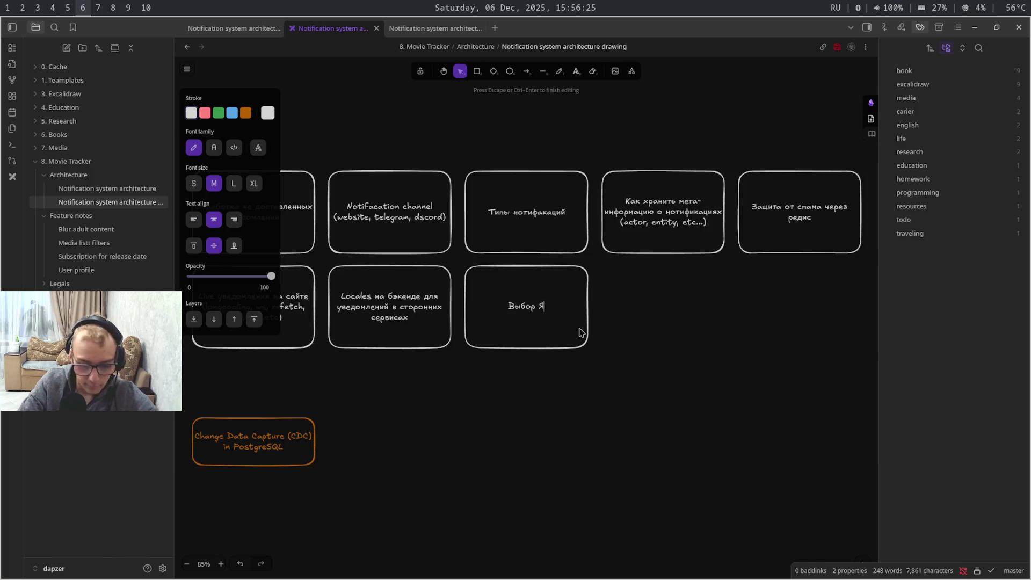
{"action": "key", "text": "BackSpace"}
{"action": "type", "text": "языка в"}
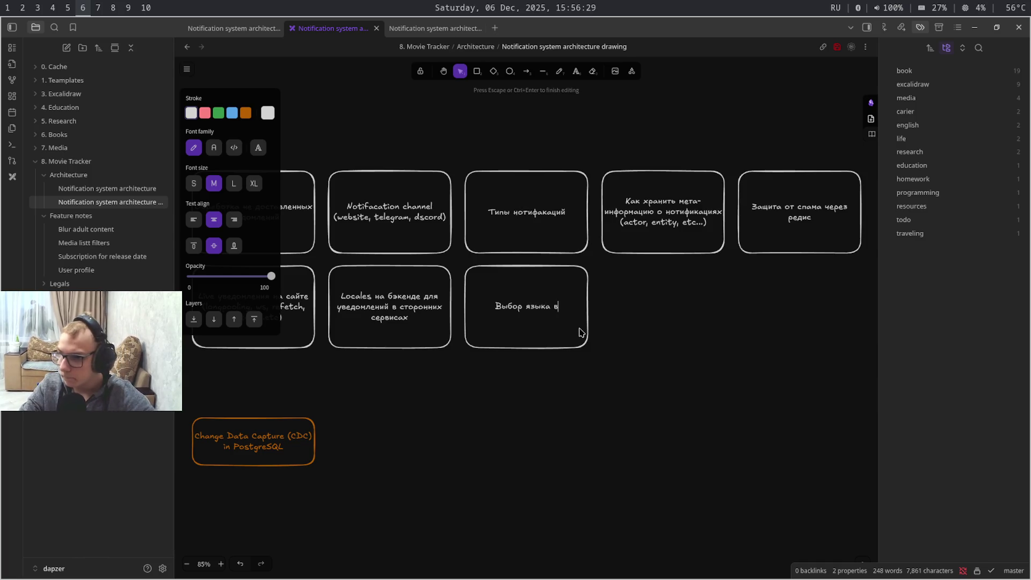
{"action": "key", "text": "BackSpace"}
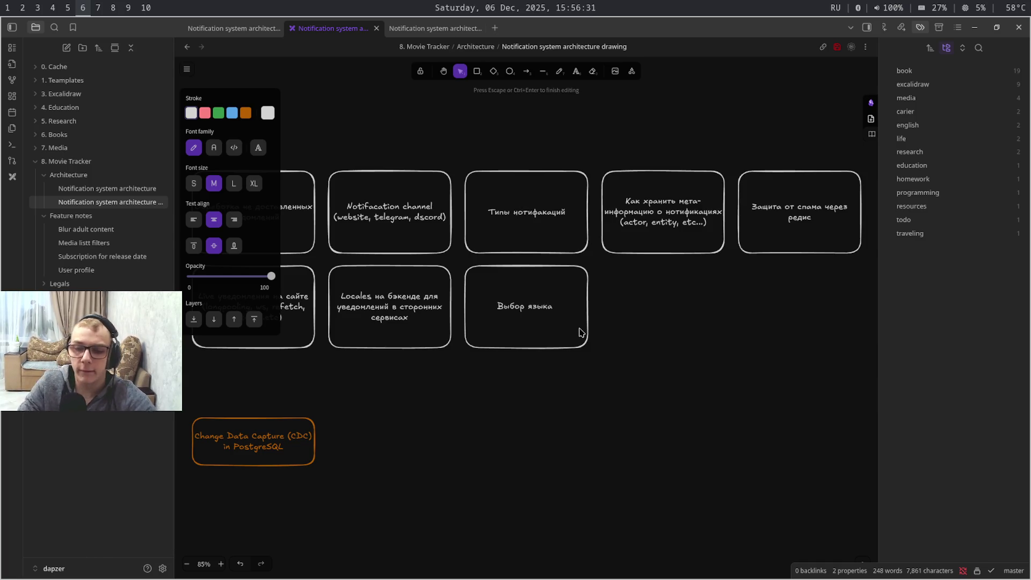
{"action": "type", "text": "ув"}
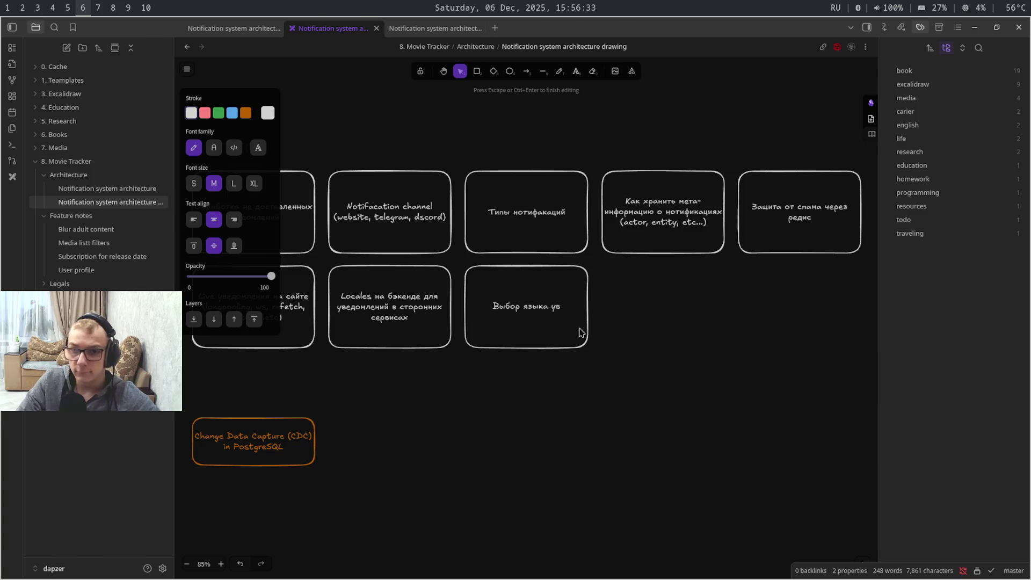
{"action": "key", "text": "Escape"}
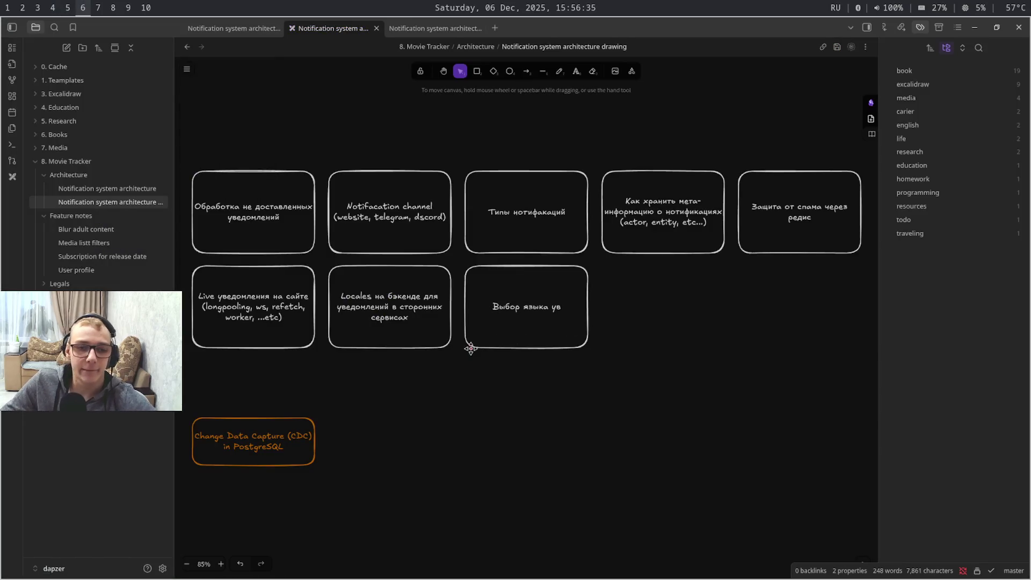
Return to the architecture note and review the interface body and its type line
{"action": "key", "text": "ctrl+Tab"}
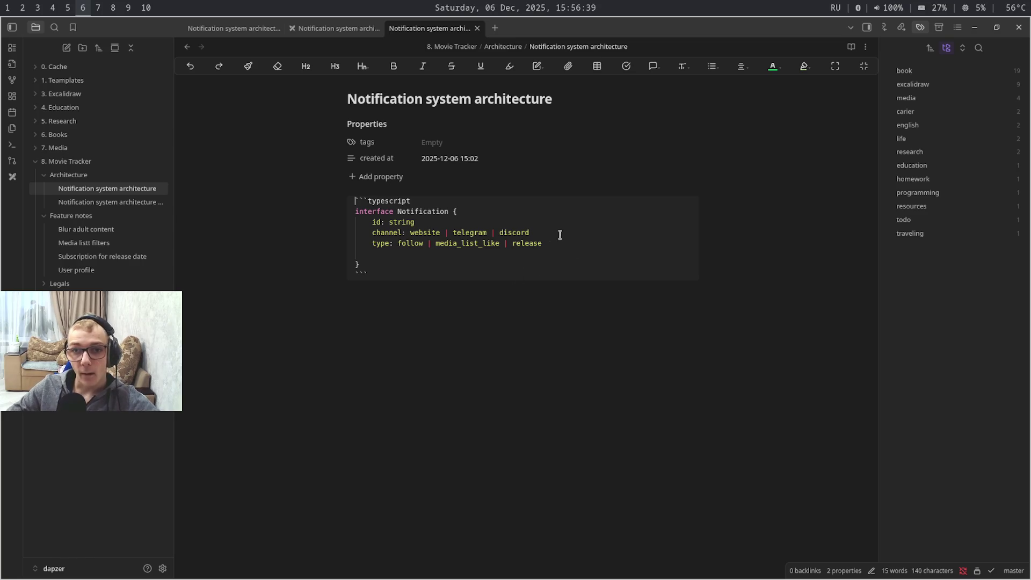
{"action": "left_click_drag", "start_coordinate": [399, 243], "coordinate": [542, 249]}
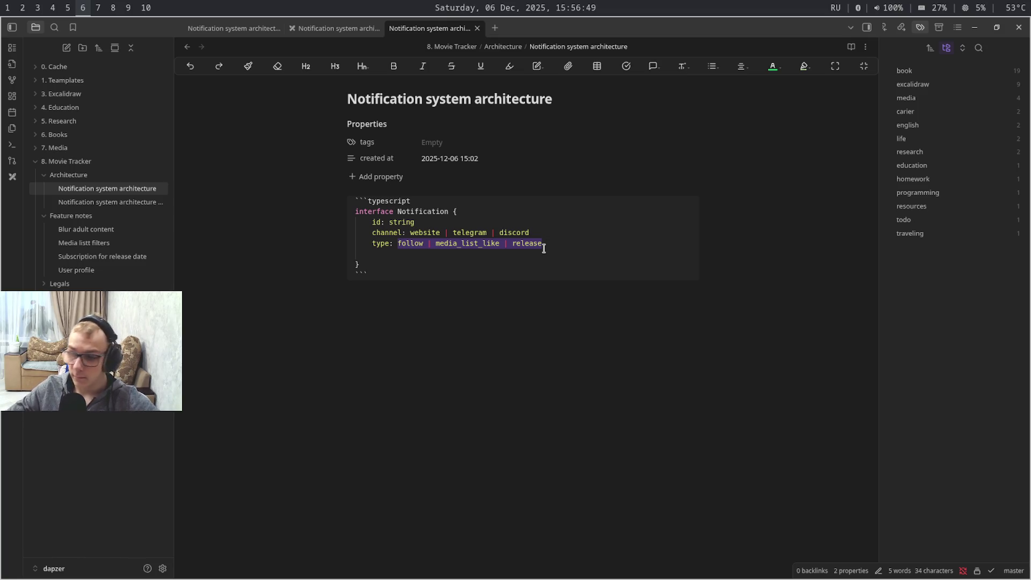
{"action": "key", "text": "super+9"}
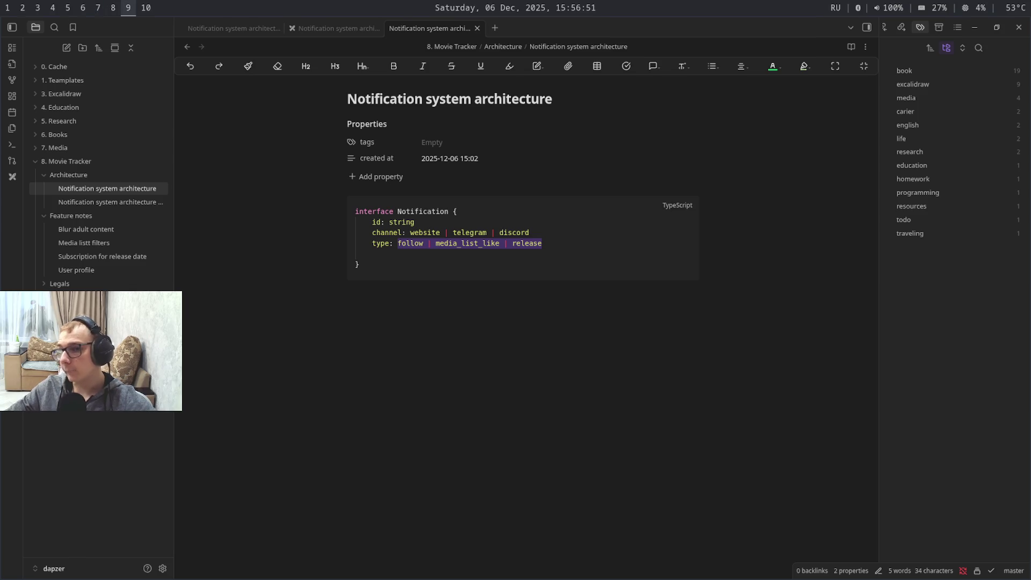
{"action": "key", "text": "super+6"}
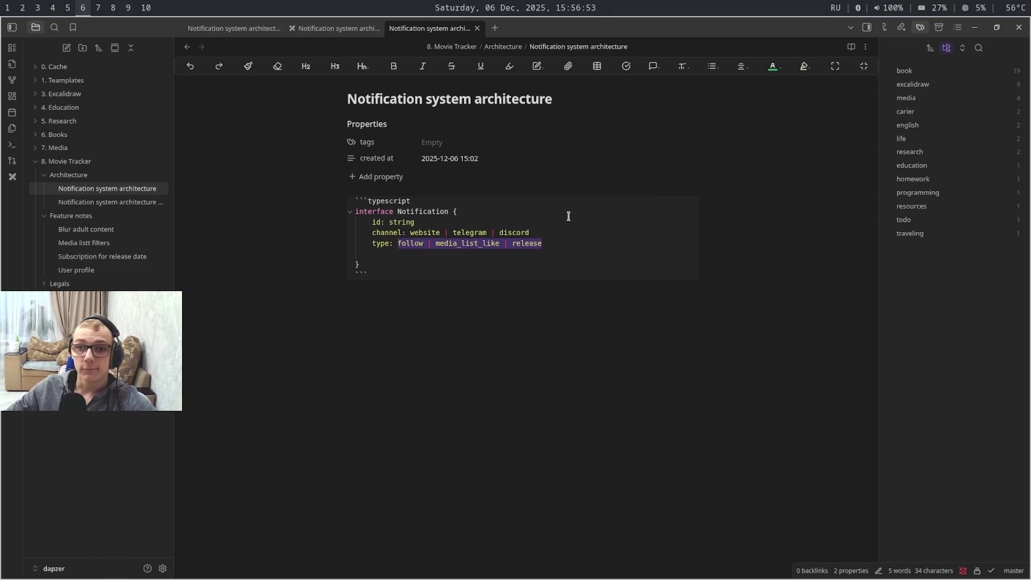
{"action": "left_click_drag", "start_coordinate": [495, 207], "coordinate": [496, 269]}
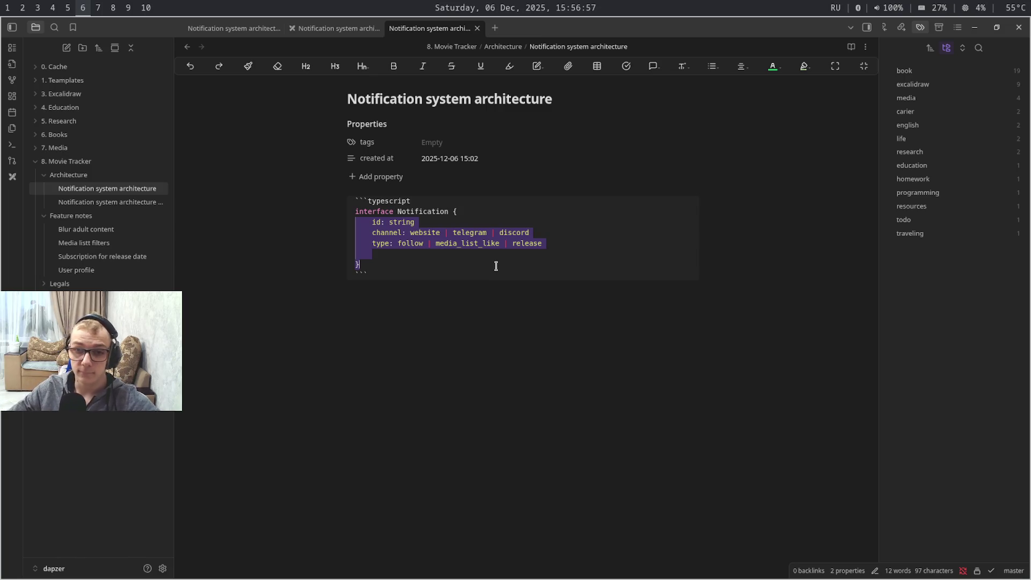
{"action": "left_click", "coordinate": [496, 266]}
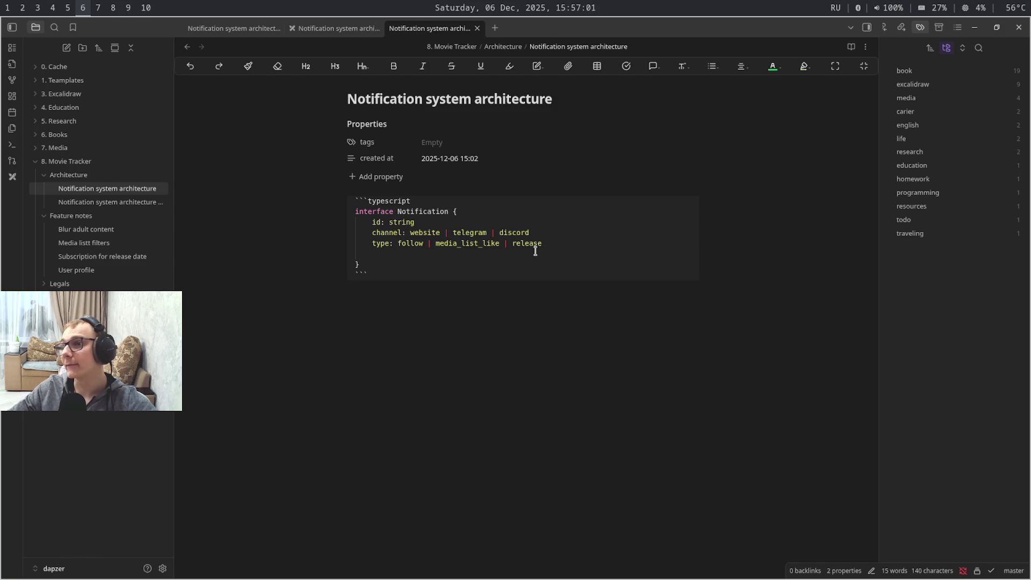
{"action": "triple_click", "coordinate": [555, 249]}
{"action": "left_click", "coordinate": [559, 256]}
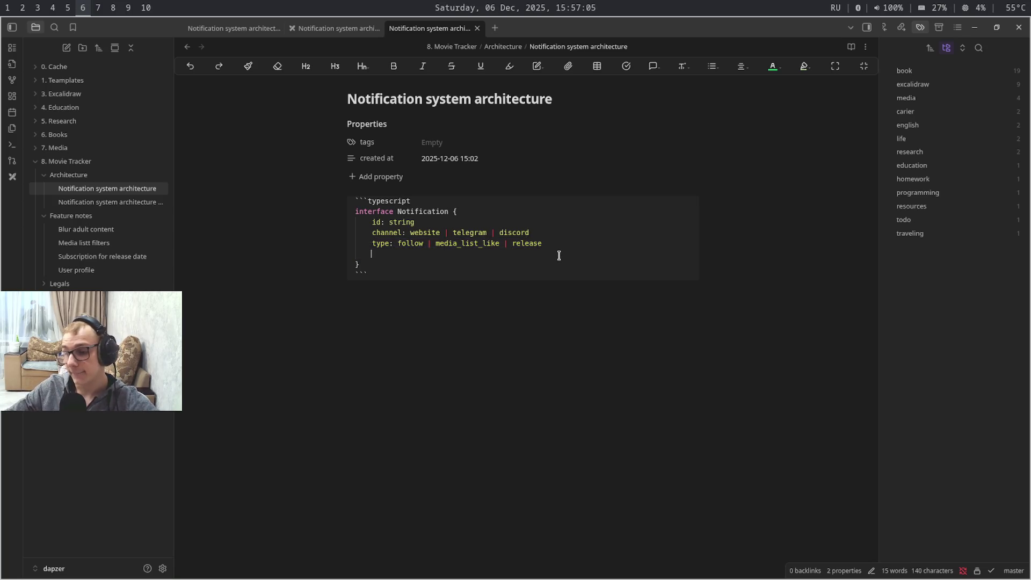
Inspect the type values follow, media_list_like and release one by one, then leave the workspace
{"action": "key", "text": "super+7"}
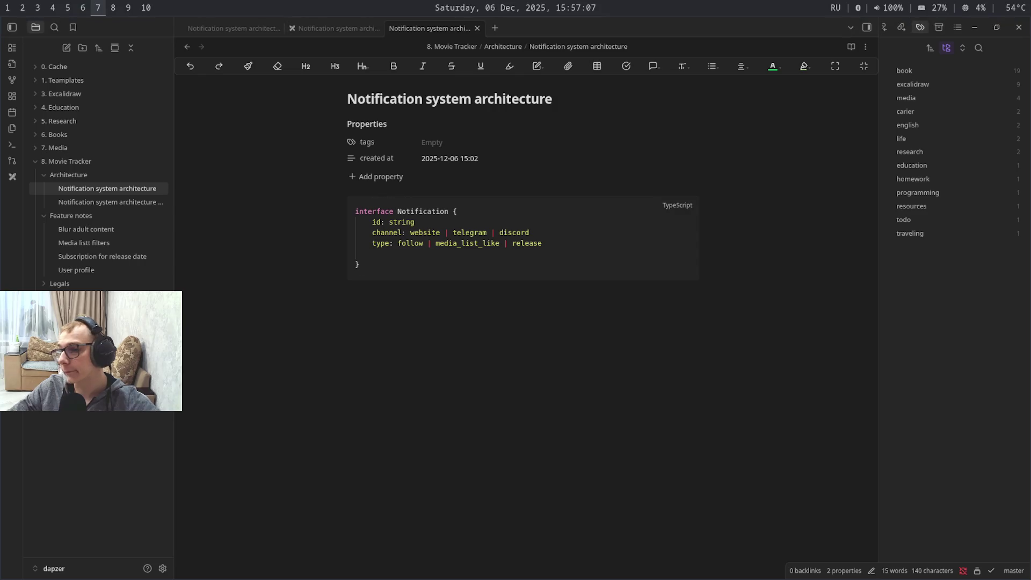
{"action": "key", "text": "super+9"}
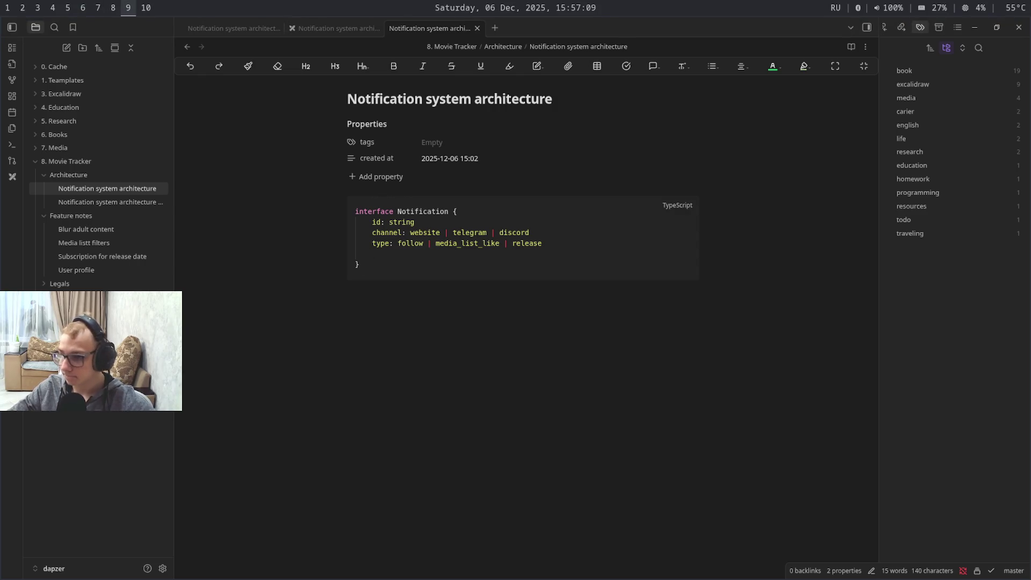
{"action": "key", "text": "super+6"}
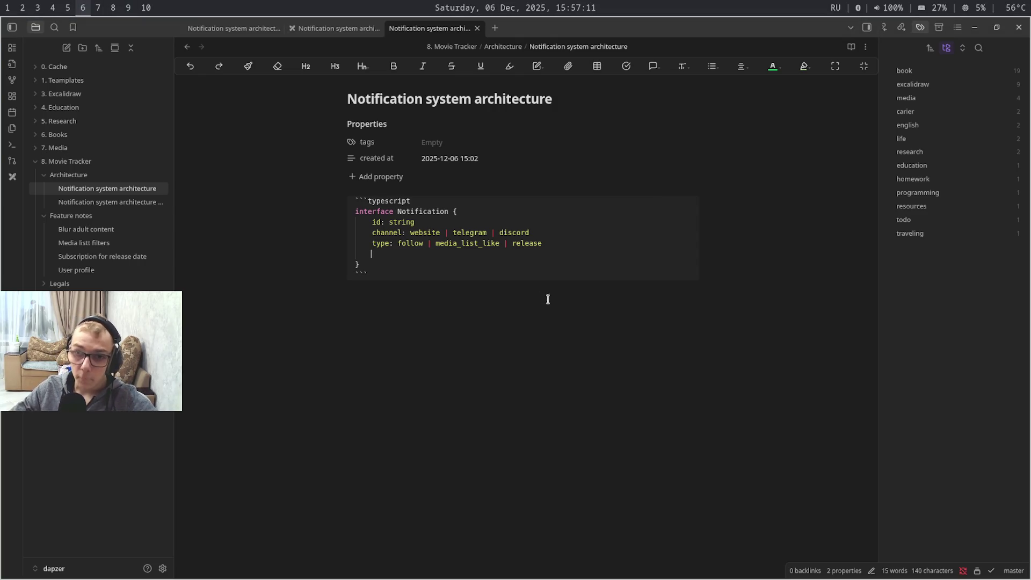
{"action": "double_click", "coordinate": [419, 243]}
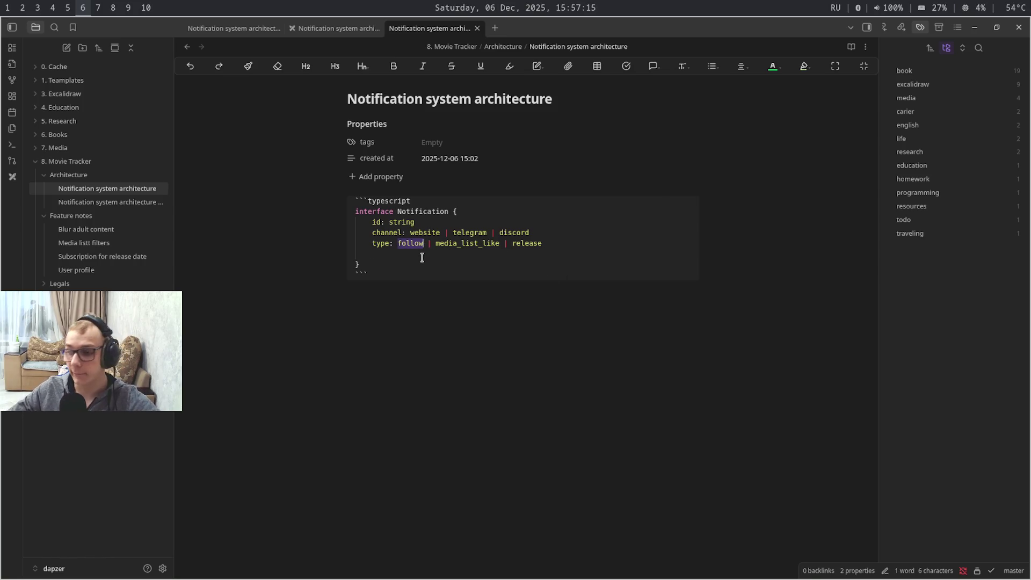
{"action": "double_click", "coordinate": [422, 256]}
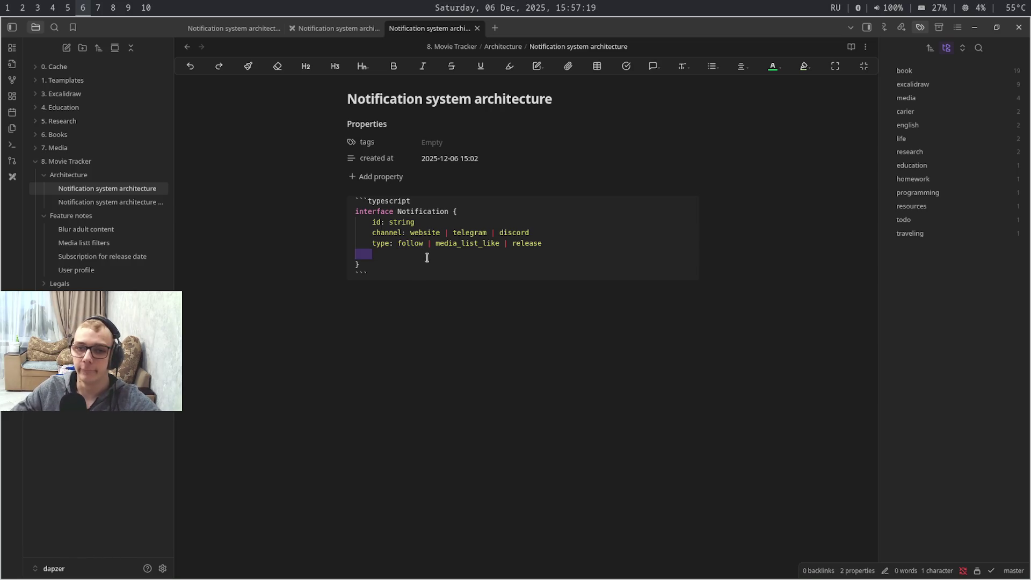
{"action": "double_click", "coordinate": [493, 244]}
{"action": "left_click", "coordinate": [511, 257]}
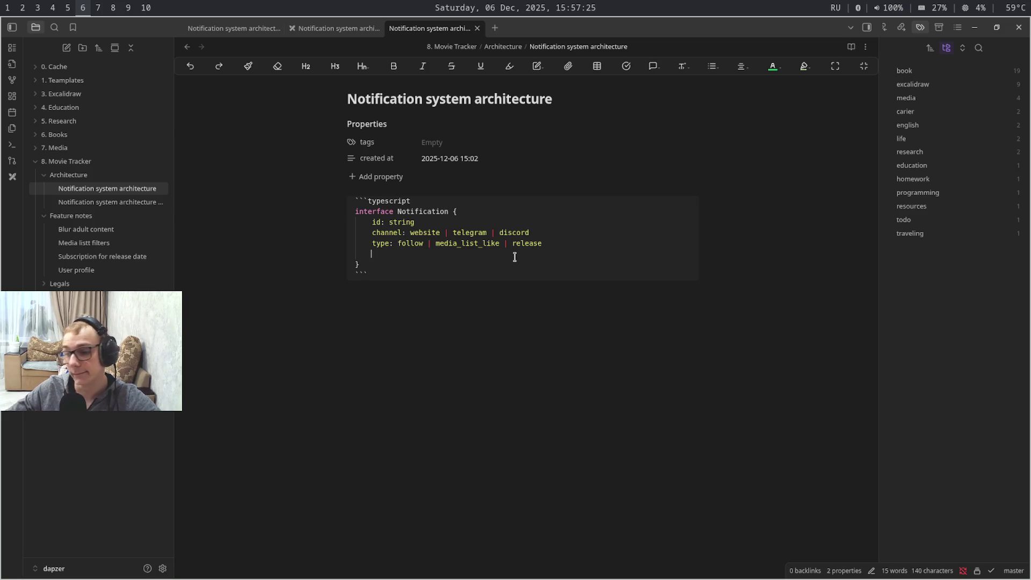
{"action": "double_click", "coordinate": [541, 241]}
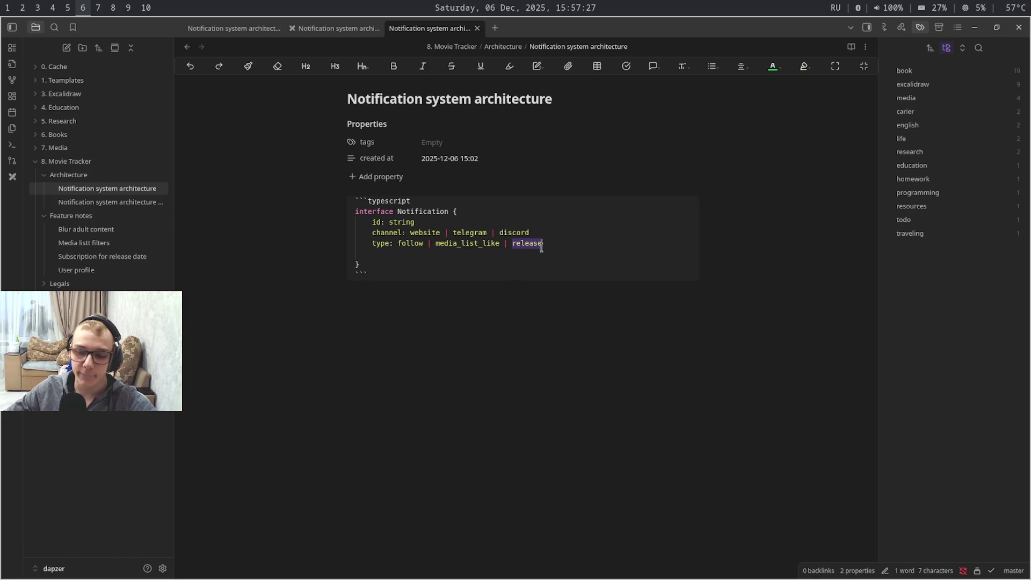
{"action": "left_click", "coordinate": [541, 251]}
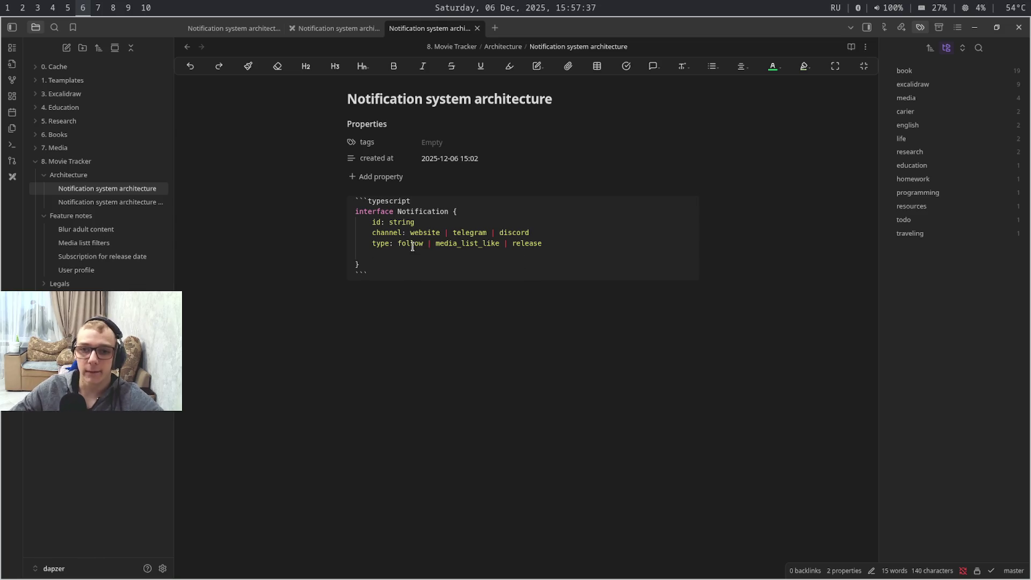
{"action": "left_click_drag", "start_coordinate": [414, 244], "coordinate": [517, 246]}
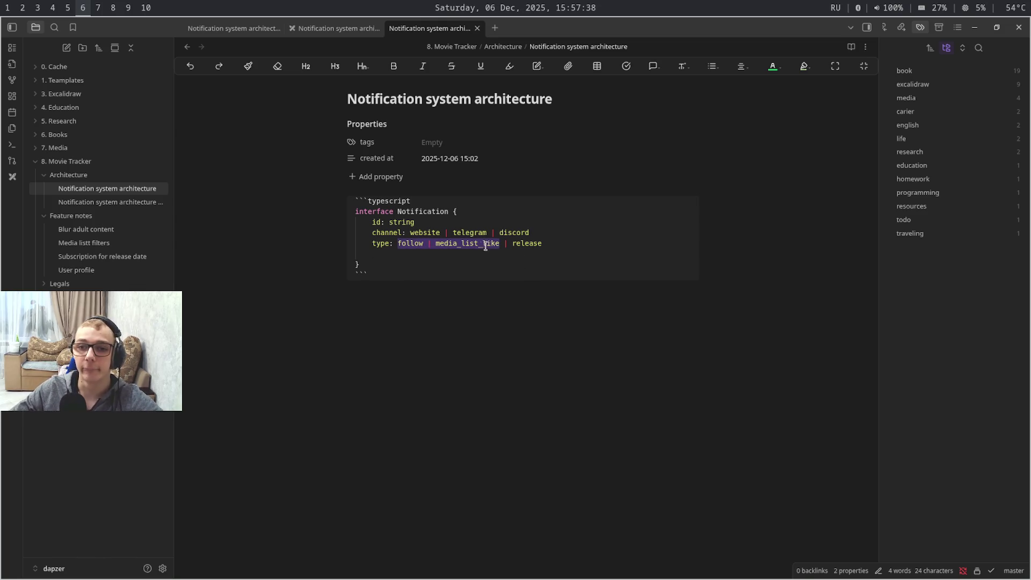
{"action": "left_click", "coordinate": [517, 258]}
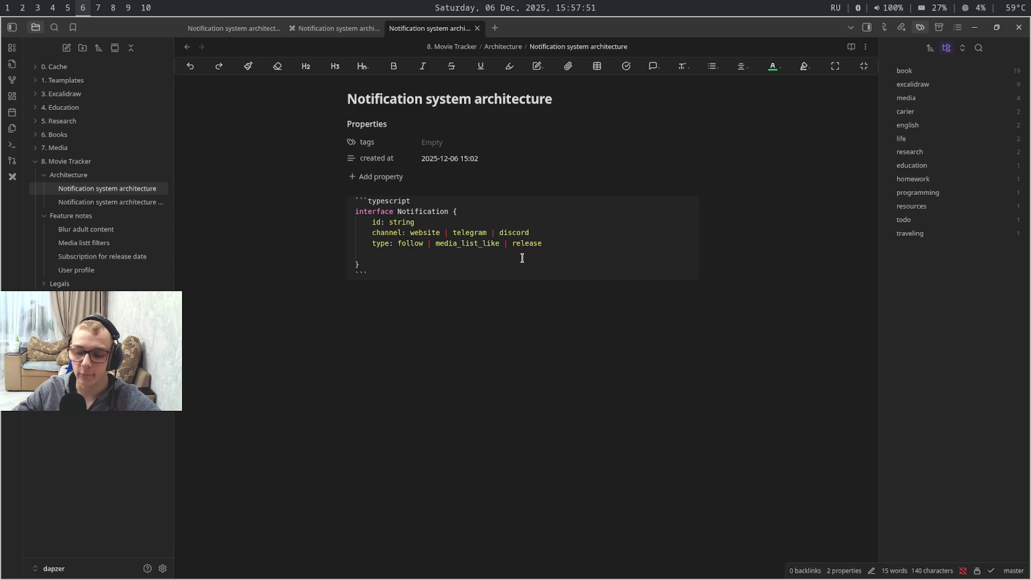
{"action": "key", "text": "super+2"}
From the Grafana dashboard workspace, bring up the Movie tracker Figma design's notifications mockup
{"action": "key", "text": "super+3"}
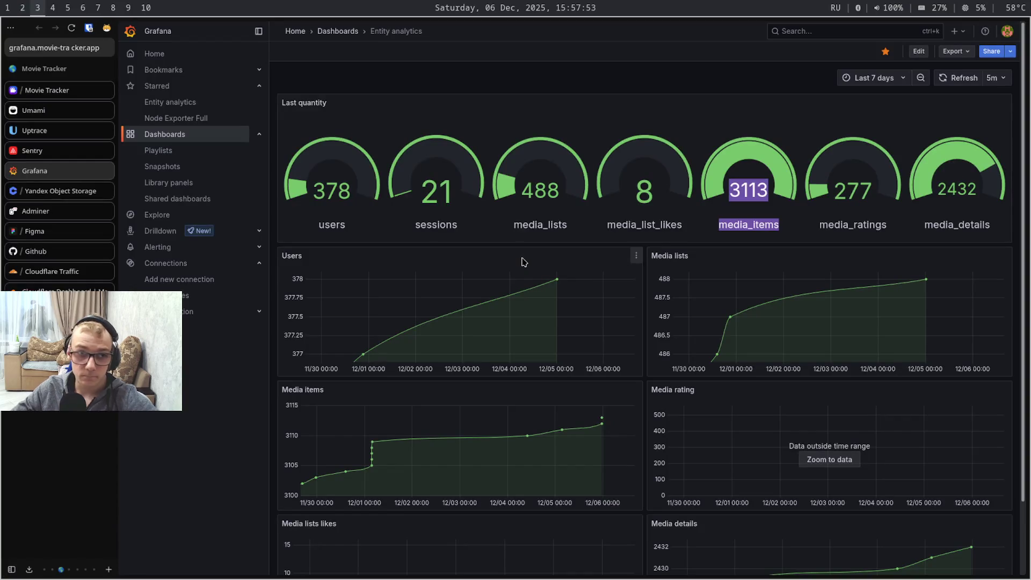
{"action": "key", "text": "super+2"}
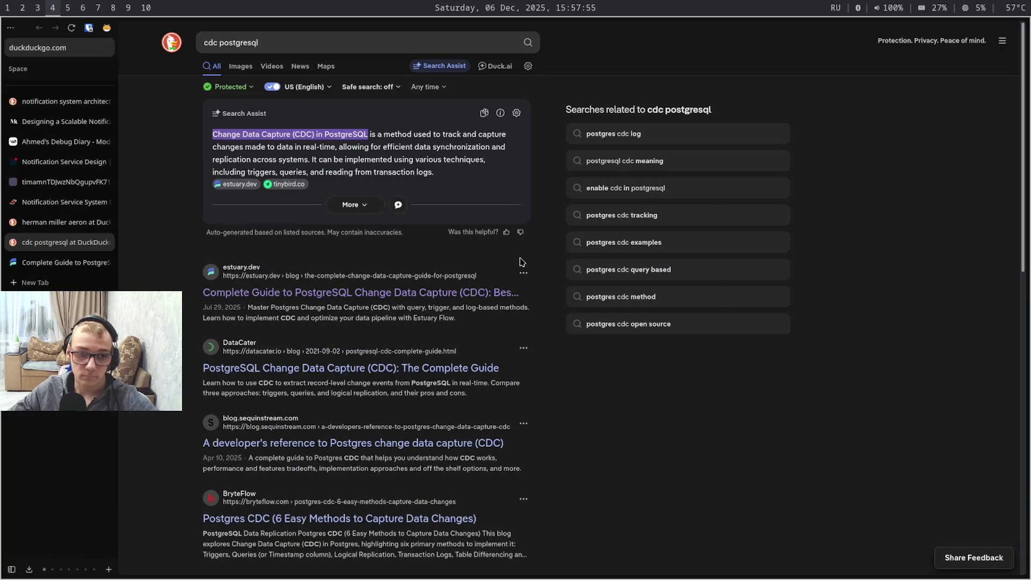
{"action": "key", "text": "super+3"}
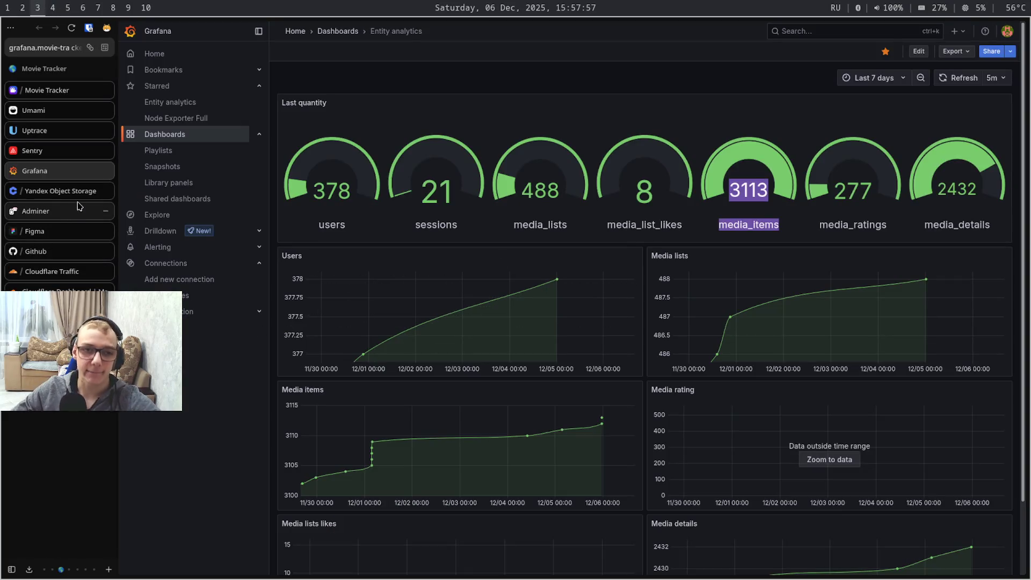
{"action": "left_click", "coordinate": [92, 232]}
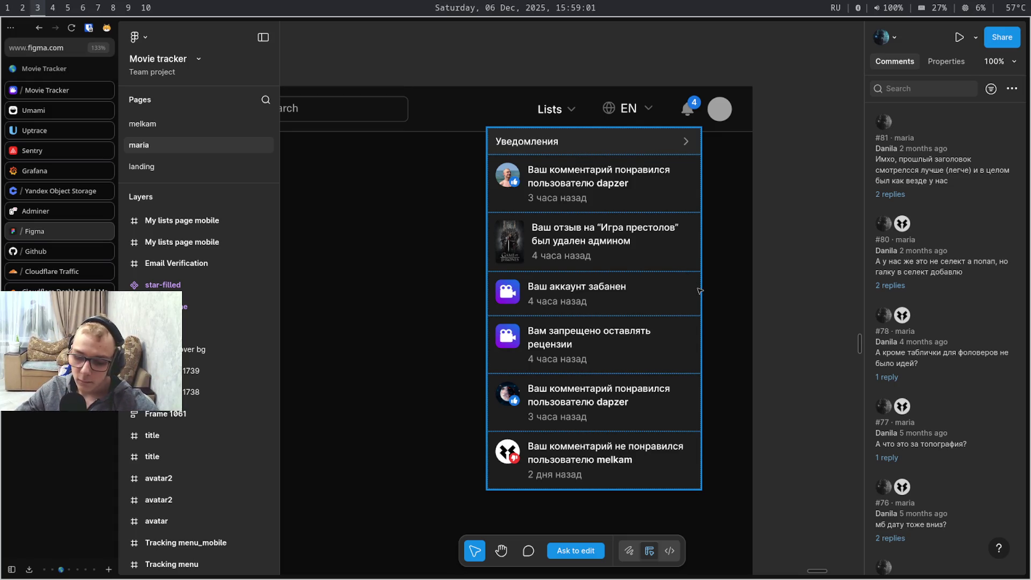
{"action": "key", "text": "super+4"}
Switch workspaces from Figma past the terminal to the Notification system architecture note
{"action": "key", "text": "super+5"}
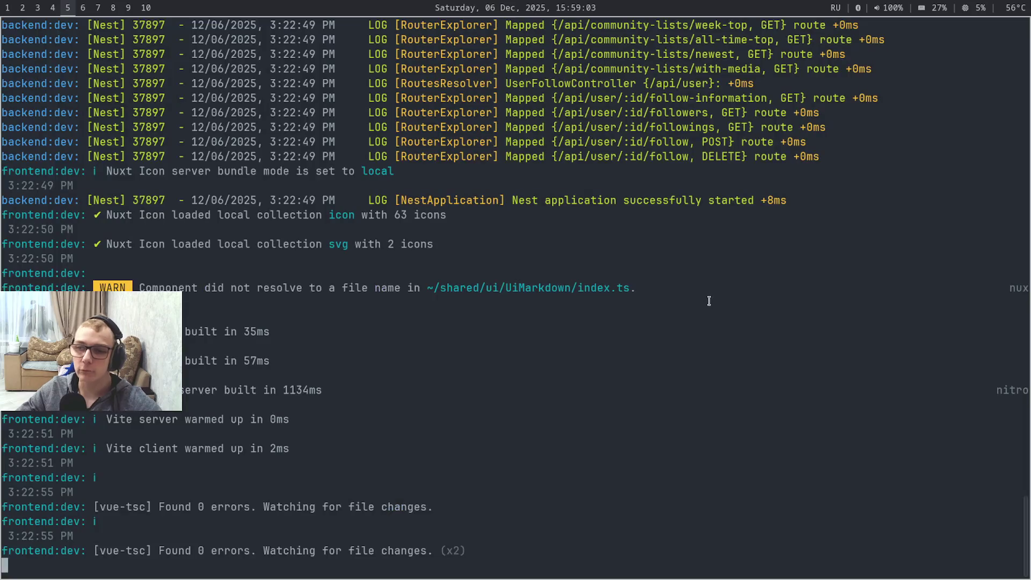
{"action": "key", "text": "super+7"}
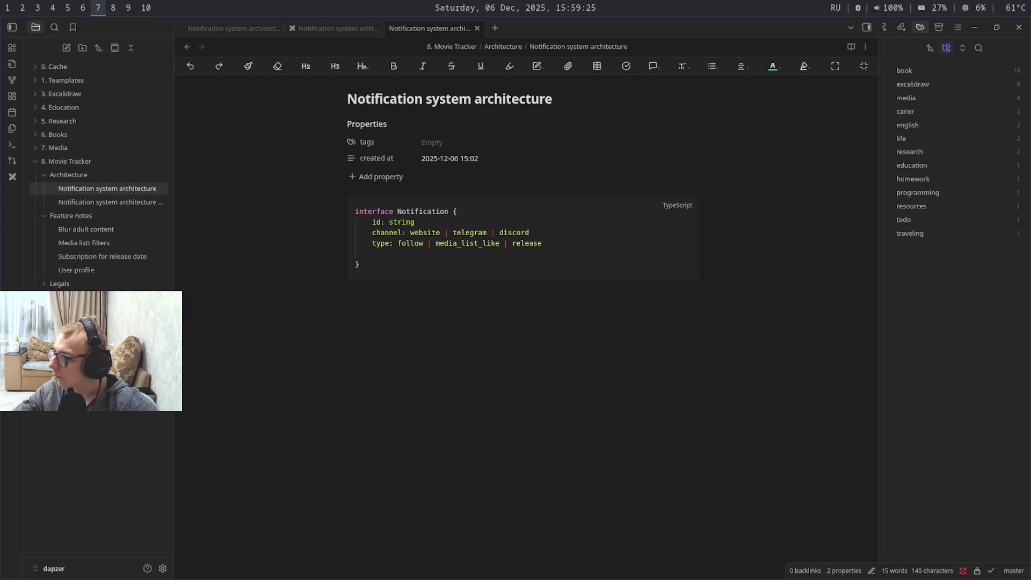
{"action": "key", "text": "super+shift+9"}
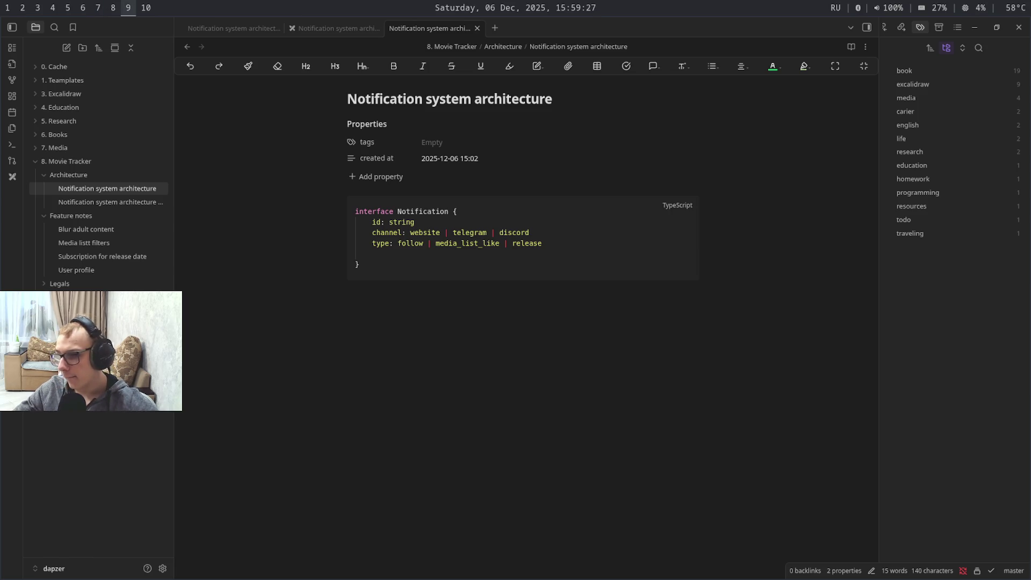
{"action": "key", "text": "super+shift+6"}
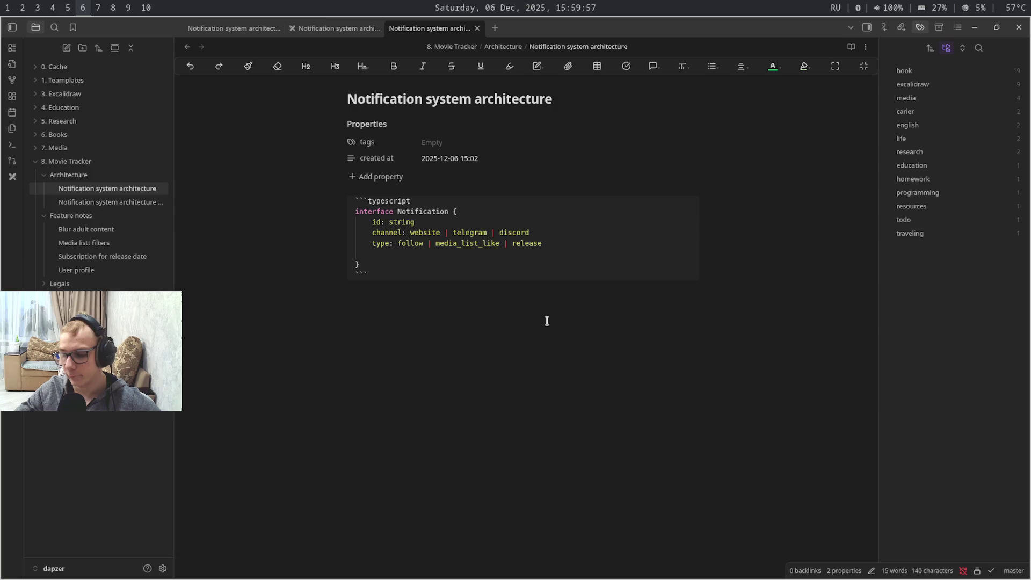
{"action": "key", "text": "super+7"}
{"action": "key", "text": "super+shift+9"}
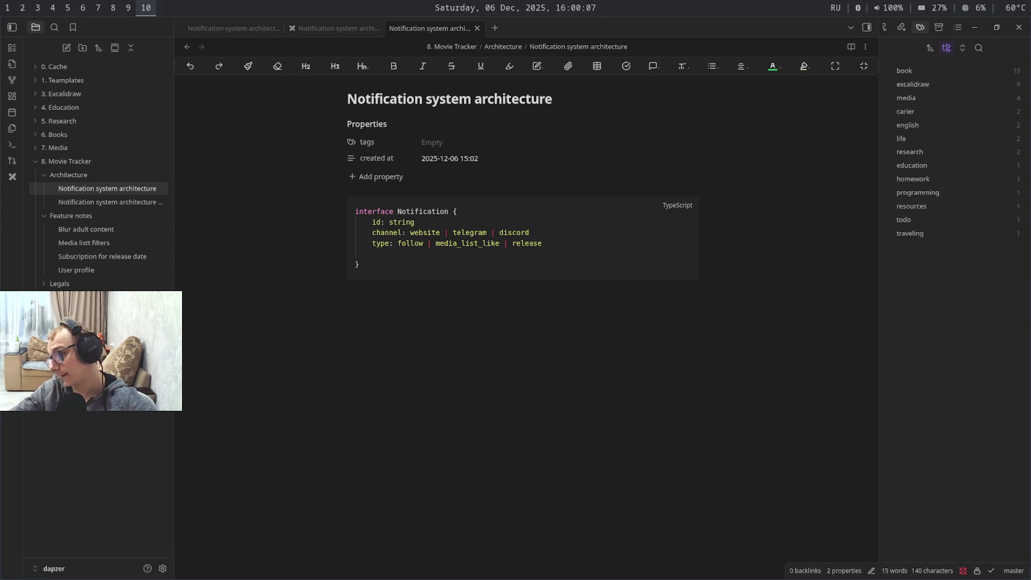
{"action": "key", "text": "super+9"}
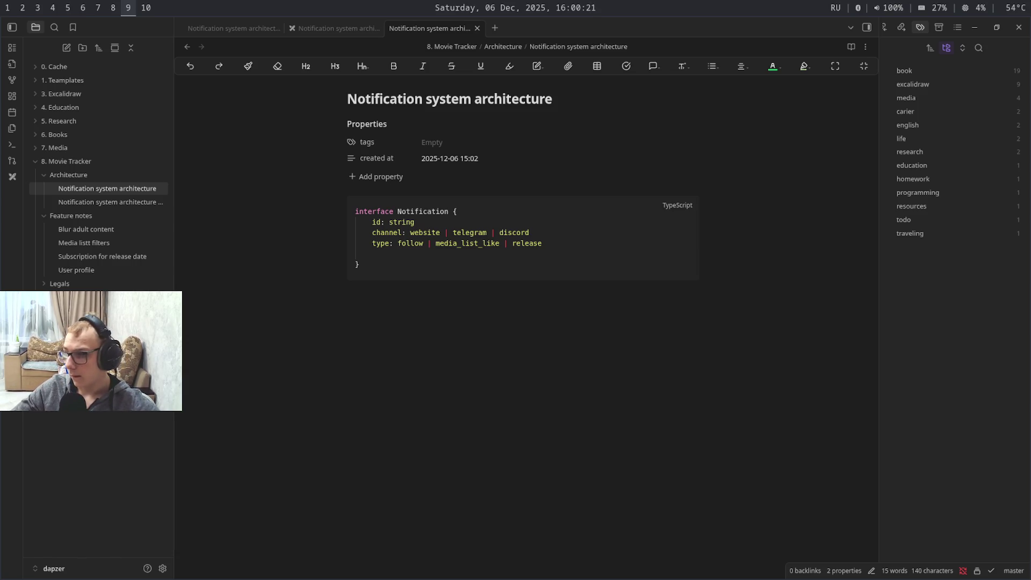
{"action": "key", "text": "super+shift+8"}
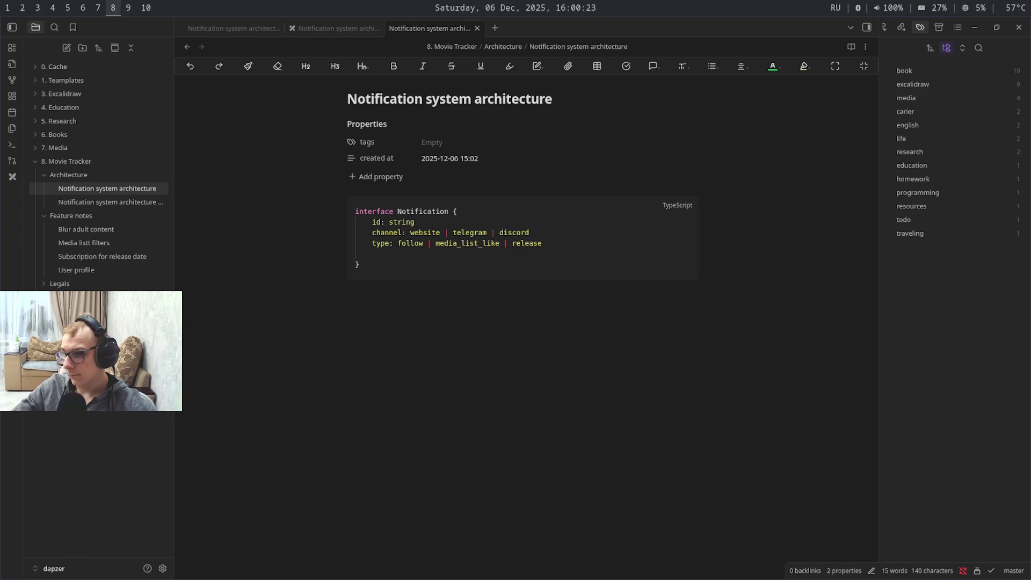
{"action": "key", "text": "super+shift+9"}
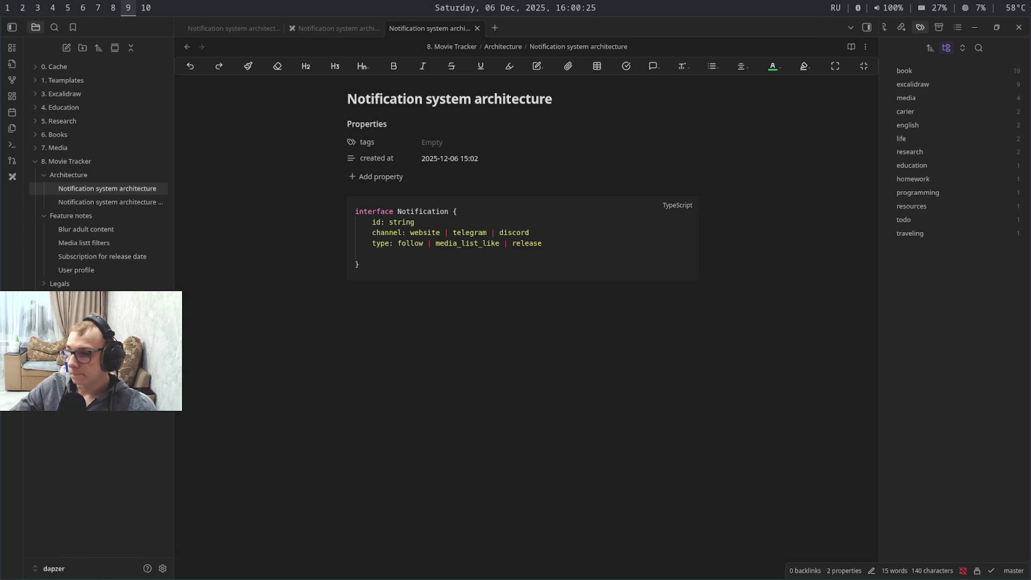
{"action": "key", "text": "super+shift+6"}
{"action": "left_click", "coordinate": [516, 297]}
{"action": "key", "text": "Up"}
{"action": "key", "text": "Up"}
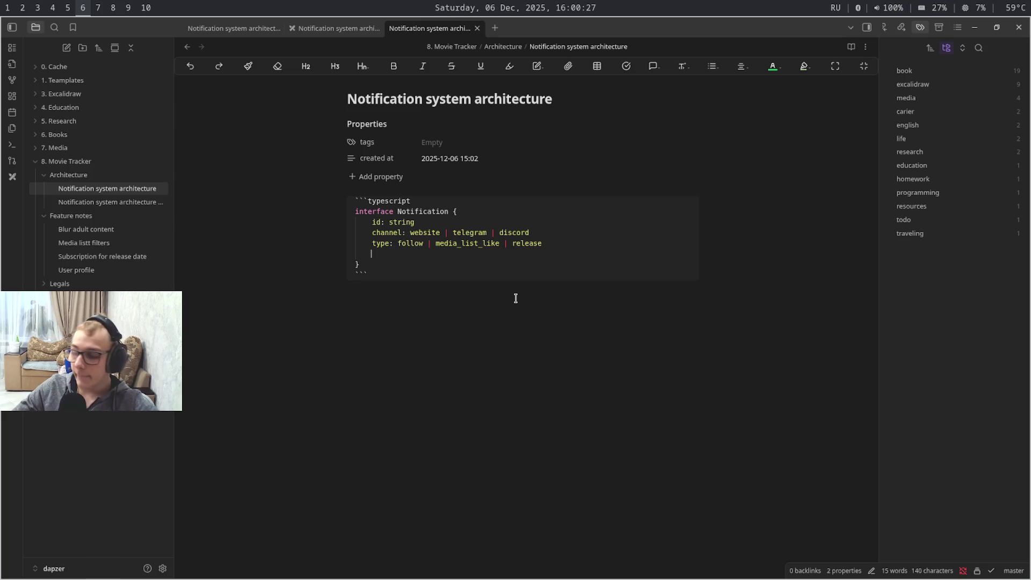
{"action": "key", "text": "super+shift+9"}
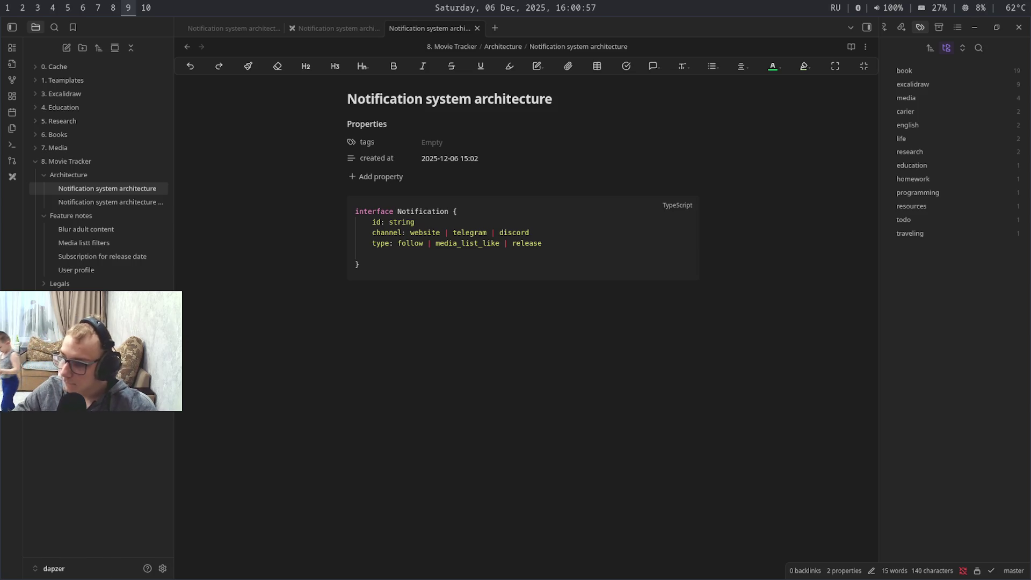
{"action": "left_click", "coordinate": [515, 298]}
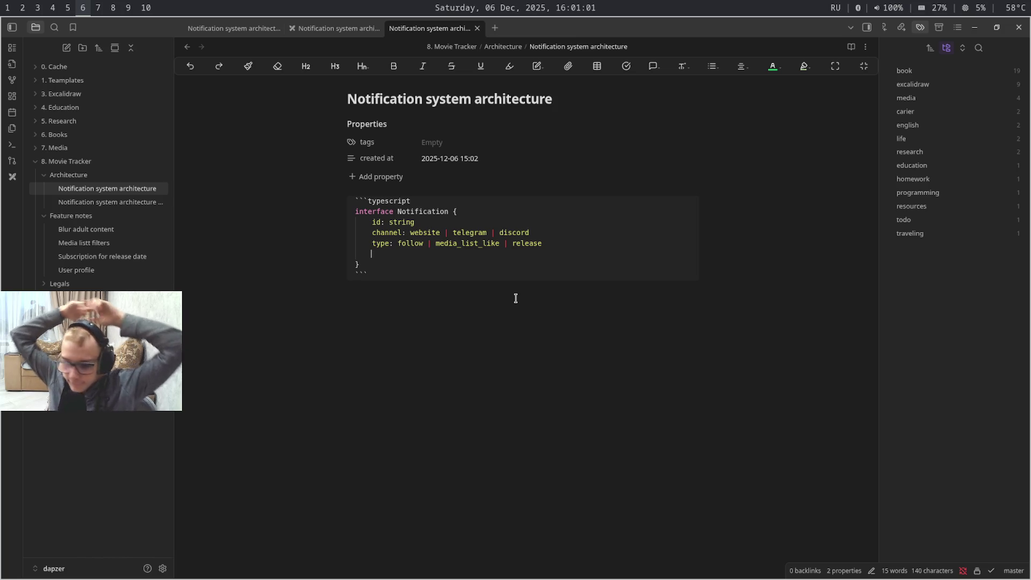
{"action": "type", "text": "ey"}
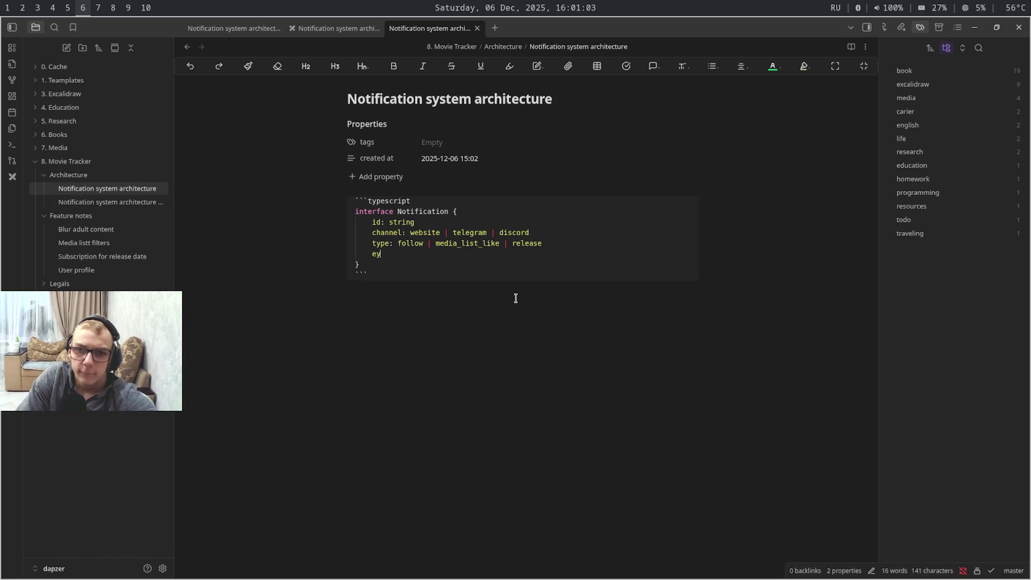
Add the field 'message: string (locale_id)' to the Notification interface, fixing typos, and start a new line
{"action": "key", "text": "alt+shift"}
{"action": "key", "text": "BackSpace"}
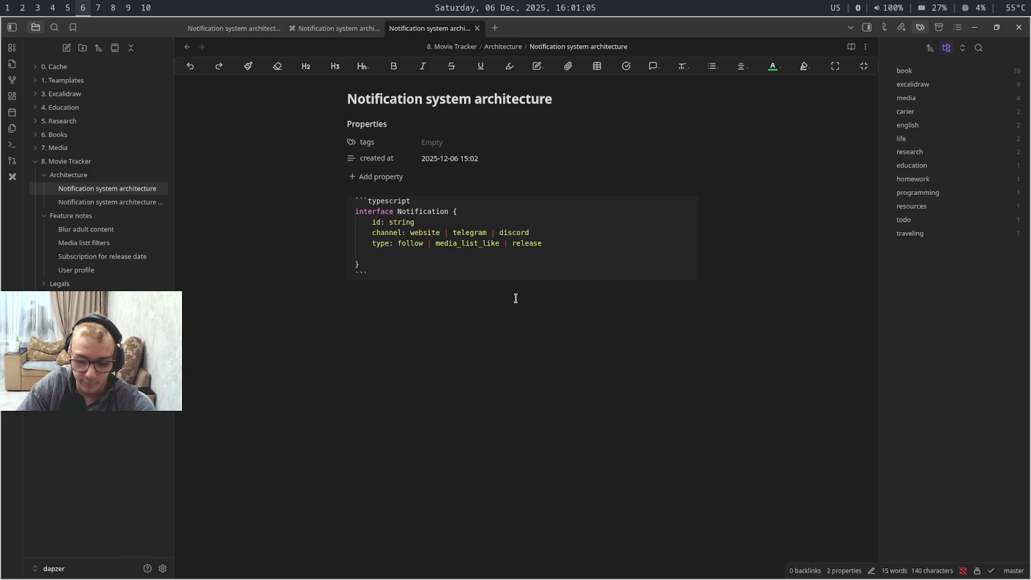
{"action": "type", "text": "message "}
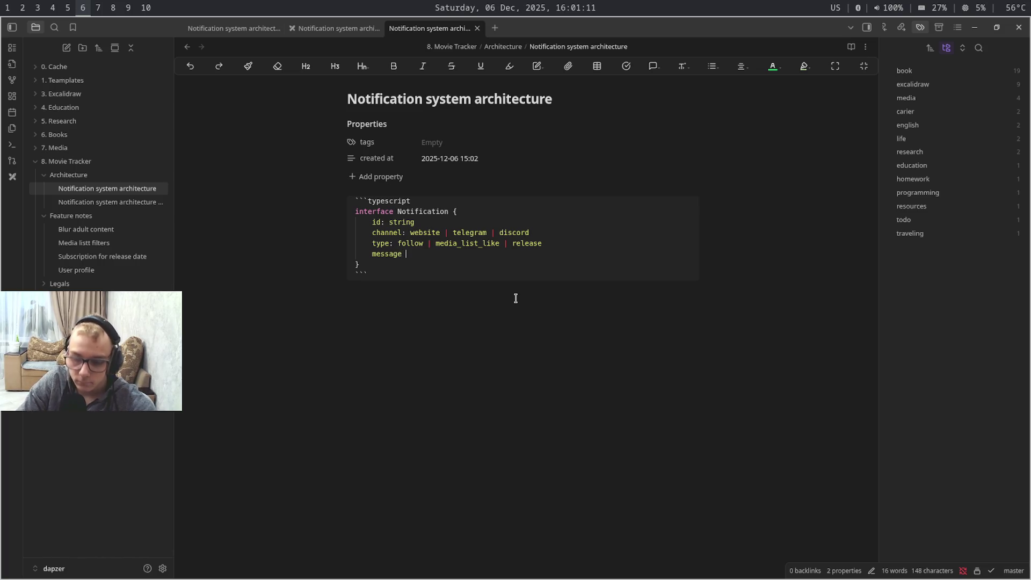
{"action": "type", "text": ":"}
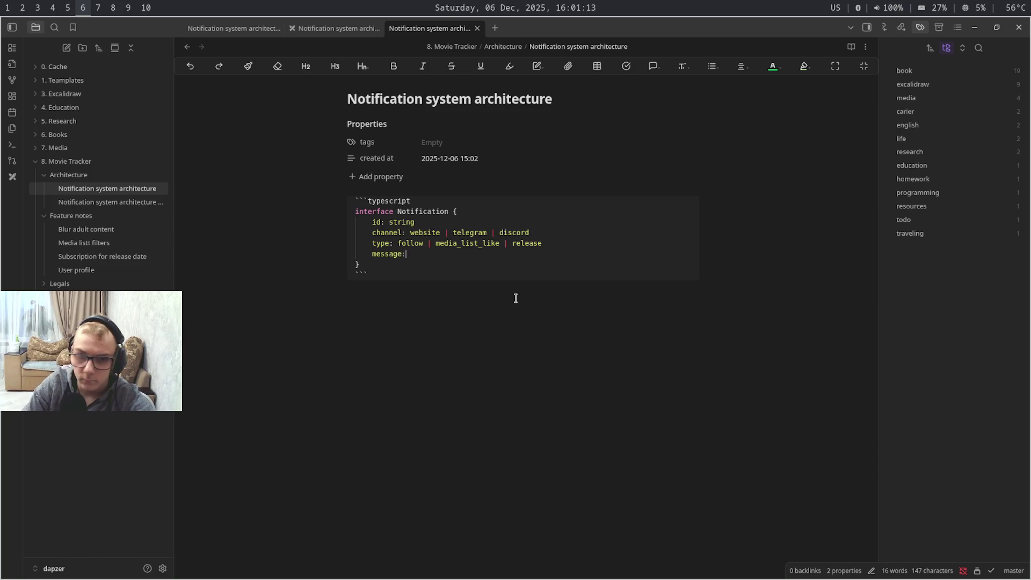
{"action": "type", "text": " s"}
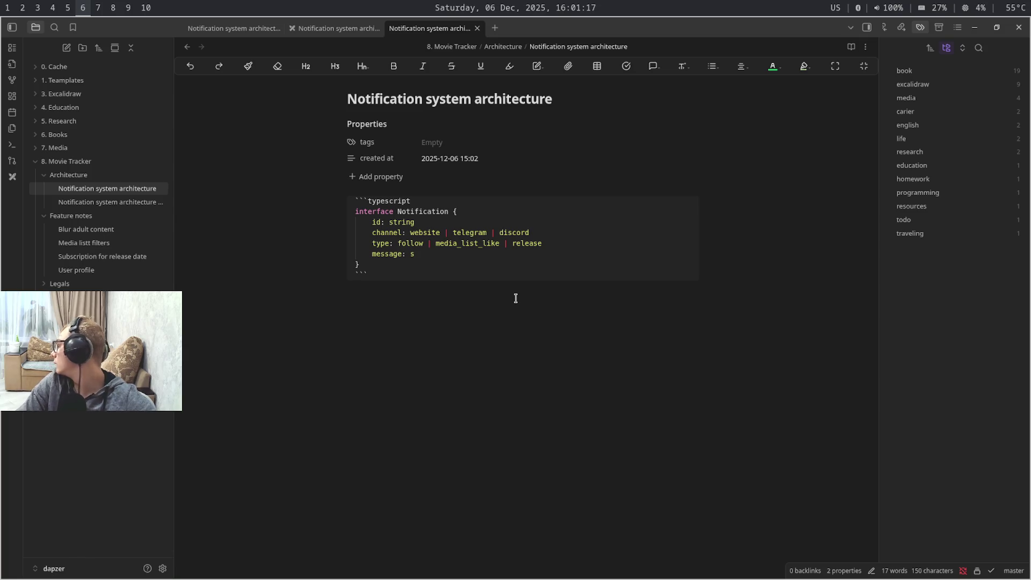
{"action": "type", "text": "tr"}
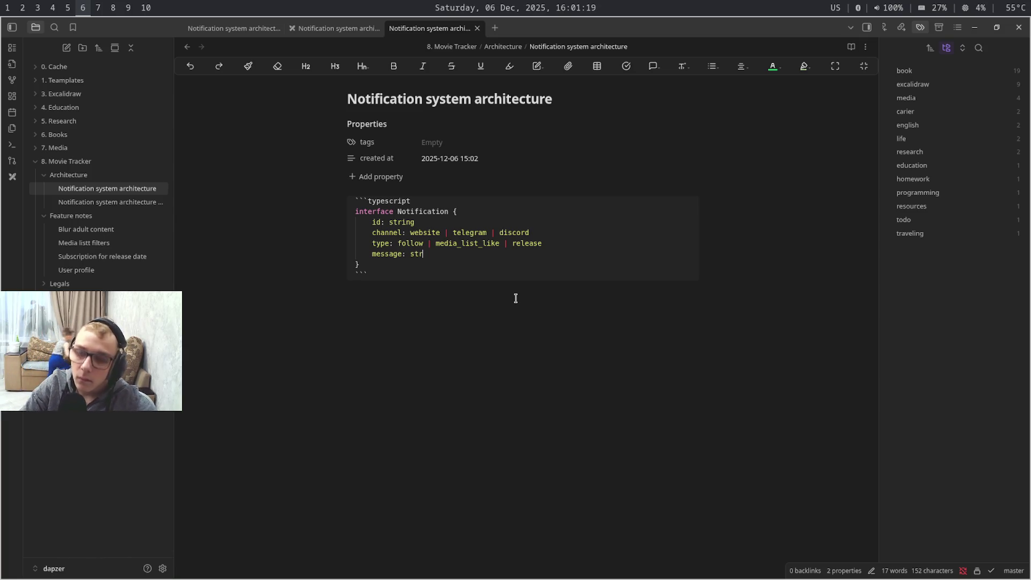
{"action": "type", "text": "ing"}
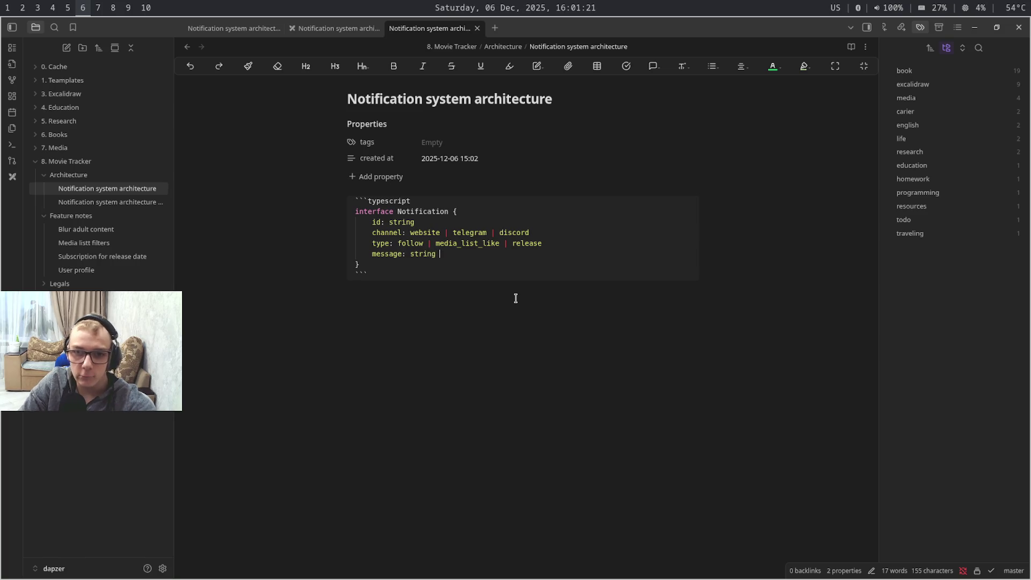
{"action": "type", "text": "("}
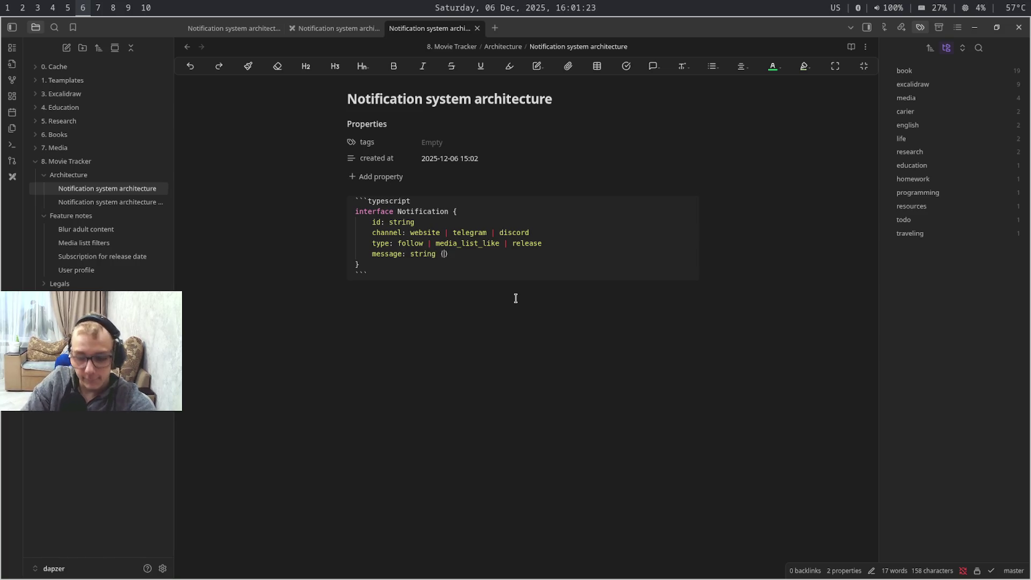
{"action": "type", "text": "locale"}
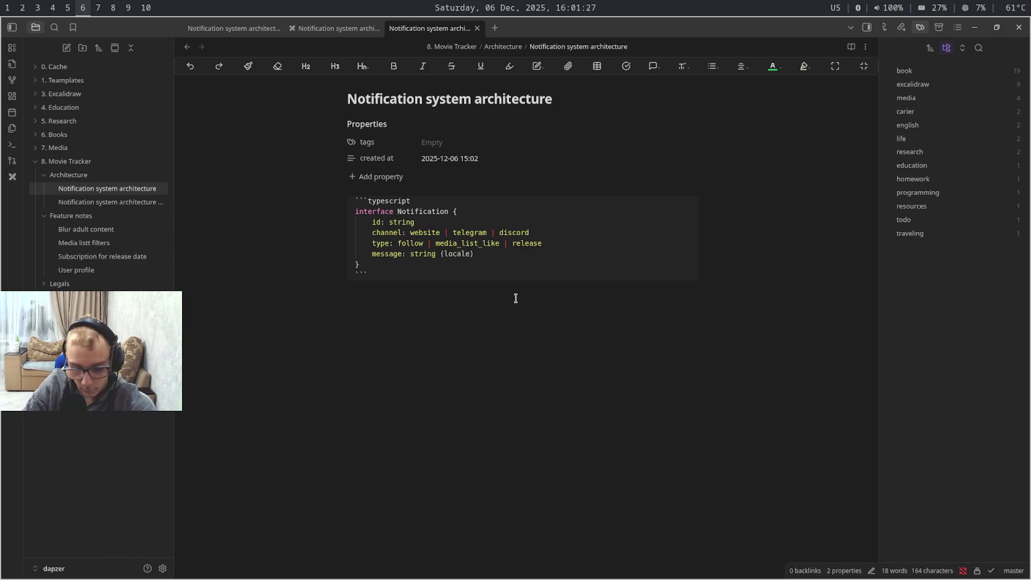
{"action": "type", "text": "_i"}
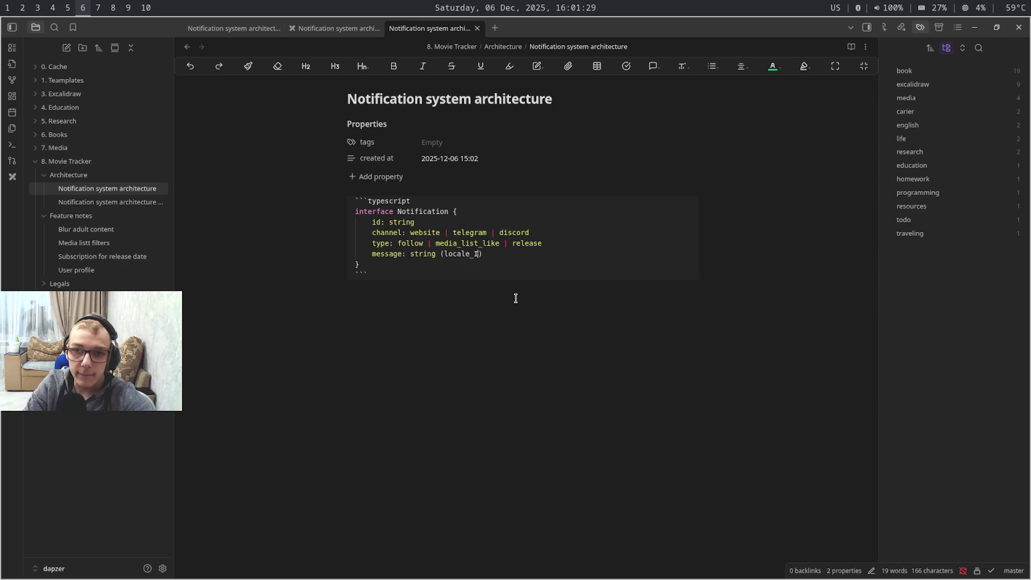
{"action": "type", "text": "d)"}
{"action": "key", "text": "BackSpace"}
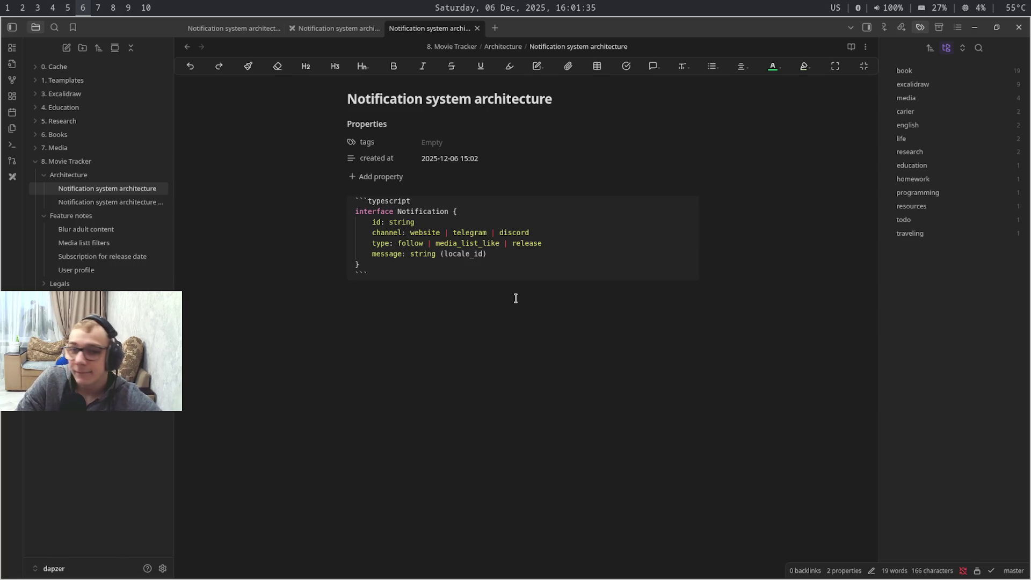
{"action": "key", "text": "Return"}
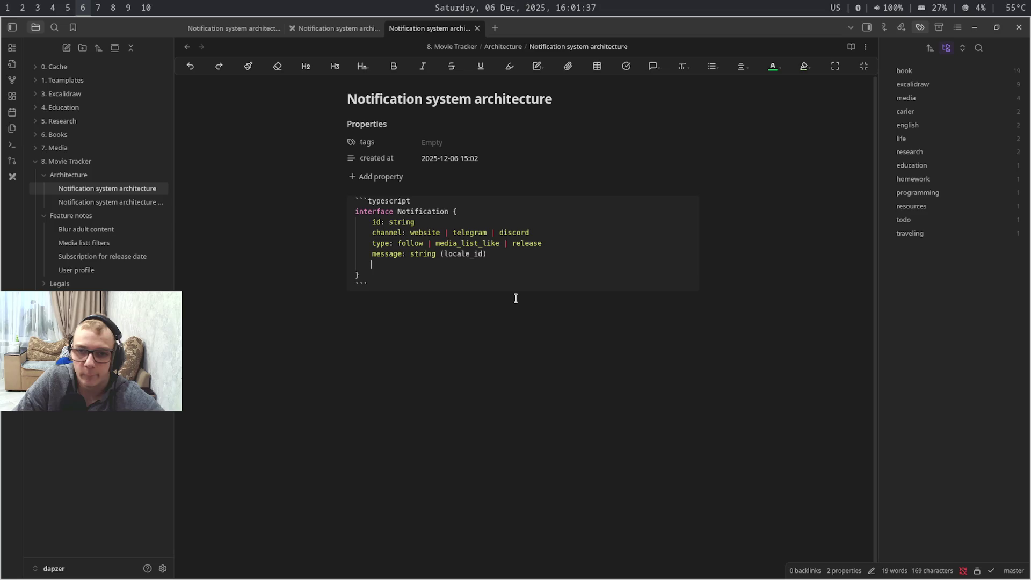